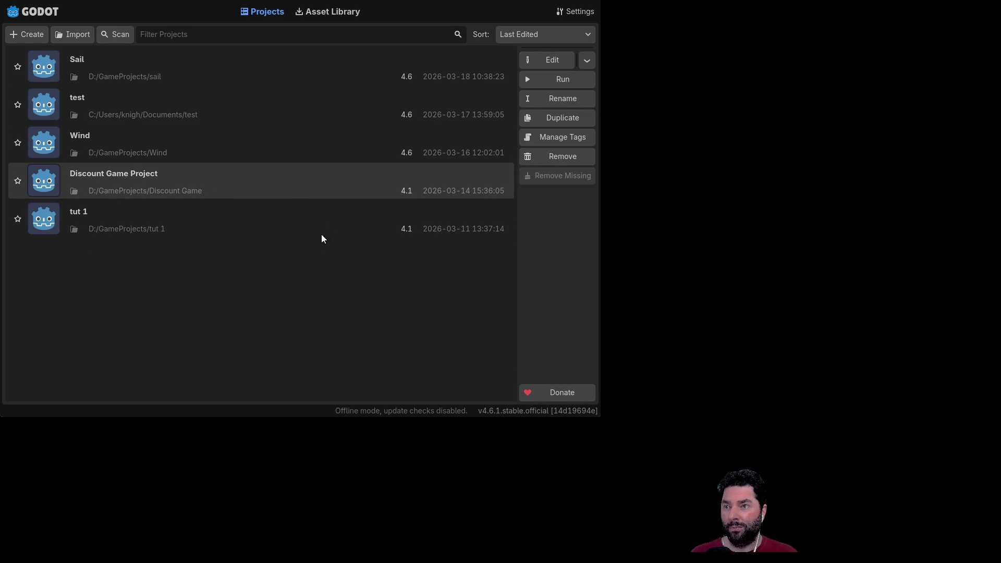
Open the Discount Game Project and flip through its intro, game and Settings scenes.
key(Return)
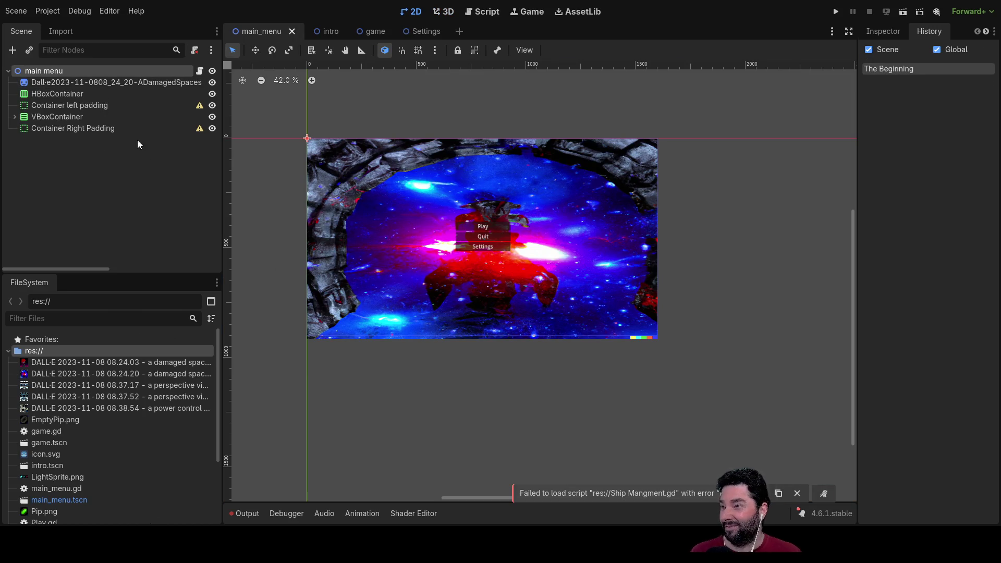
click(328, 32)
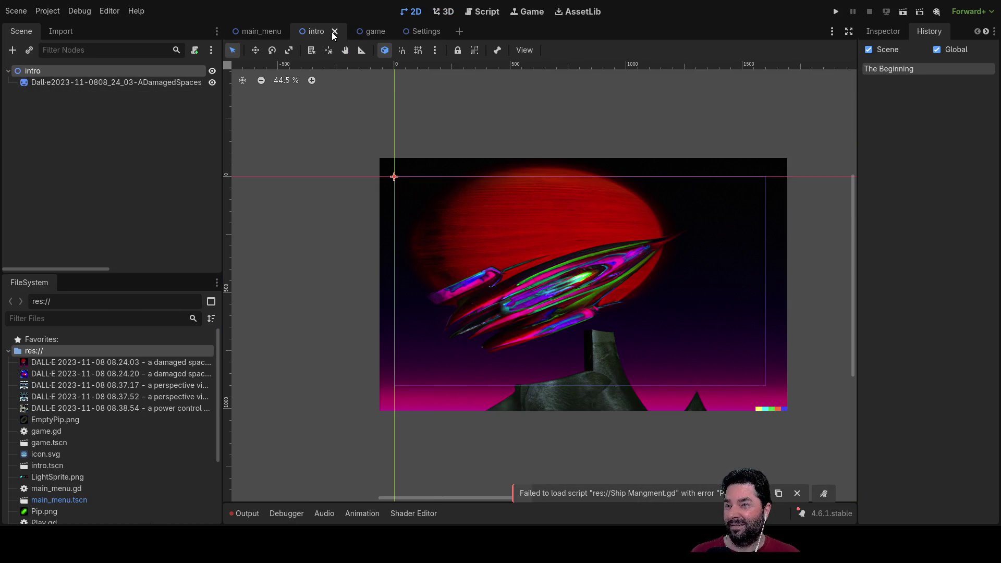
click(373, 32)
click(421, 35)
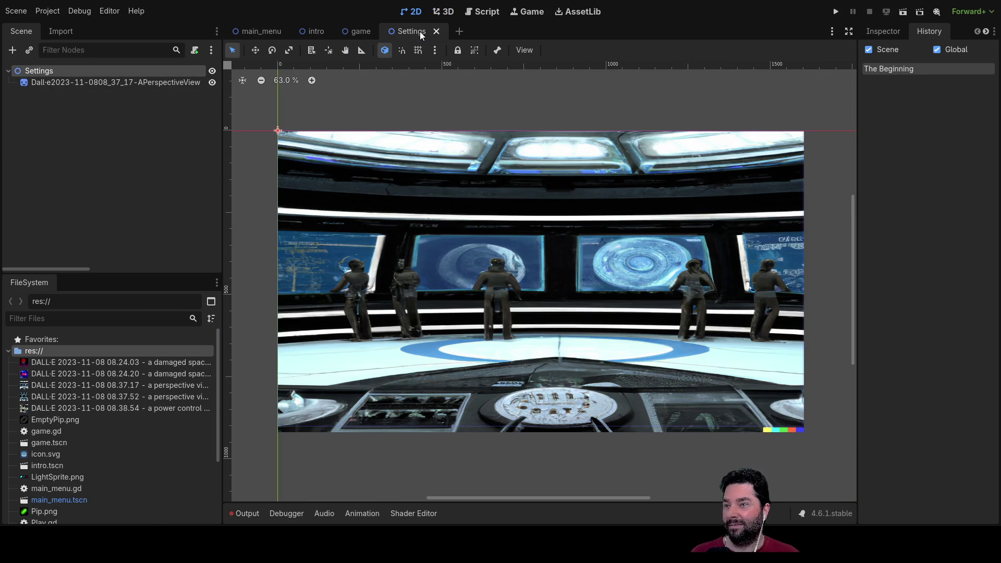
click(359, 31)
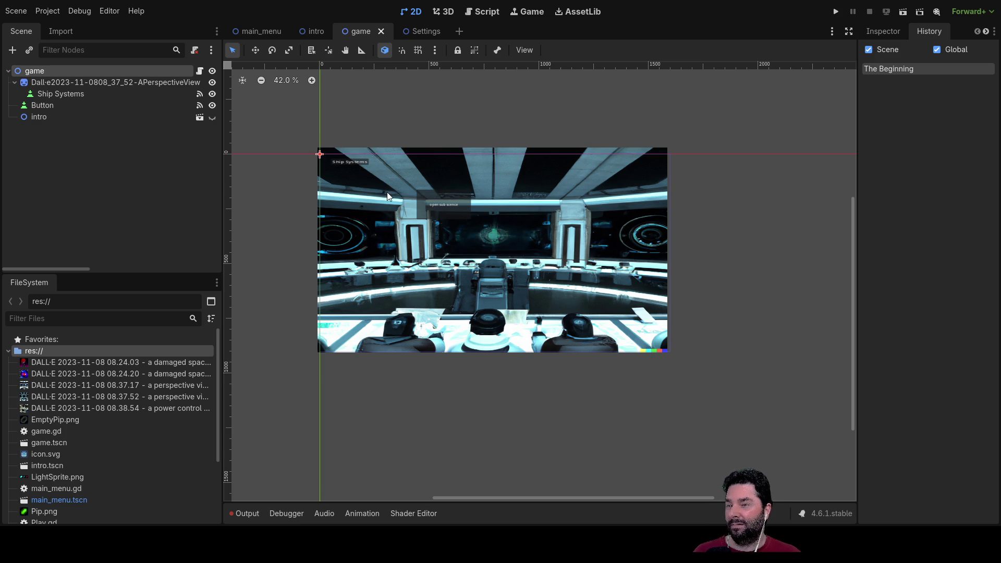
In the game scene, inspect the open sub-scene button and Ship Systems label, then return to intro.
scroll(396, 196, up, 2)
scroll(395, 197, down, 2)
scroll(467, 233, up, 6)
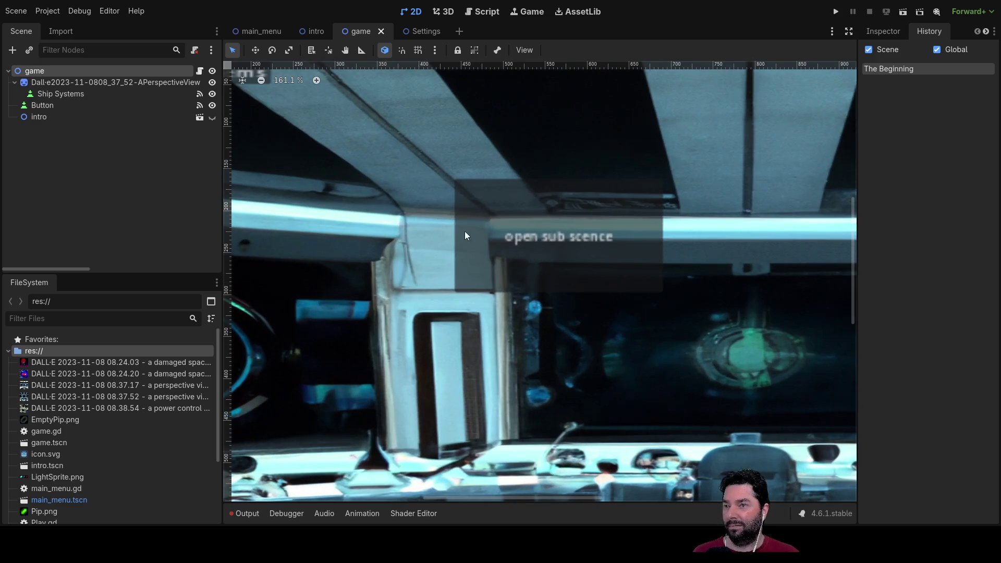
click(543, 228)
scroll(365, 182, up, 5)
scroll(365, 183, left, 6)
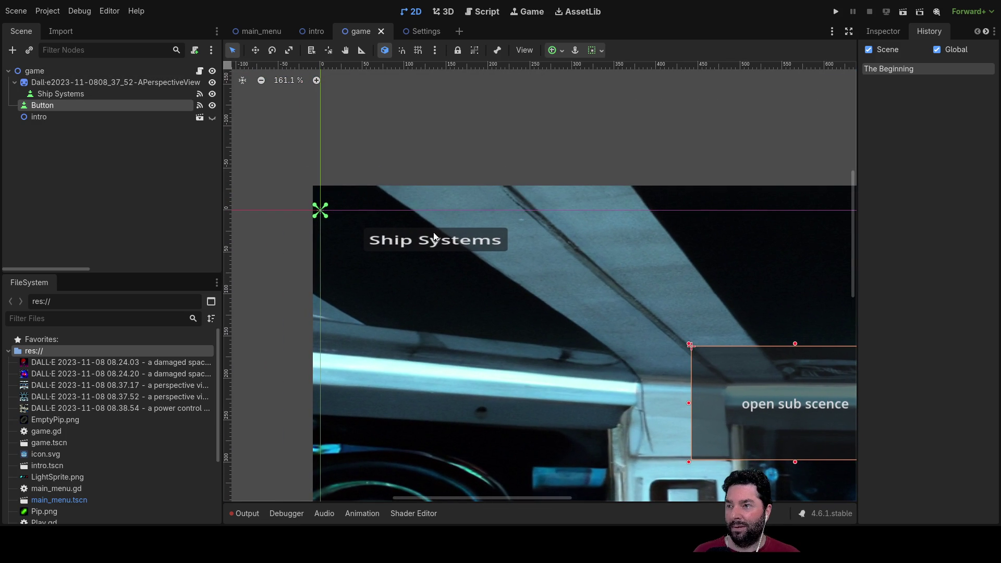
click(434, 237)
scroll(506, 295, down, 2)
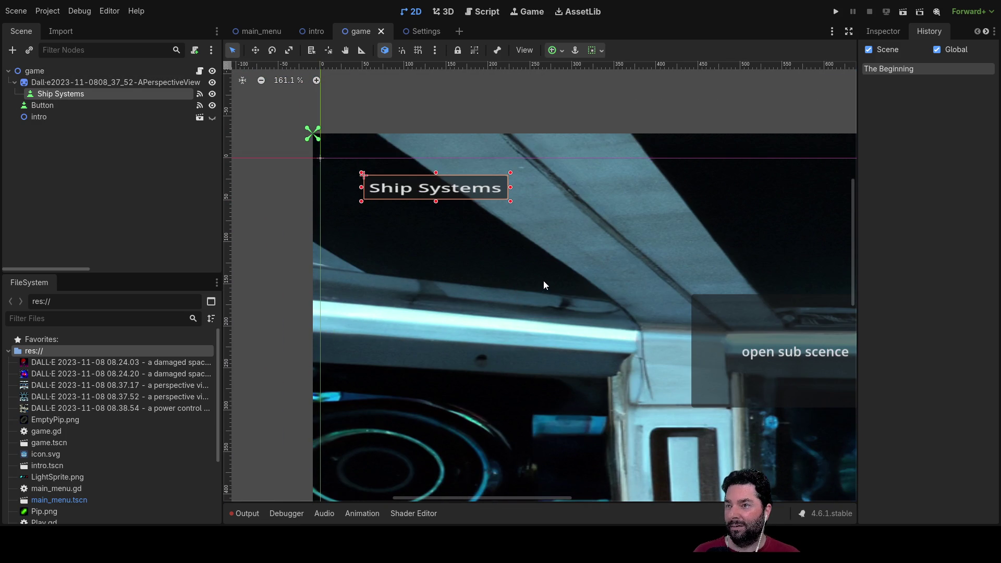
scroll(544, 286, down, 5)
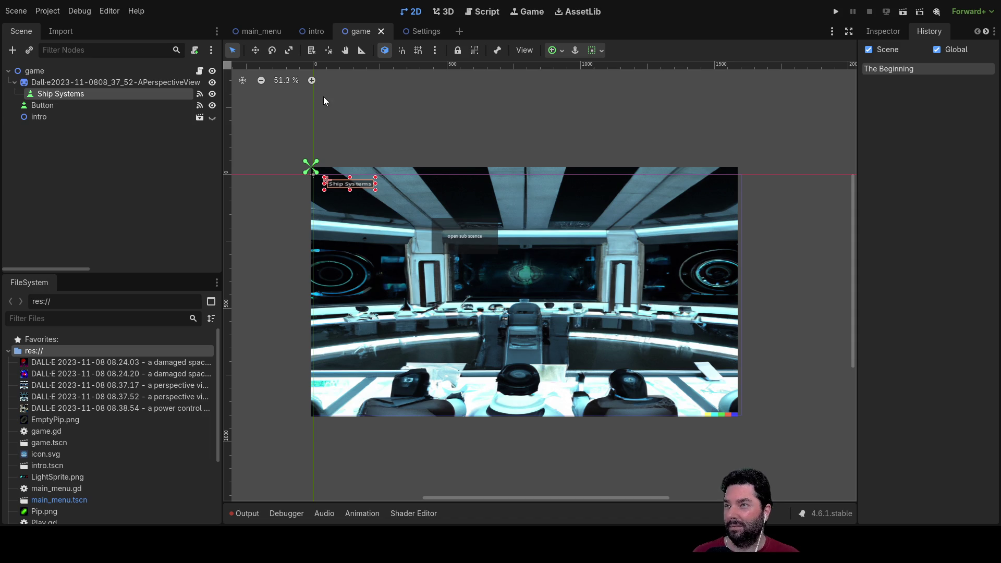
click(315, 32)
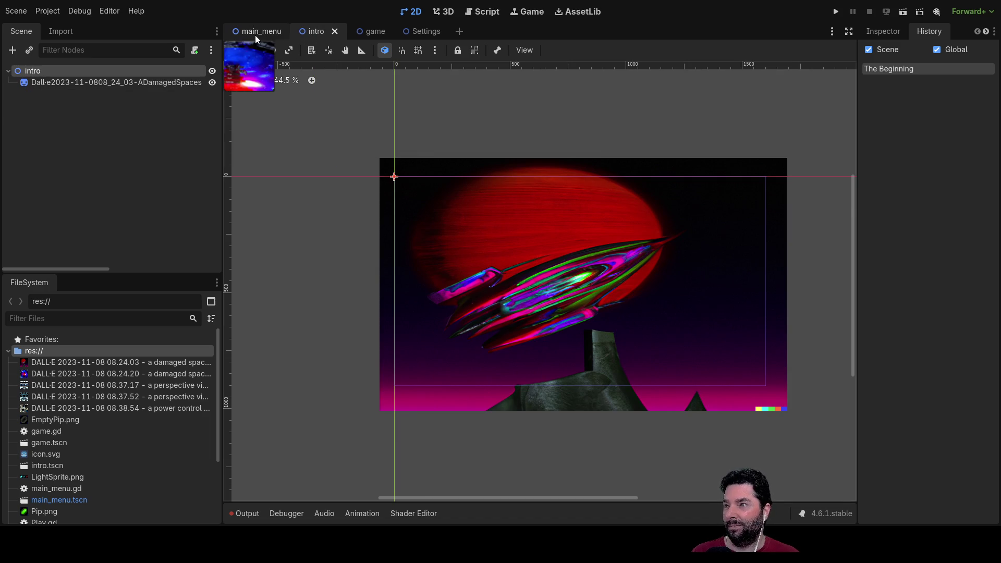
In the main_menu scene, zoom in and select the Play, Quit and Settings buttons.
click(255, 36)
scroll(469, 252, up, 3)
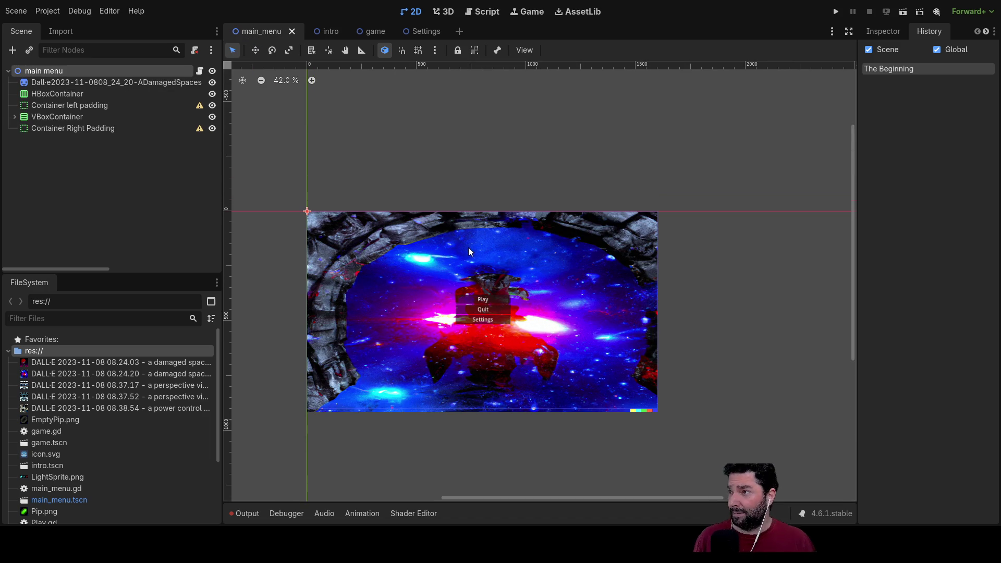
scroll(495, 261, up, 4)
click(460, 284)
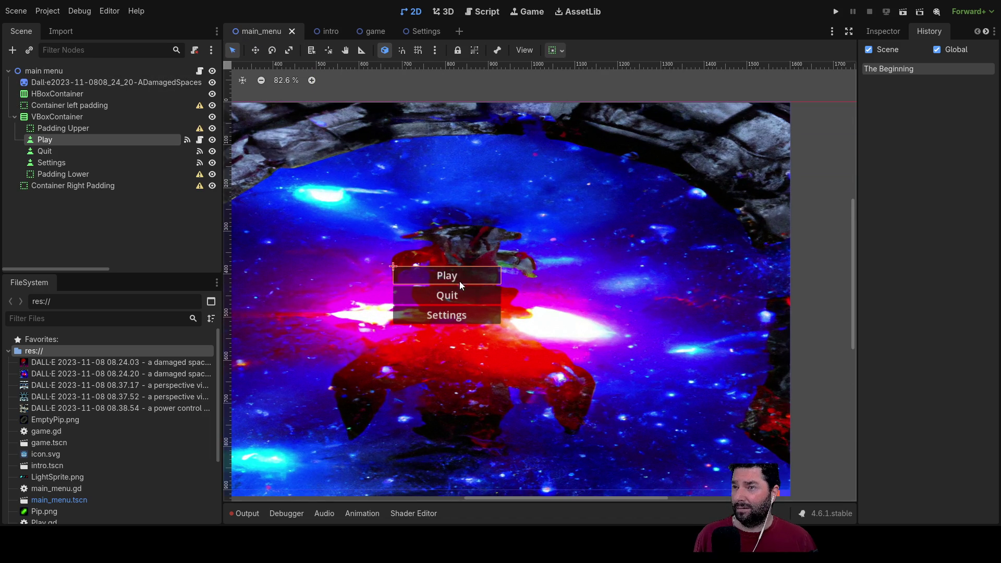
click(458, 295)
click(457, 317)
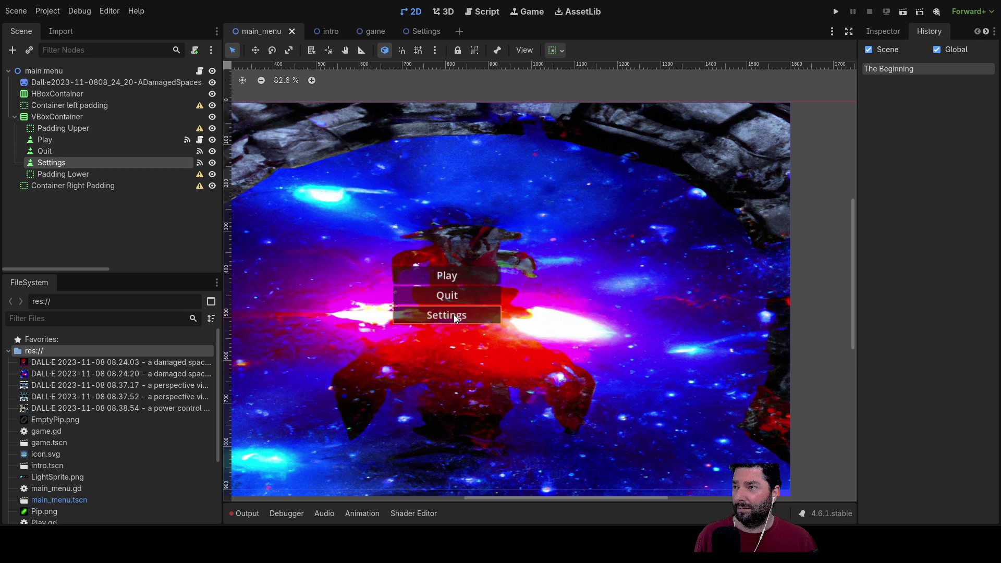
Inspect the Padding Lower, Container Right Padding, HBoxContainer and background nodes before going back to intro.
click(65, 174)
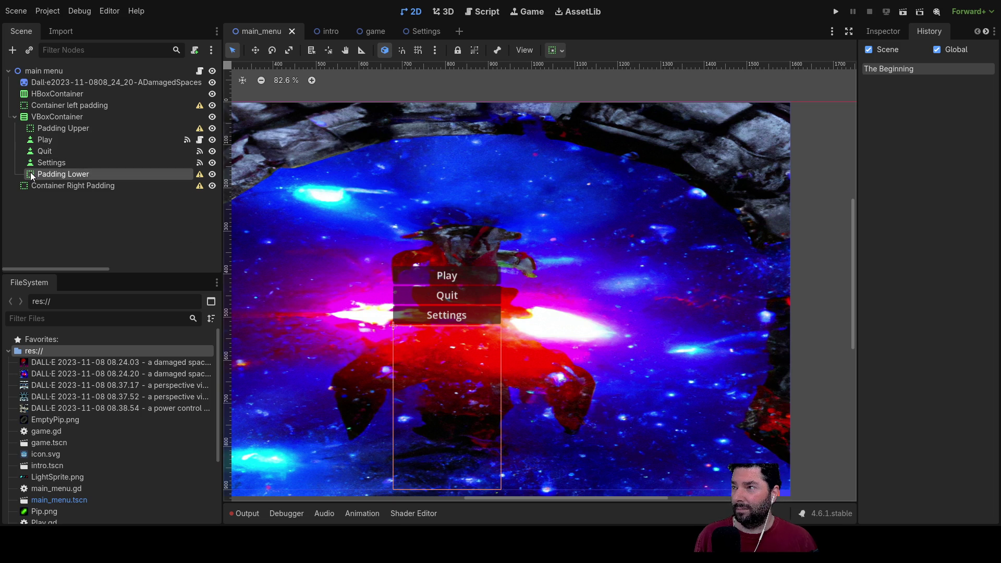
click(75, 188)
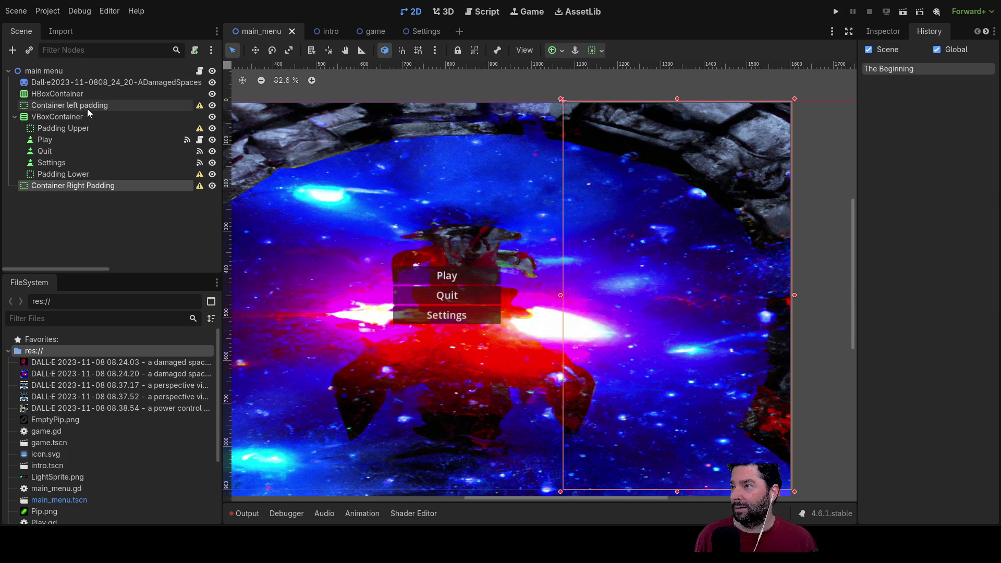
click(58, 93)
mouse_move(374, 221)
mouse_down()
mouse_move(387, 208)
mouse_move(663, 235)
mouse_move(613, 268)
mouse_up()
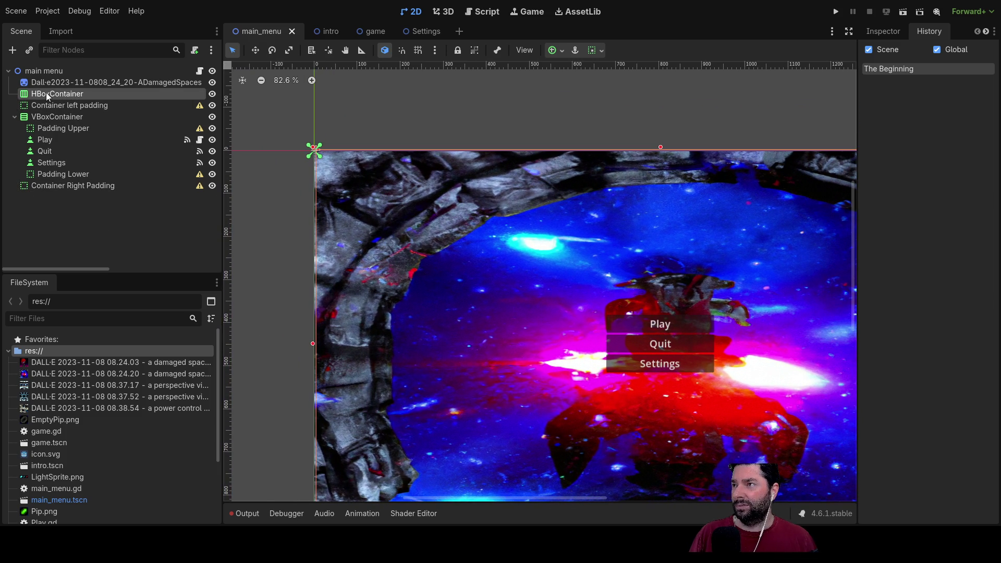
click(75, 83)
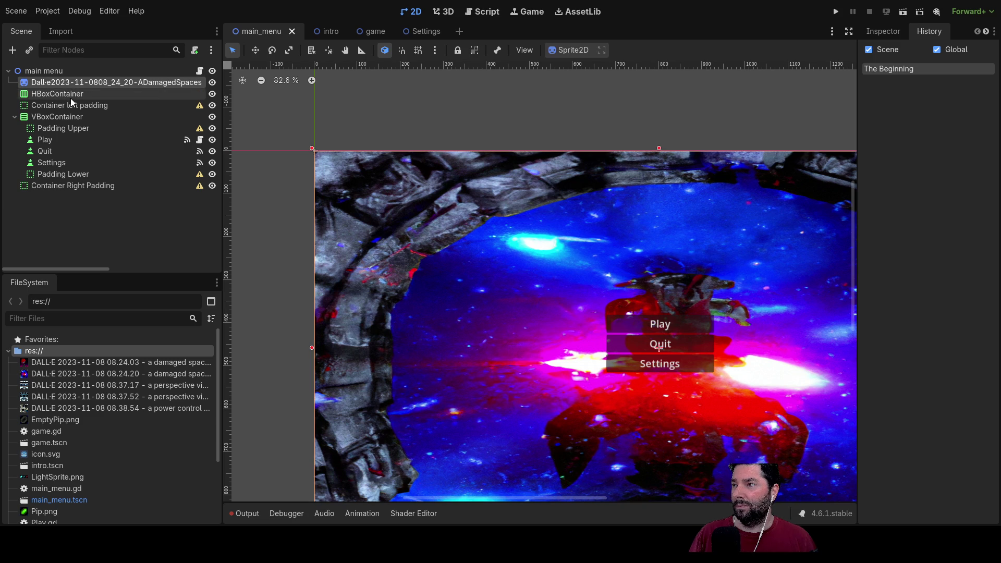
click(58, 95)
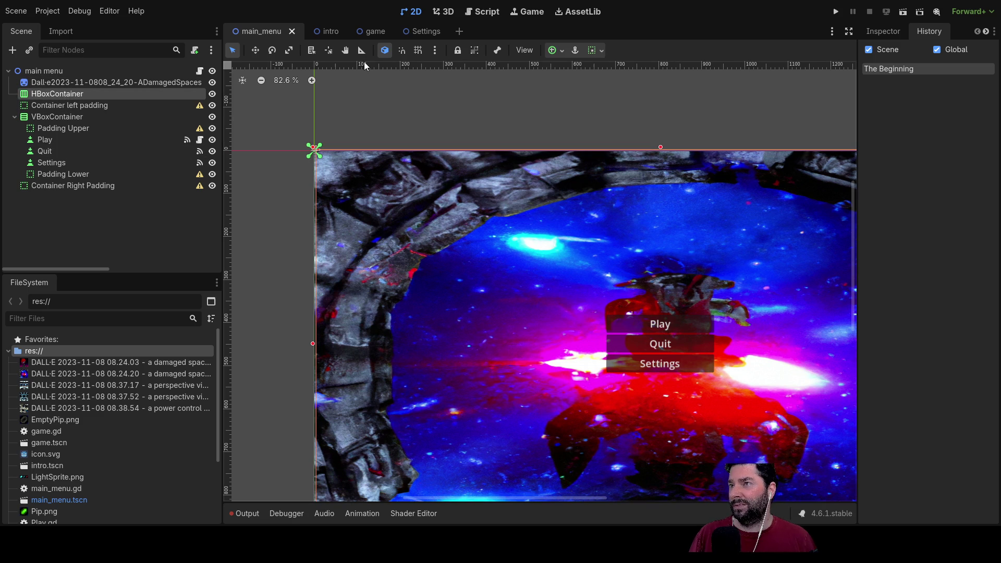
click(325, 33)
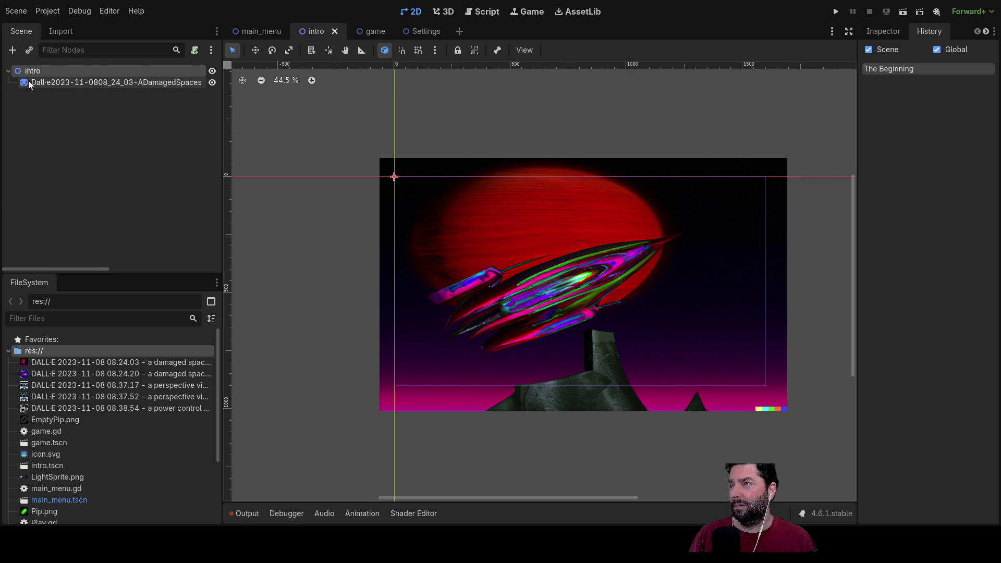
Cycle again through the game, Settings, main_menu and intro scenes, checking the intro sub-scene node.
click(373, 31)
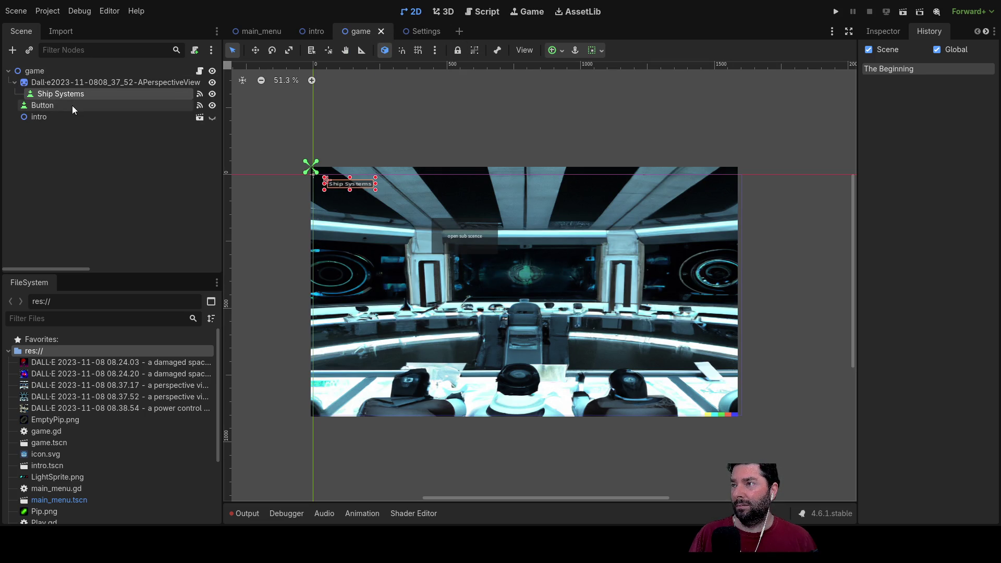
click(423, 31)
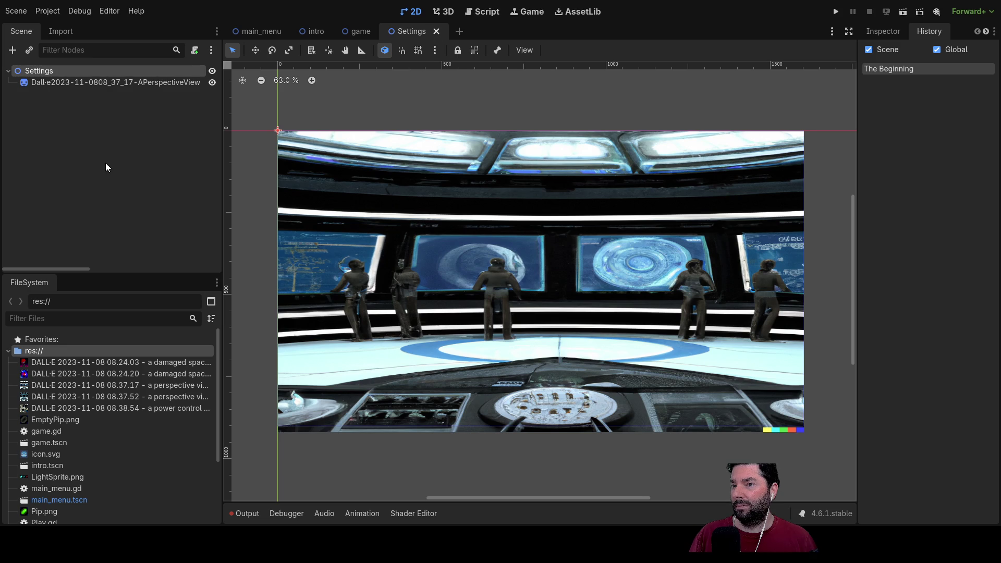
click(361, 33)
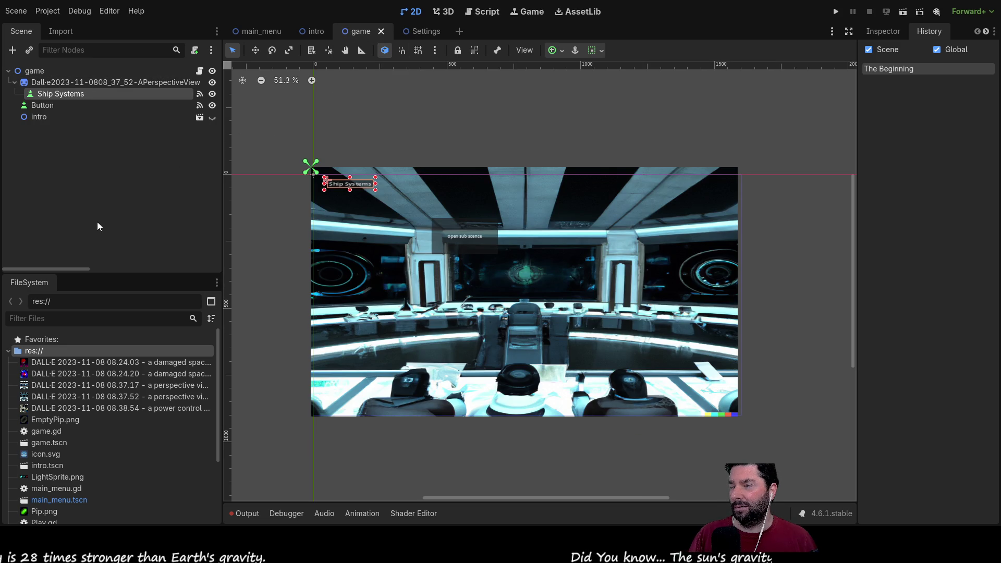
click(39, 118)
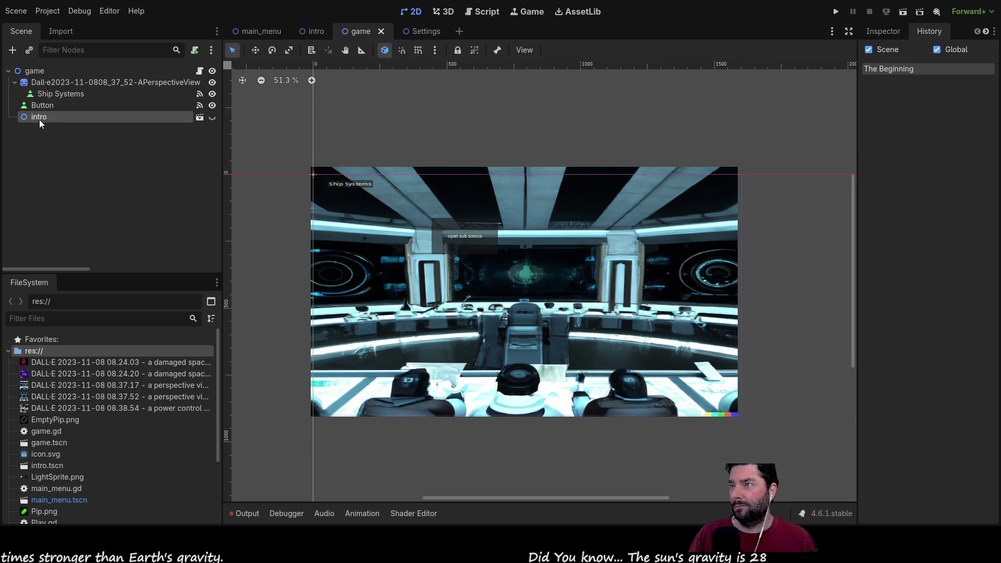
click(267, 33)
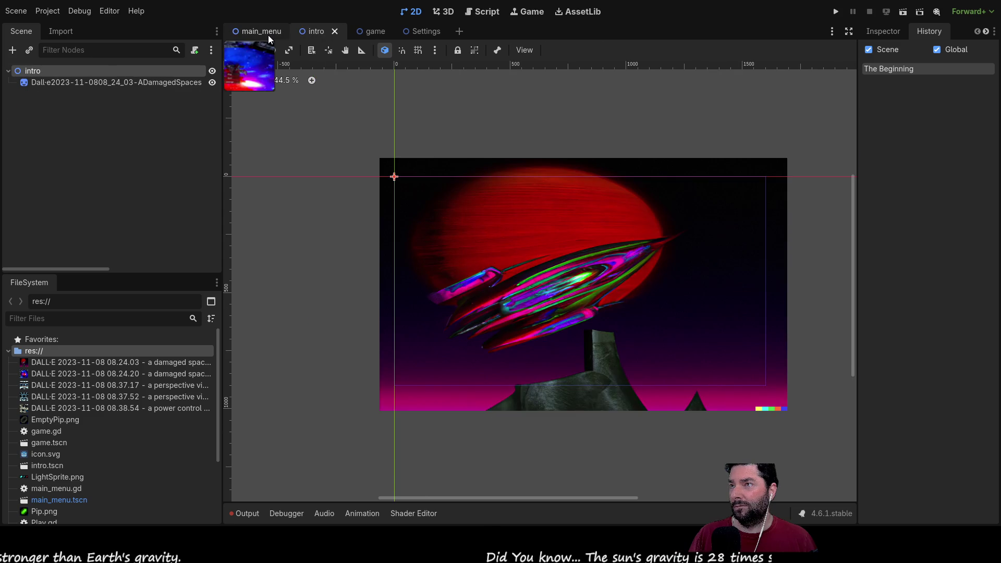
click(329, 32)
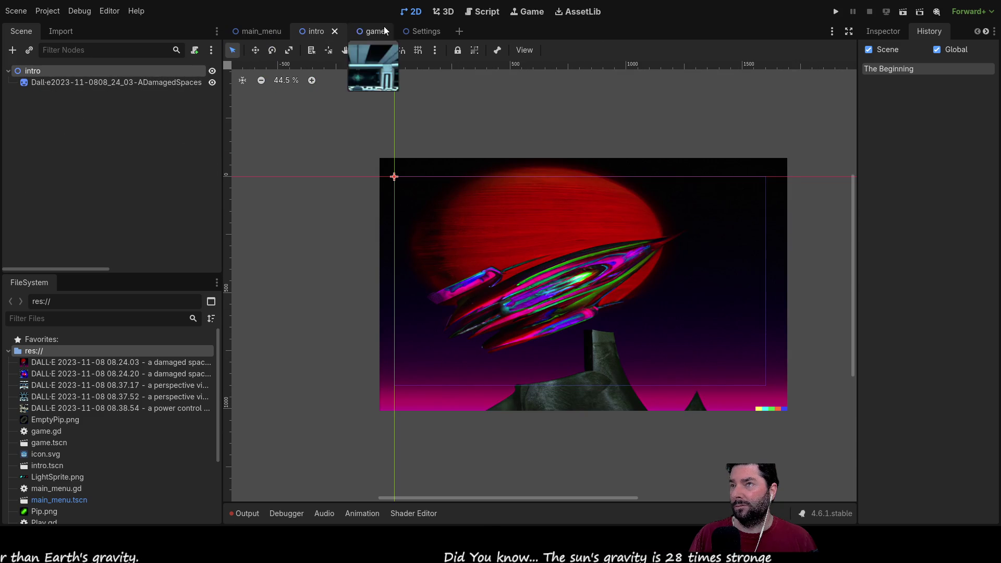
Select the Ship Systems label in the game scene and run the project.
click(376, 31)
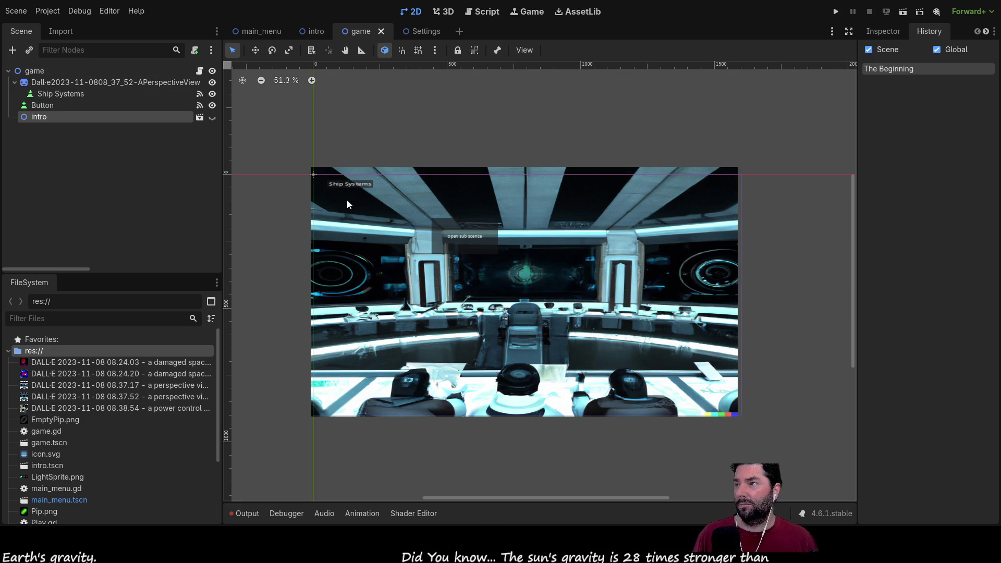
click(41, 95)
click(836, 11)
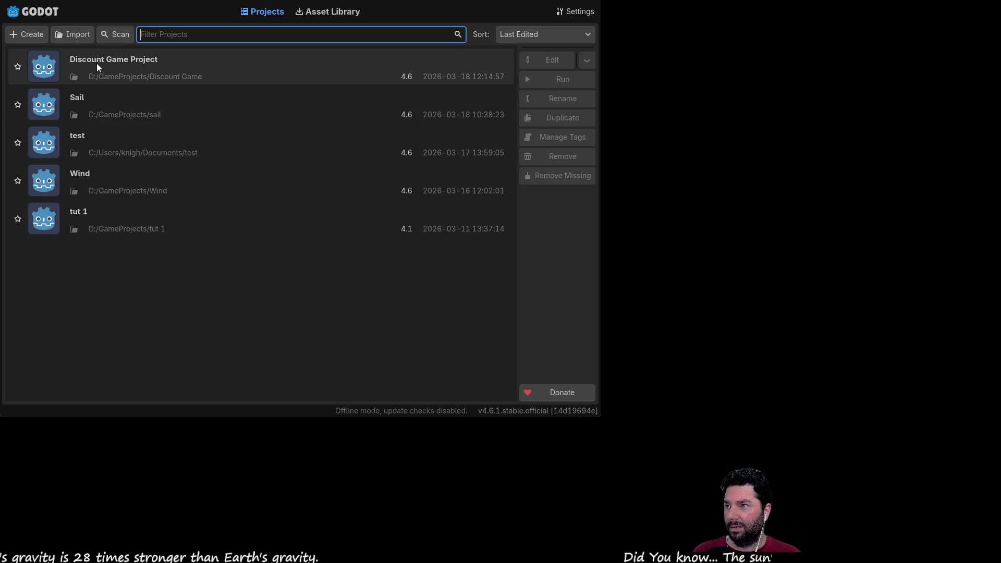
Open the Sail project and add a TextureRect child under the Buy column.
double_click(59, 108)
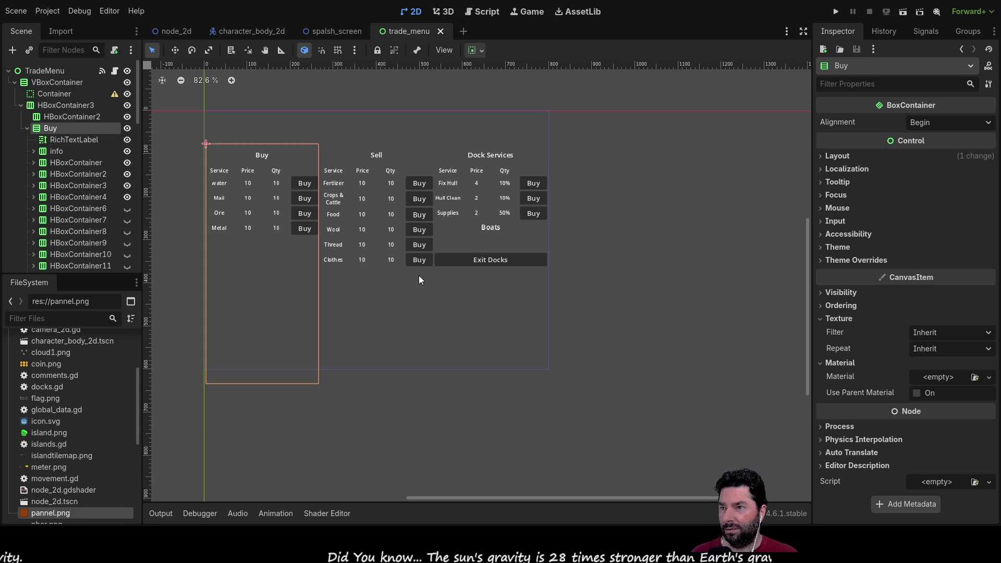
key(ctrl+v)
Set pannel.png as the TextureRect's texture and drag it to the top of the Buy node.
scroll(47, 176, down, 5)
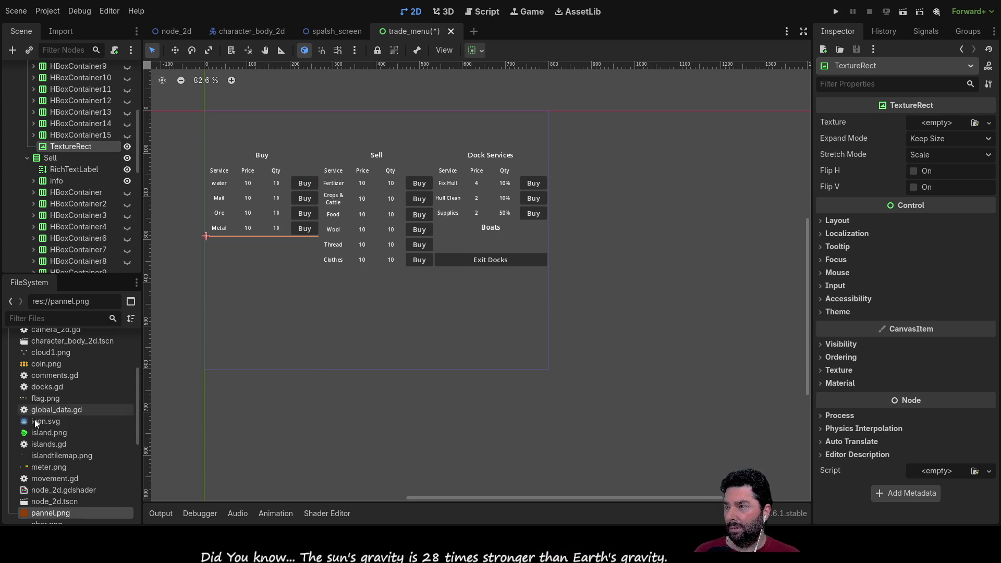
drag(31, 514, 760, 303)
drag(825, 251, 936, 123)
scroll(283, 261, up, 4)
scroll(290, 258, down, 1)
scroll(59, 198, down, 4)
scroll(60, 198, up, 5)
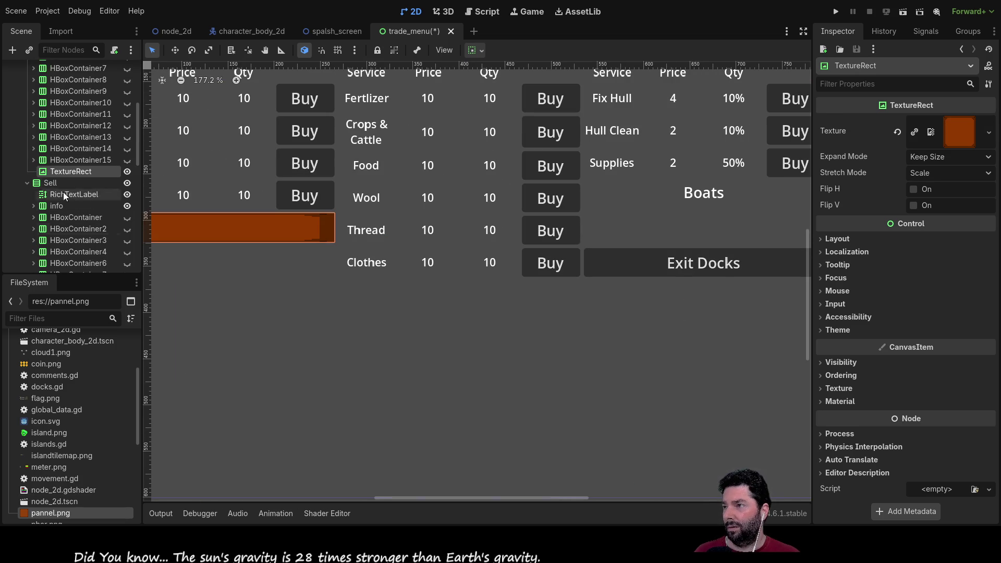
mouse_move(66, 170)
mouse_down()
mouse_move(86, 154)
mouse_move(90, 112)
mouse_move(54, 137)
mouse_up()
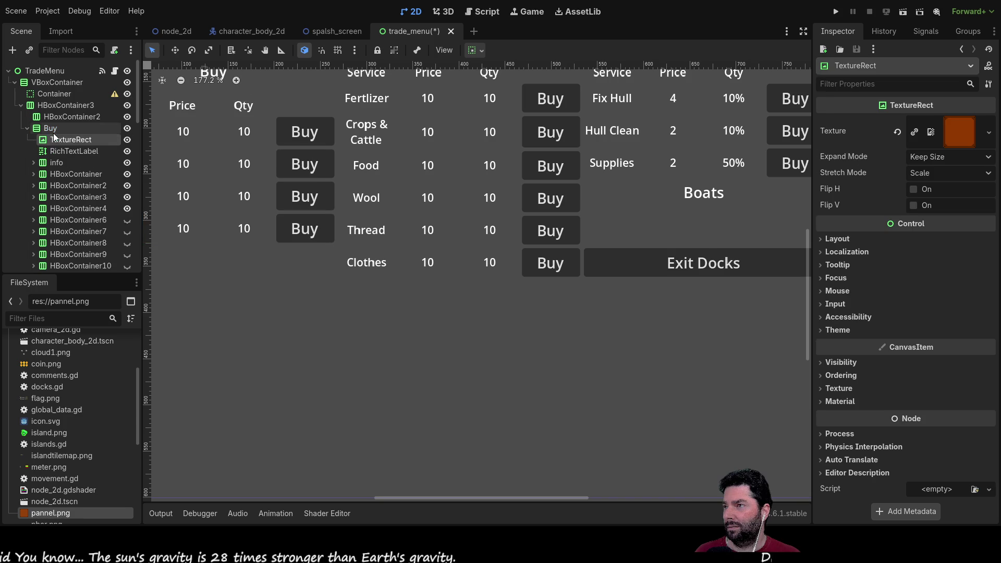
scroll(231, 257, down, 5)
scroll(405, 245, up, 5)
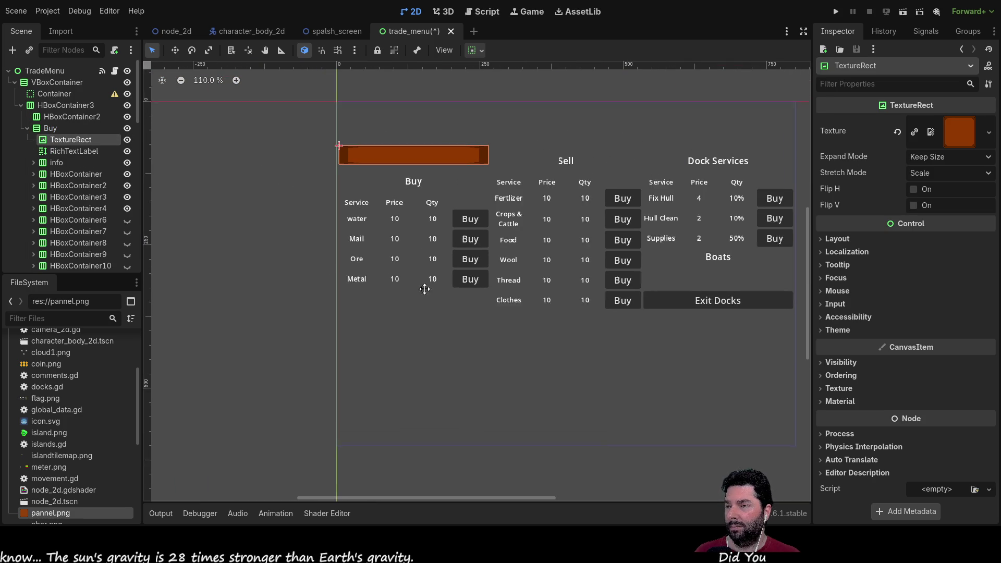
scroll(433, 229, up, 1)
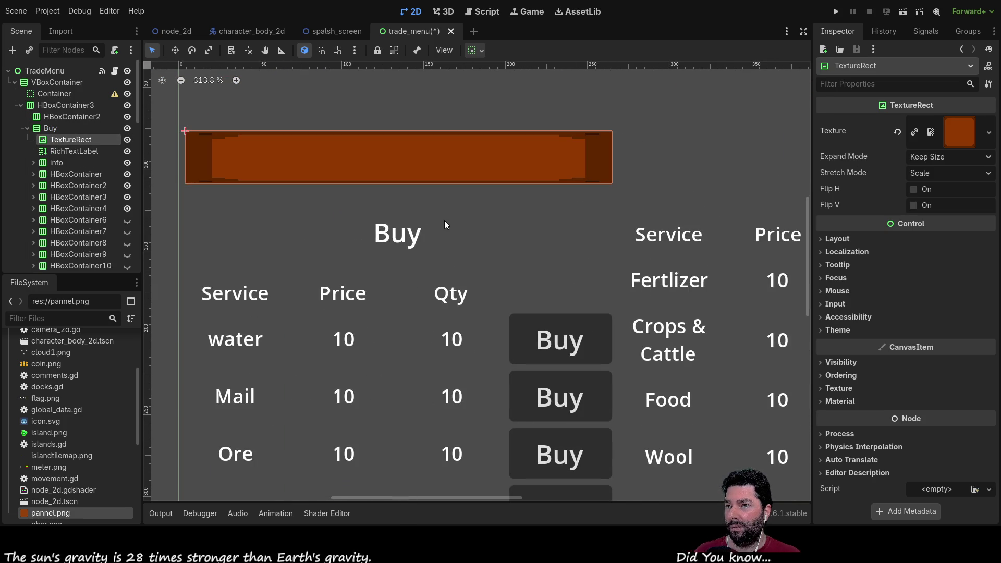
scroll(444, 220, down, 2)
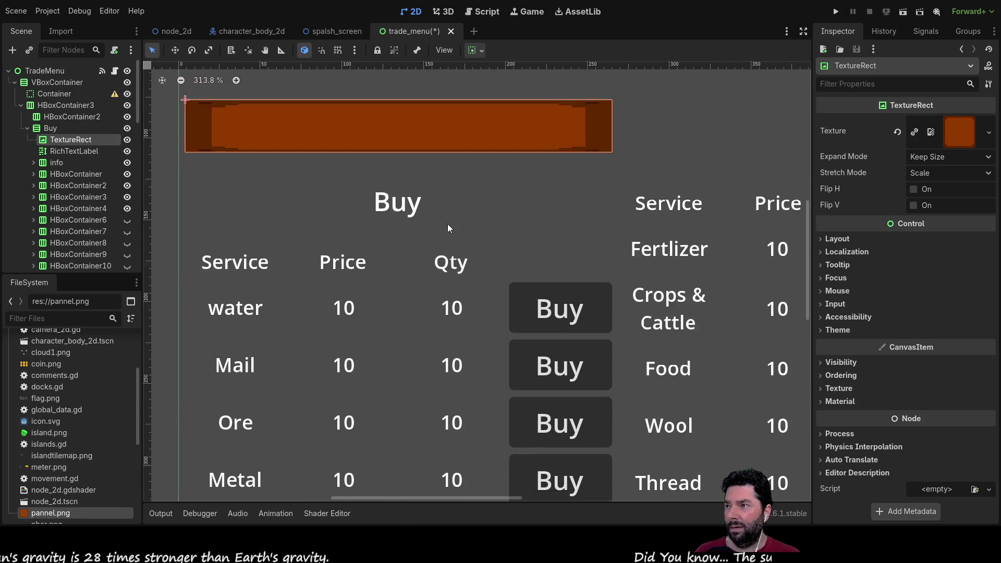
scroll(446, 222, down, 3)
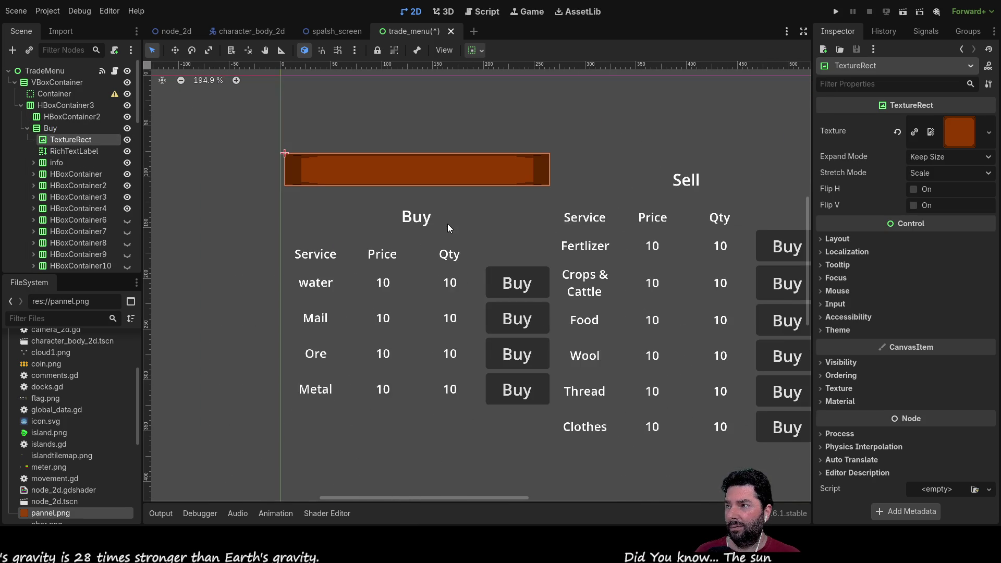
click(64, 150)
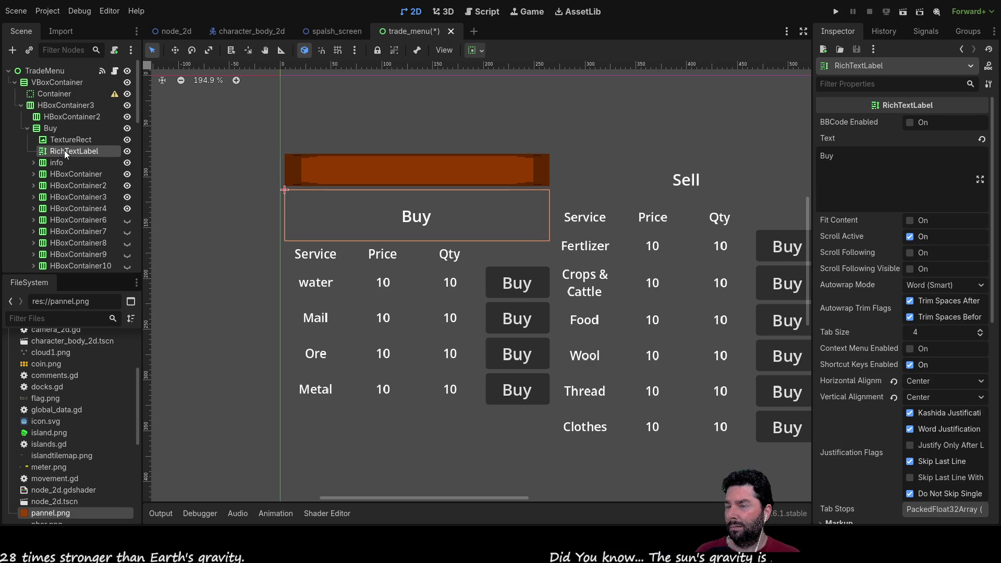
click(64, 141)
click(65, 150)
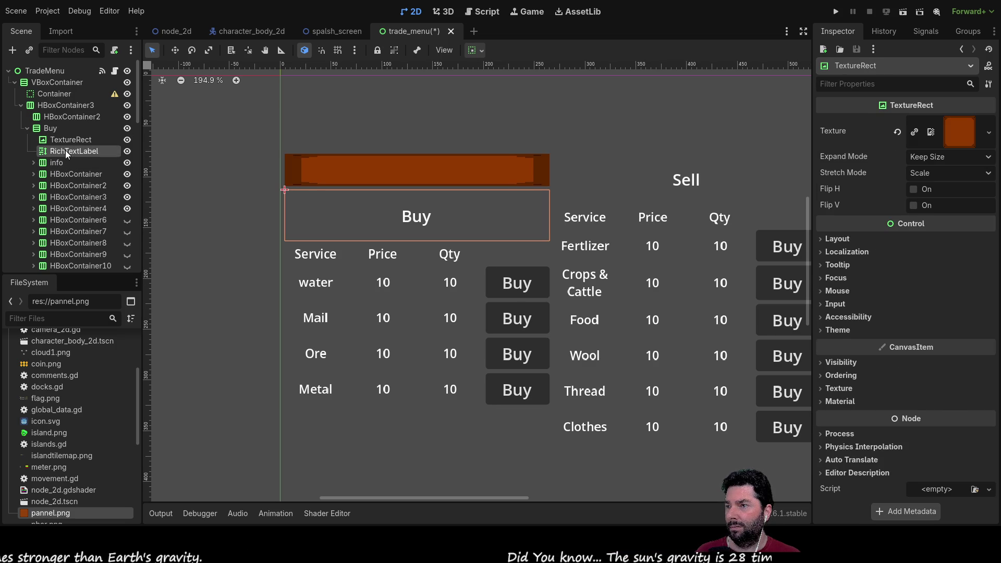
click(64, 141)
click(49, 129)
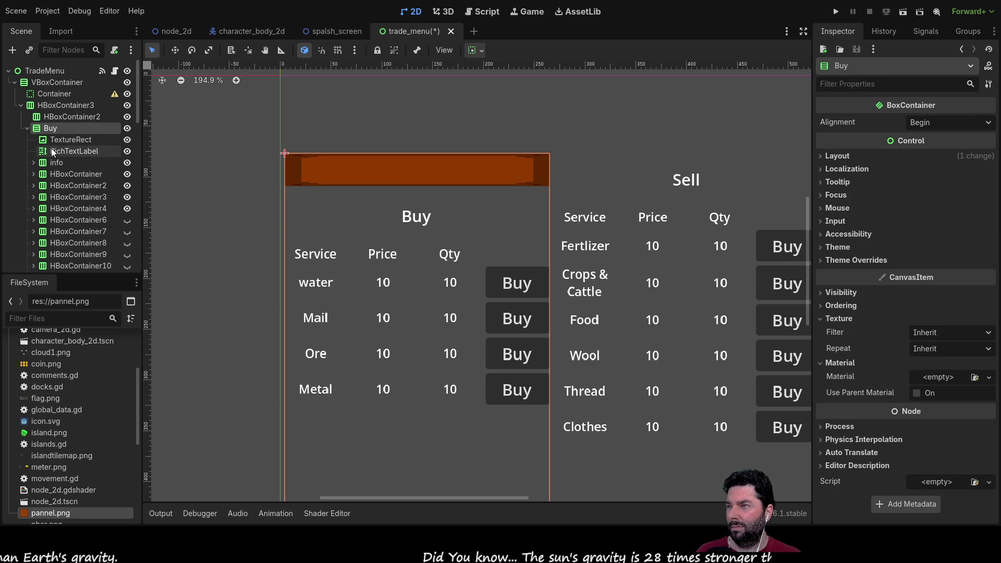
click(64, 140)
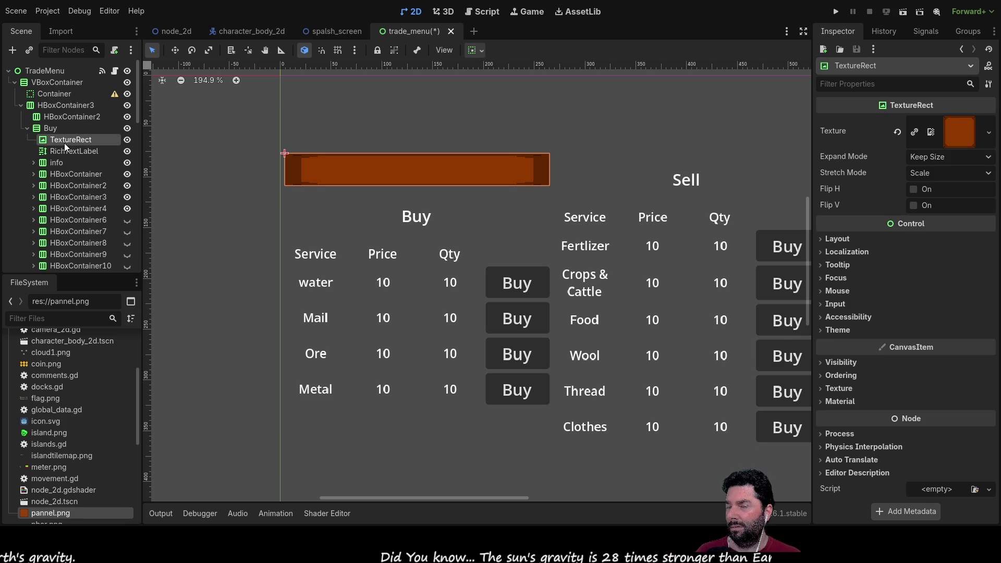
click(64, 151)
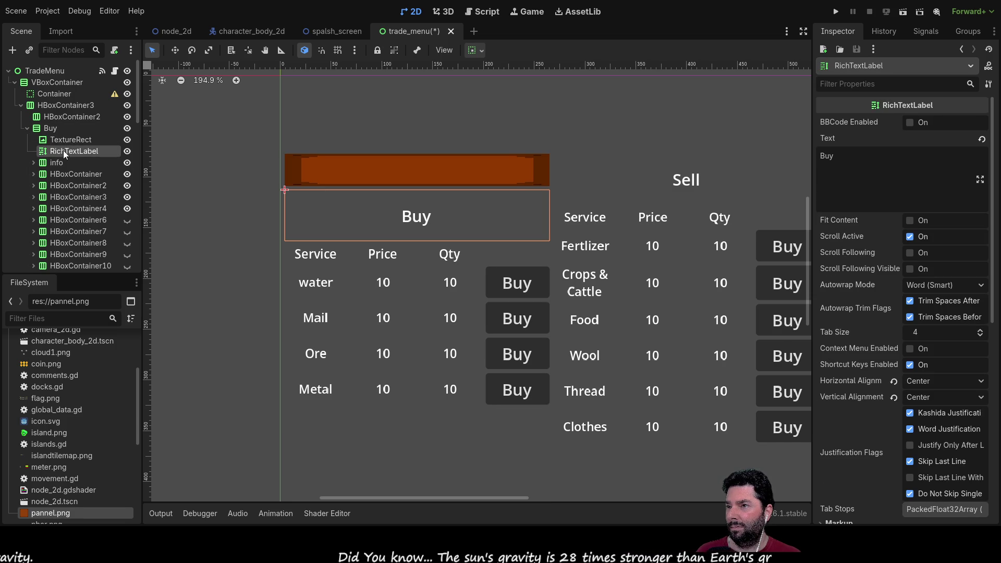
click(53, 128)
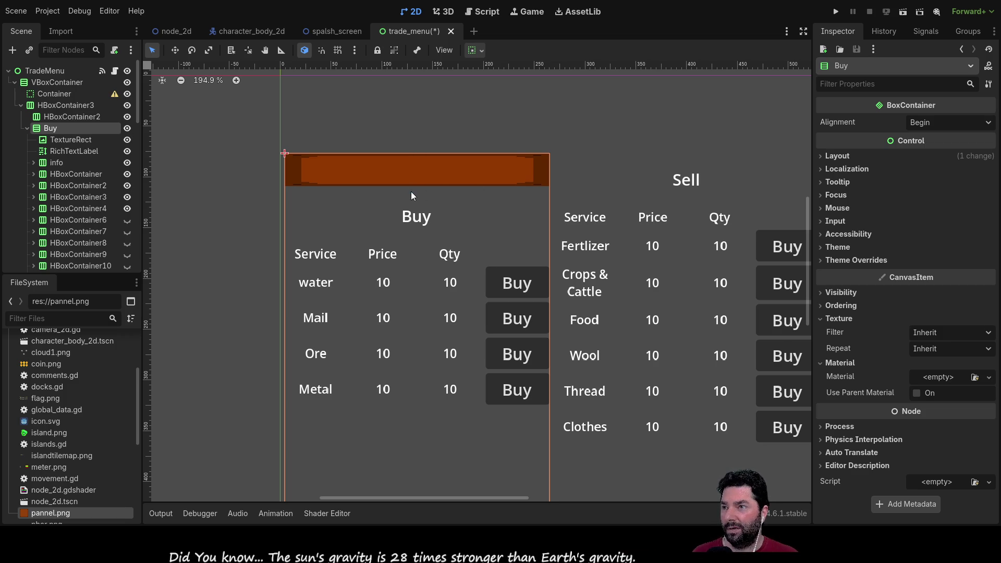
click(425, 443)
Move Container under VBoxContainer above HBoxContainer3, then review its and VBoxContainer's properties.
mouse_move(66, 261)
mouse_down()
mouse_move(75, 164)
mouse_move(55, 94)
mouse_up()
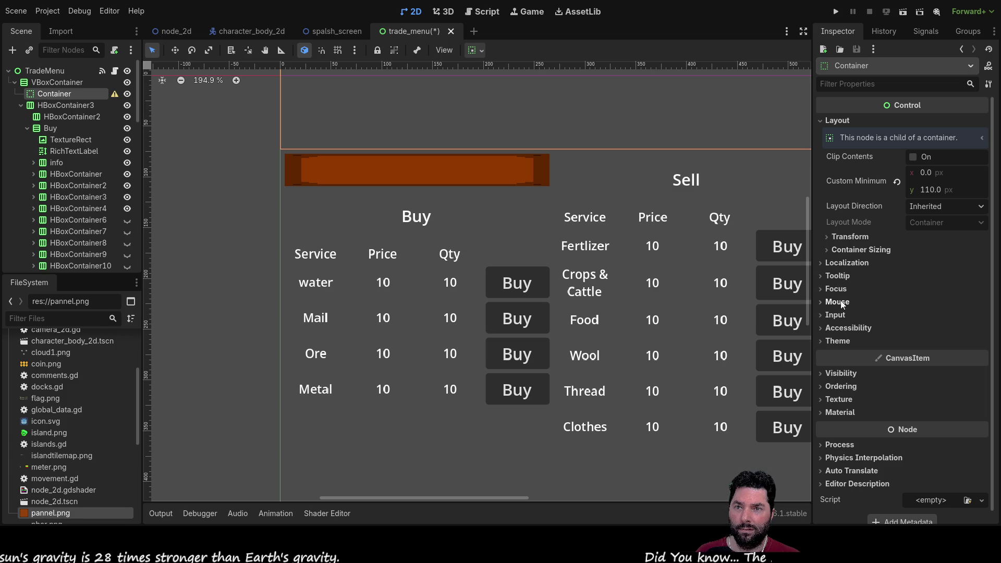
click(830, 412)
click(829, 413)
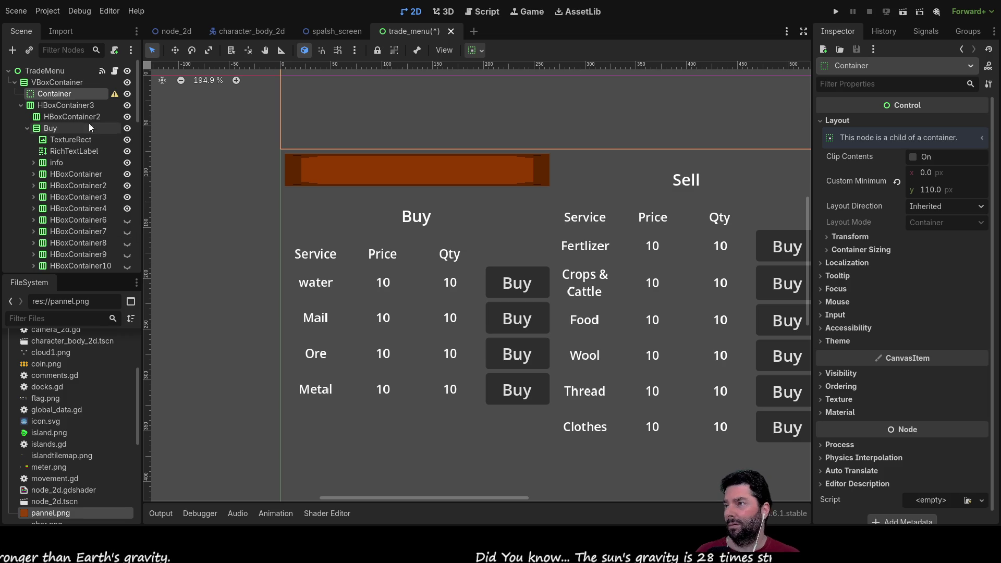
click(49, 82)
click(54, 91)
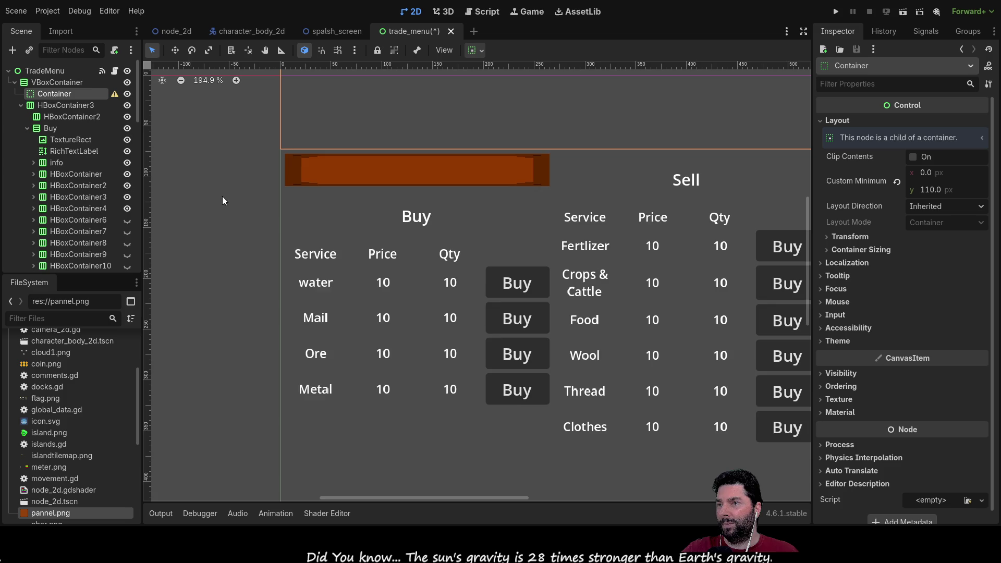
scroll(219, 201, down, 2)
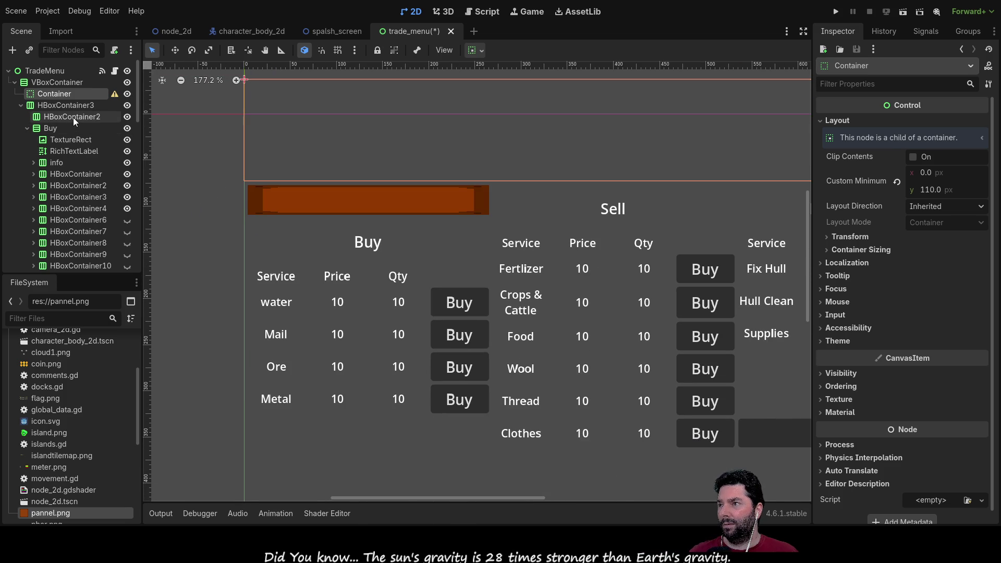
click(73, 117)
scroll(223, 219, down, 7)
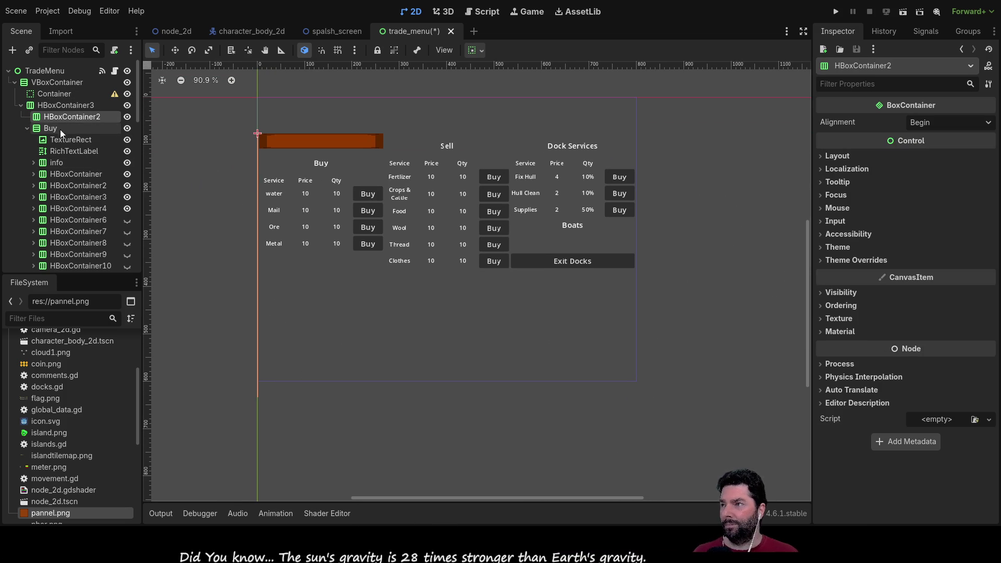
click(65, 106)
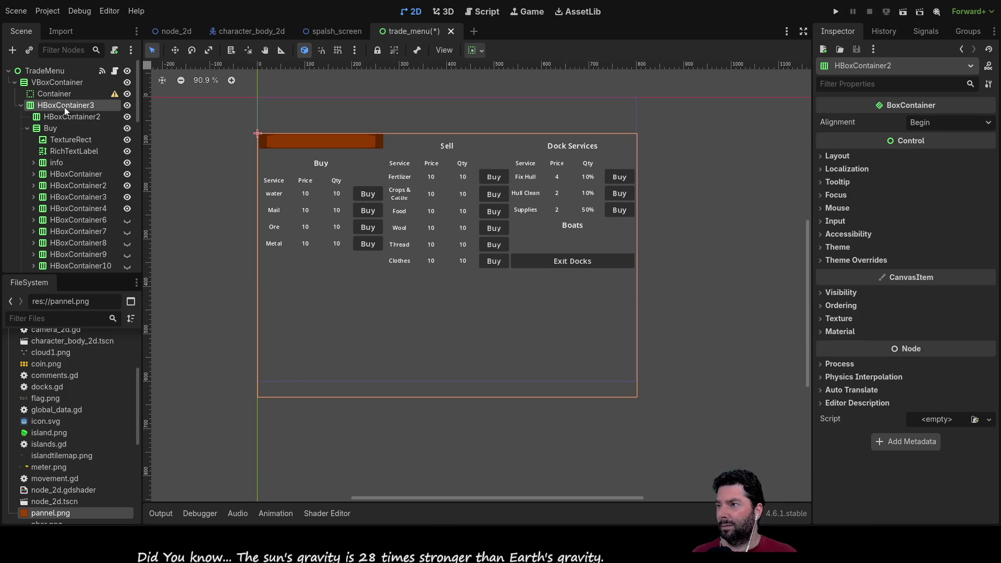
click(66, 115)
scroll(70, 204, down, 5)
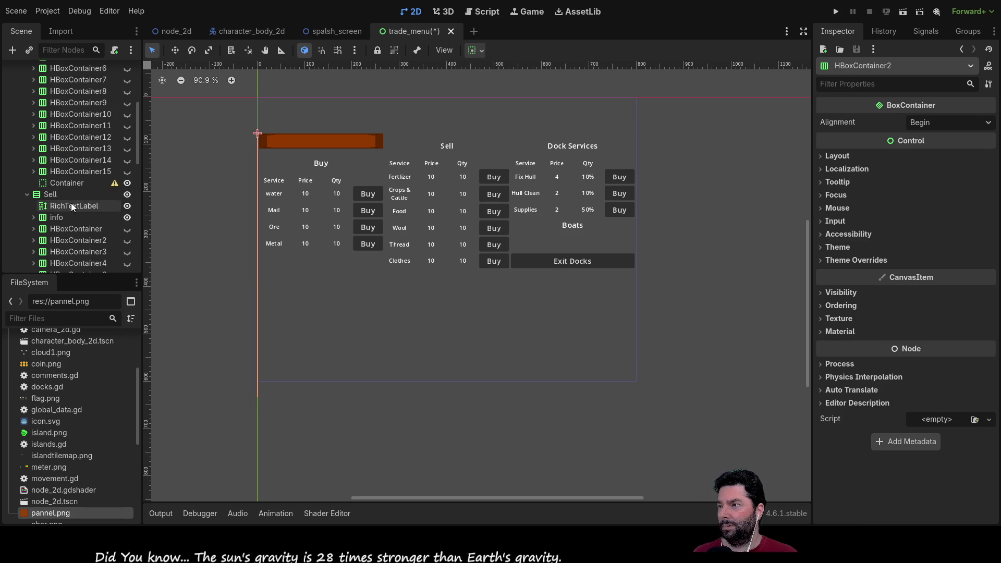
click(67, 182)
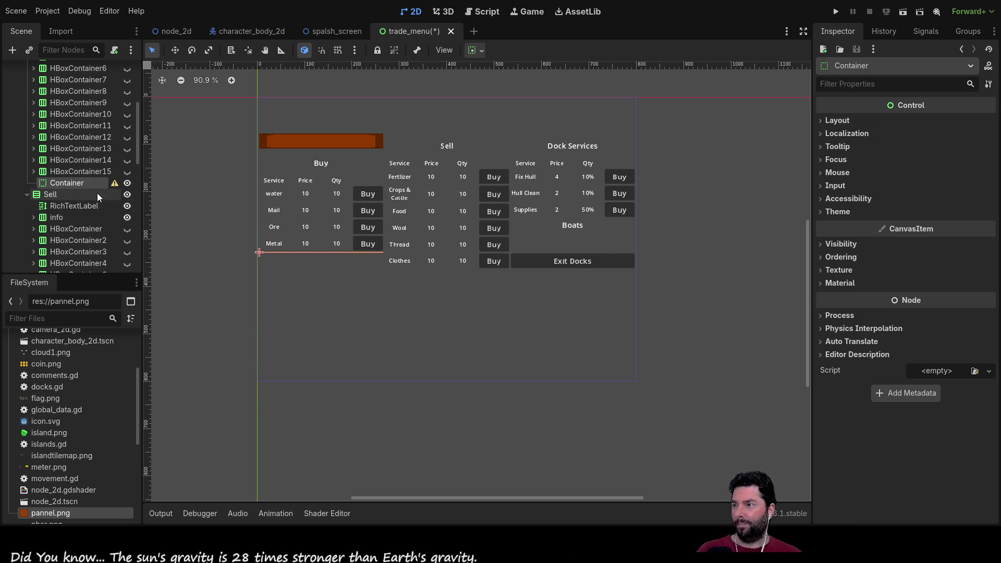
click(477, 282)
scroll(54, 175, up, 5)
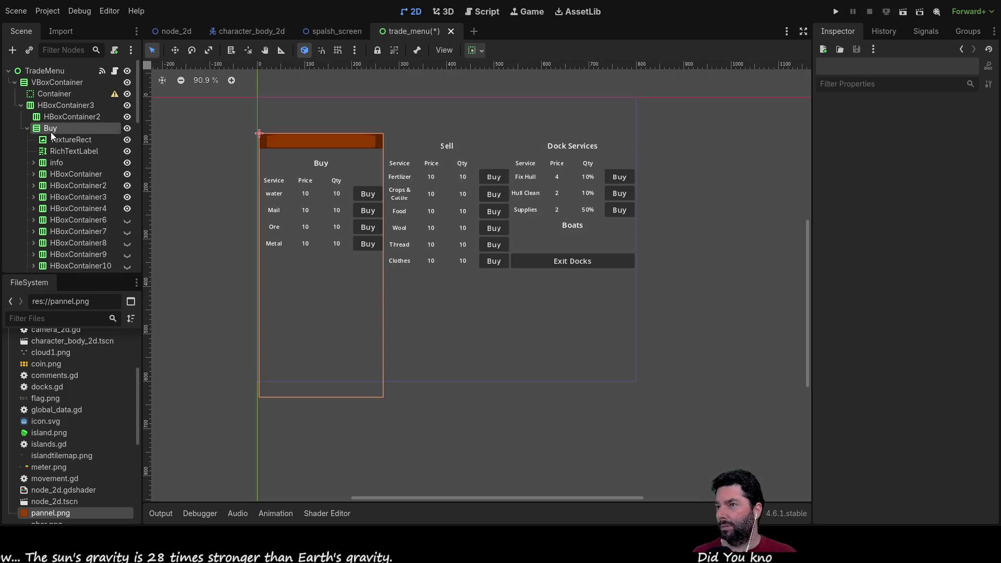
Select the Buy node and add a BoxContainer child to it.
click(51, 131)
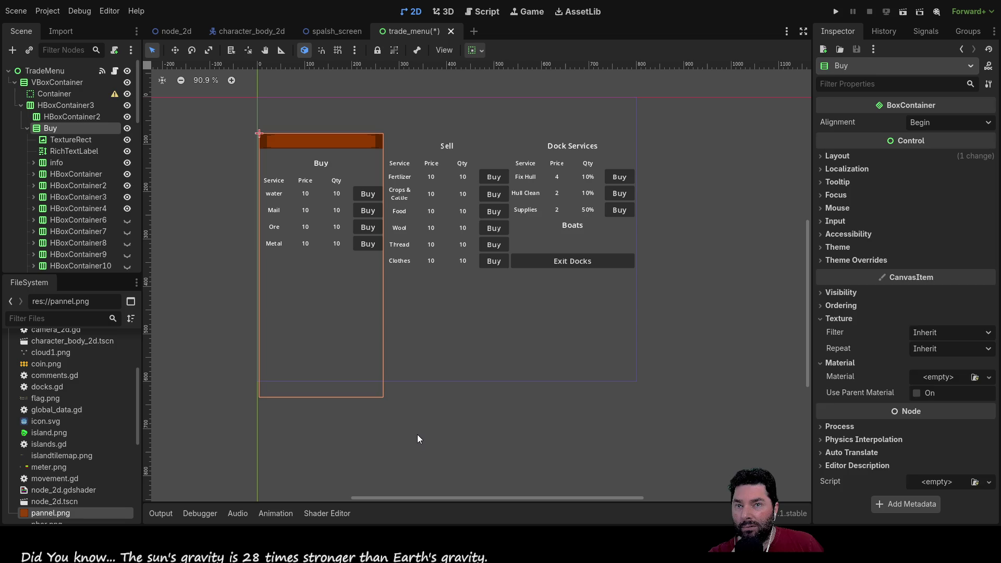
key(ctrl+v)
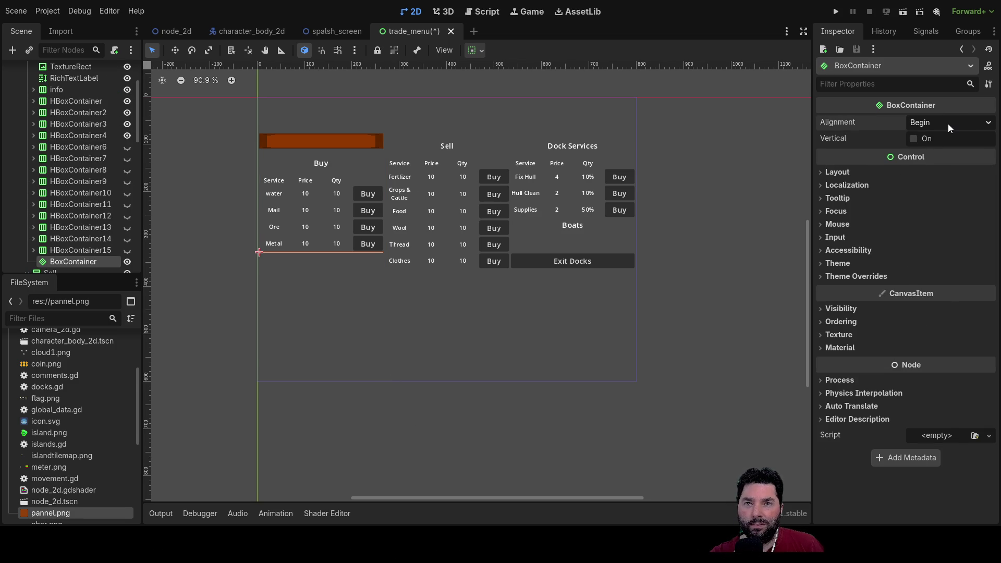
Tick Vertical on the BoxContainer, expand its Theme section and try dropping pannel.png there.
click(913, 139)
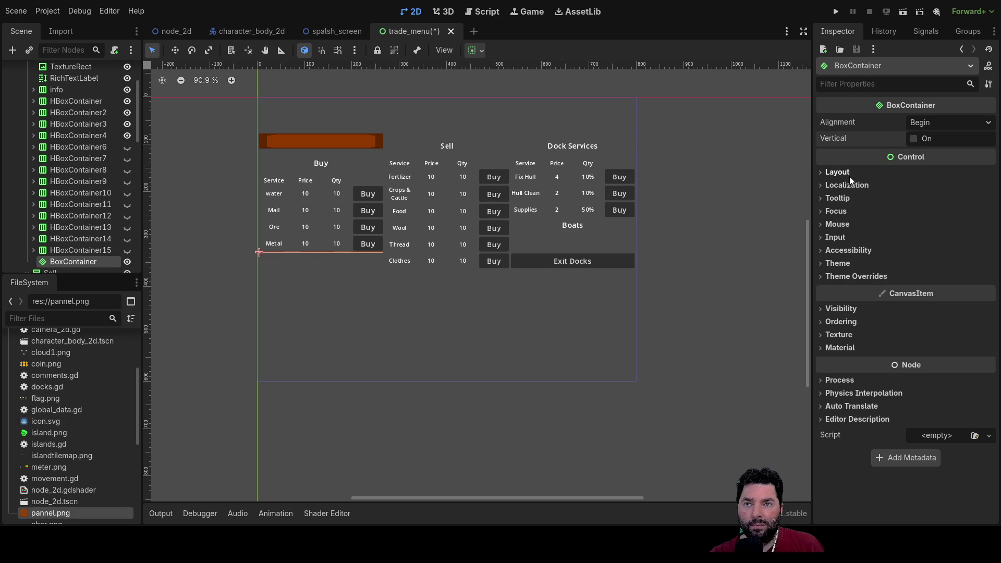
click(829, 174)
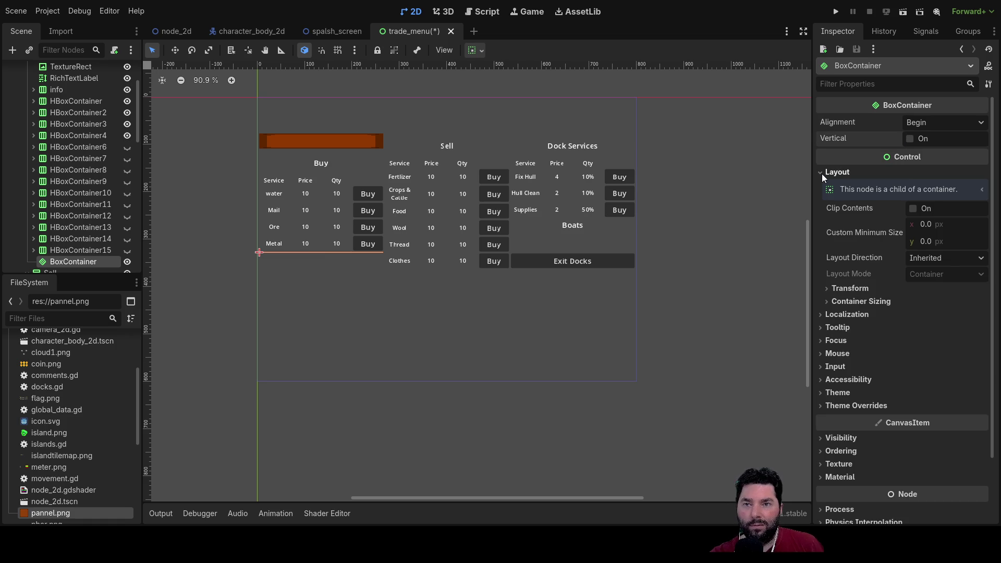
click(822, 173)
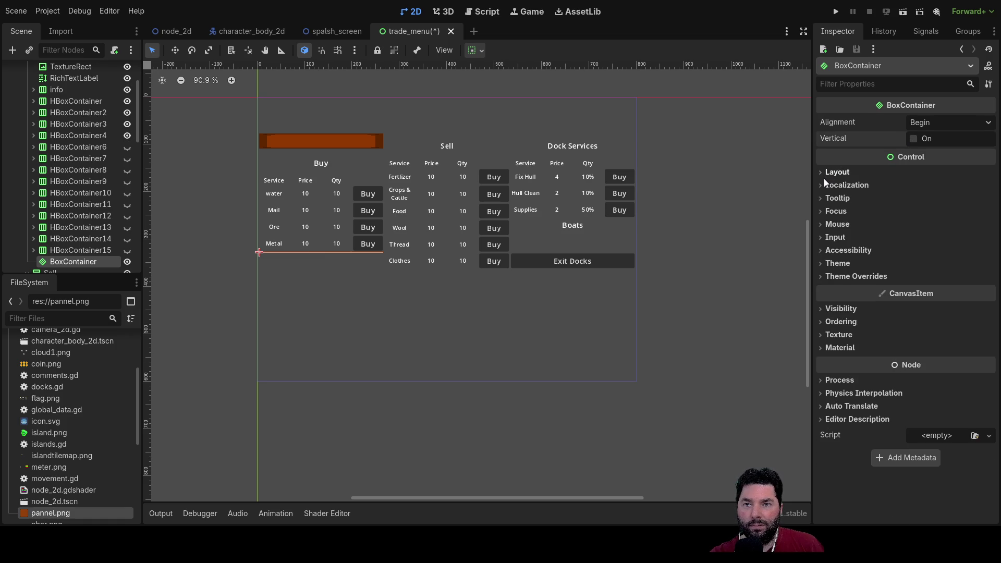
click(825, 187)
click(825, 186)
click(824, 197)
click(824, 200)
click(825, 209)
click(824, 211)
click(820, 262)
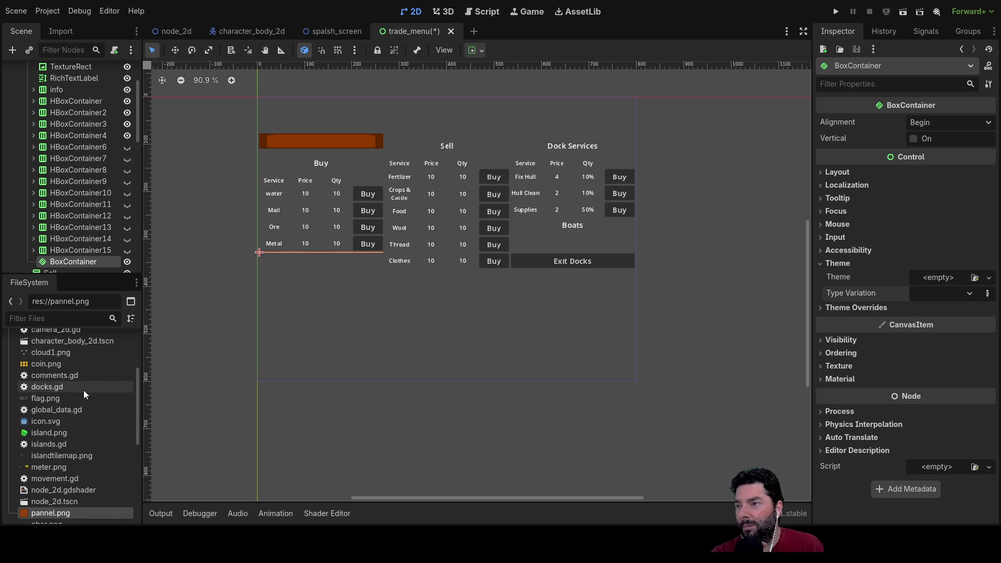
mouse_move(58, 511)
mouse_down()
mouse_move(876, 278)
mouse_move(948, 279)
mouse_move(933, 282)
mouse_move(936, 293)
mouse_move(934, 279)
mouse_move(159, 449)
mouse_move(92, 455)
mouse_up()
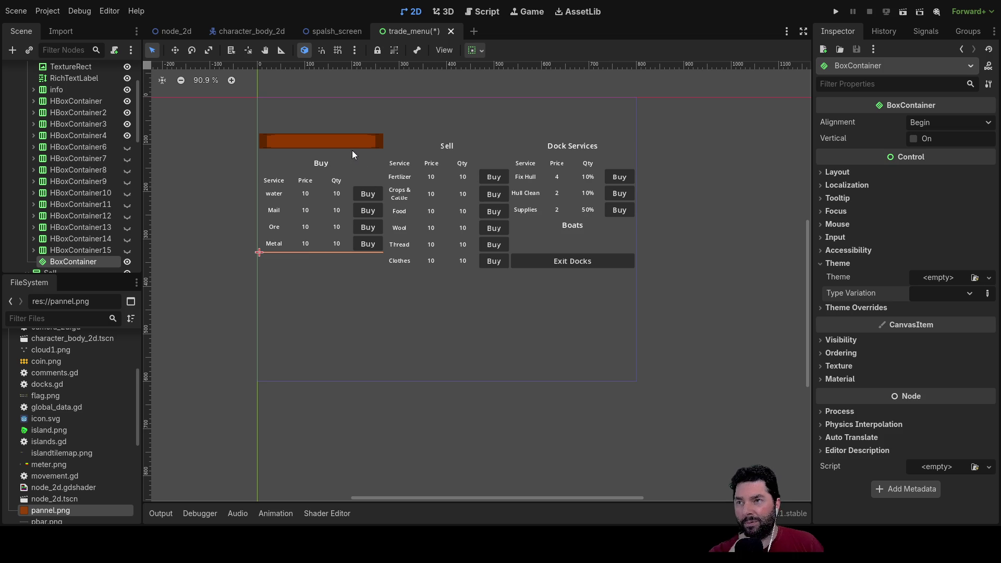
Drag the orange TextureRect out of Buy to sit above it in HBoxContainer3.
click(352, 149)
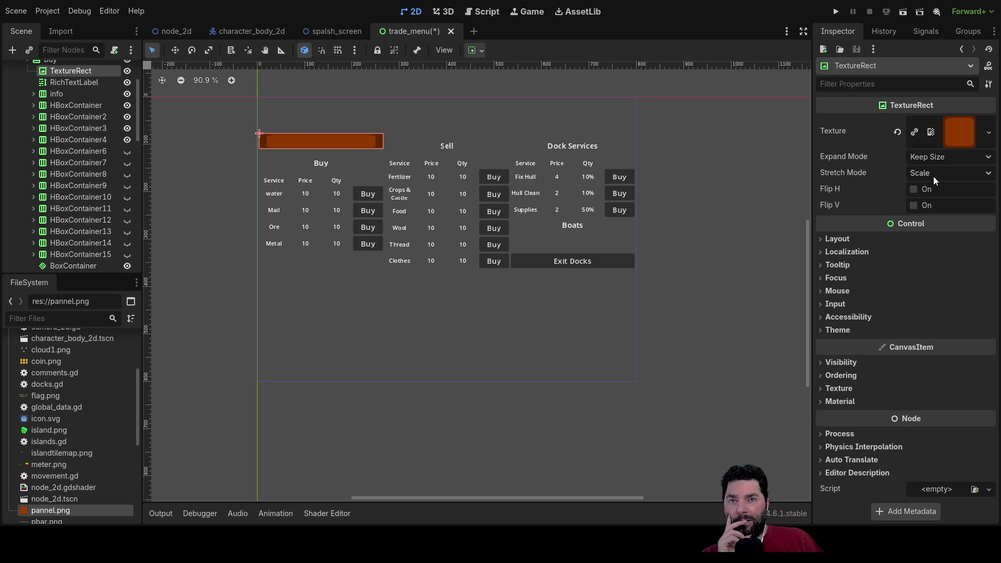
scroll(73, 133, up, 2)
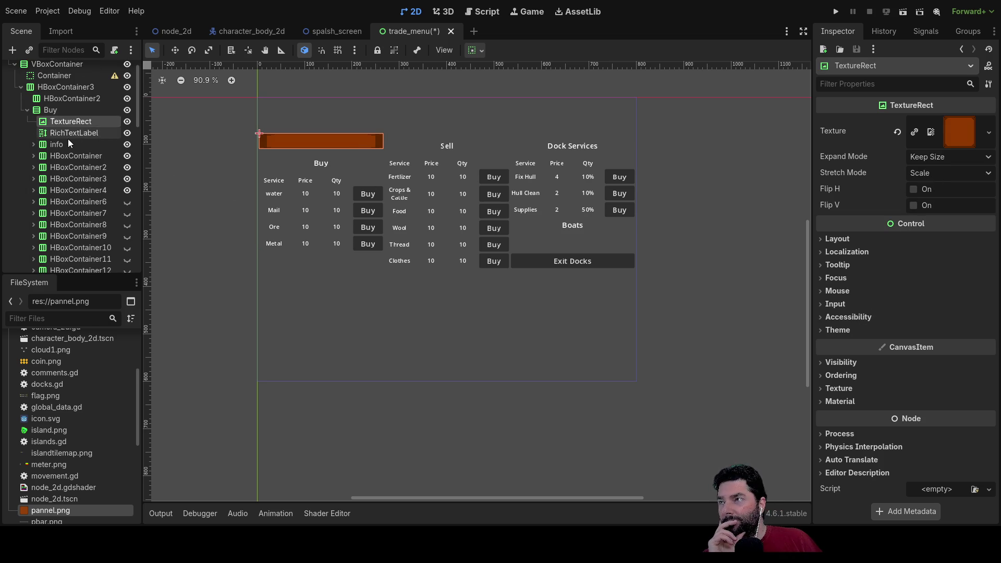
drag(61, 120, 65, 105)
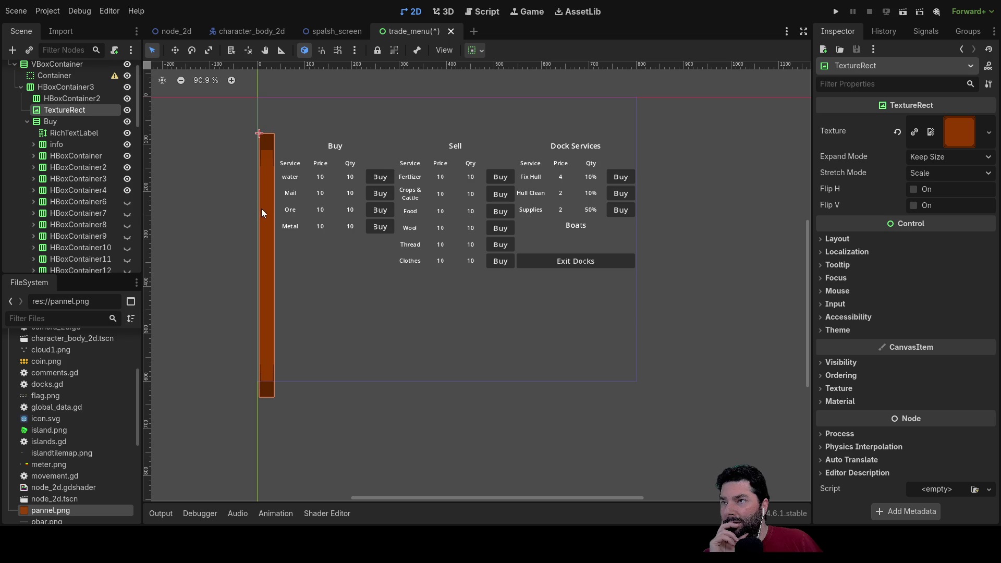
click(64, 89)
click(65, 101)
click(65, 111)
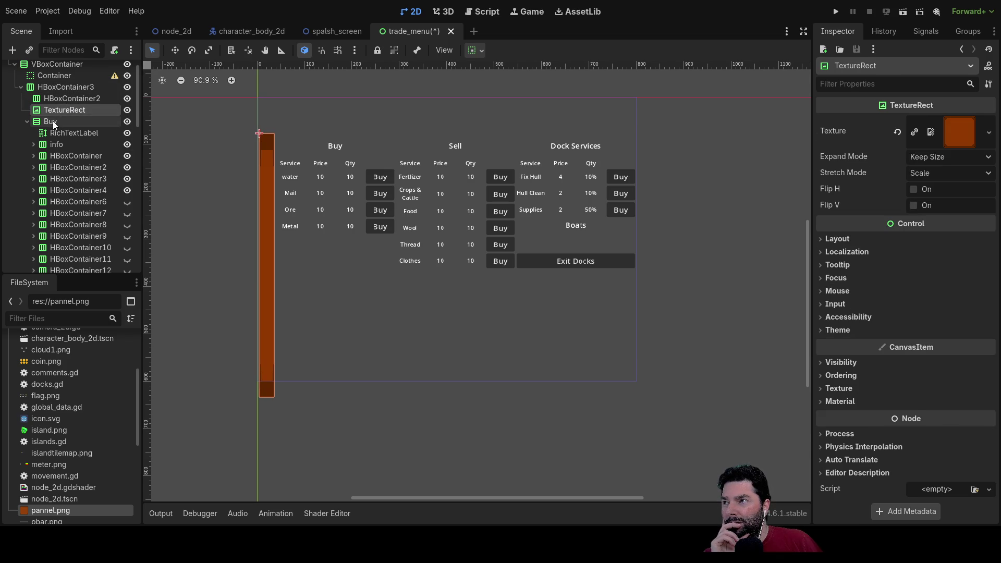
Nest the Buy column inside TextureRect, compare their bounds, and show TextureRect's Layout properties.
click(52, 124)
drag(51, 122, 62, 111)
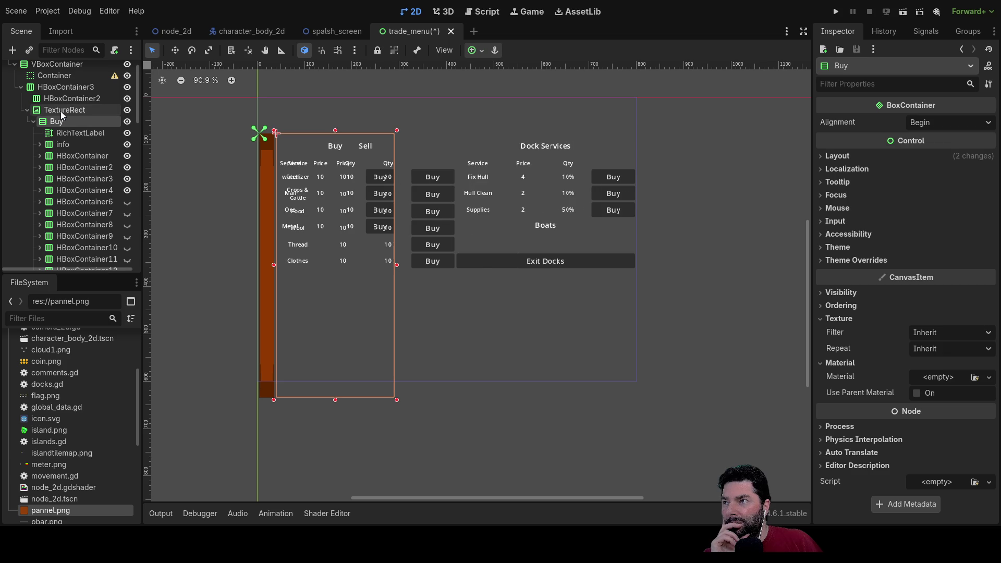
click(64, 110)
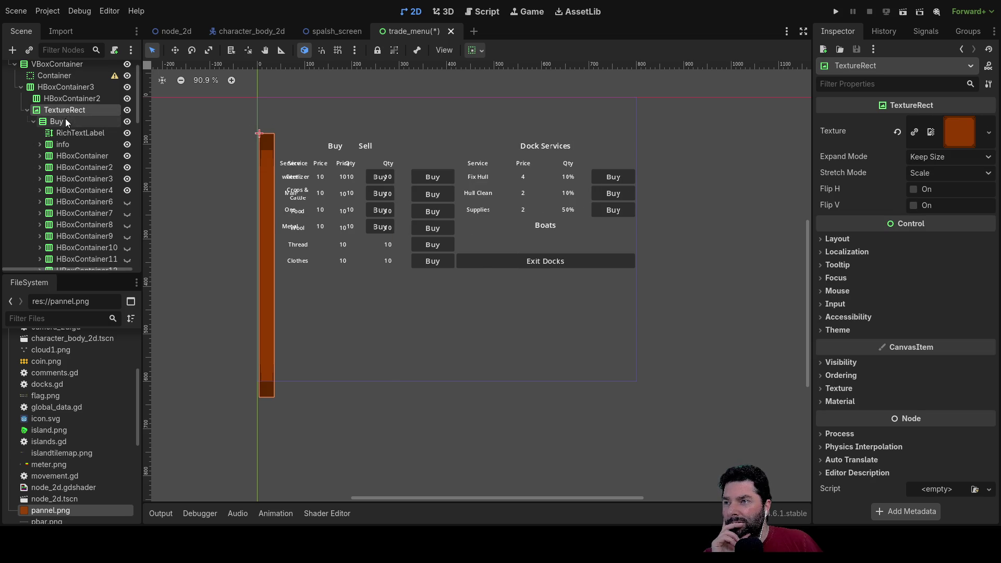
click(65, 120)
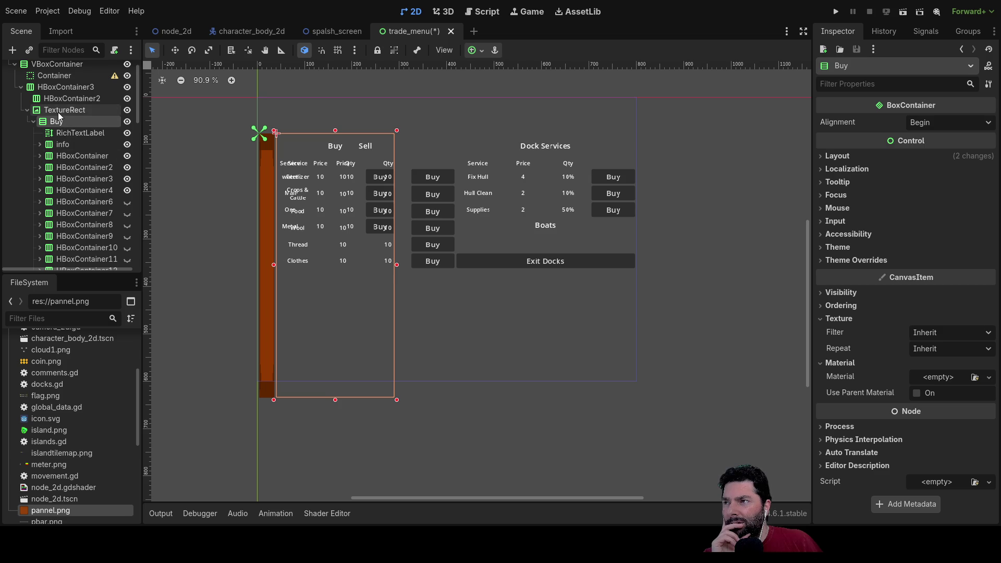
click(58, 111)
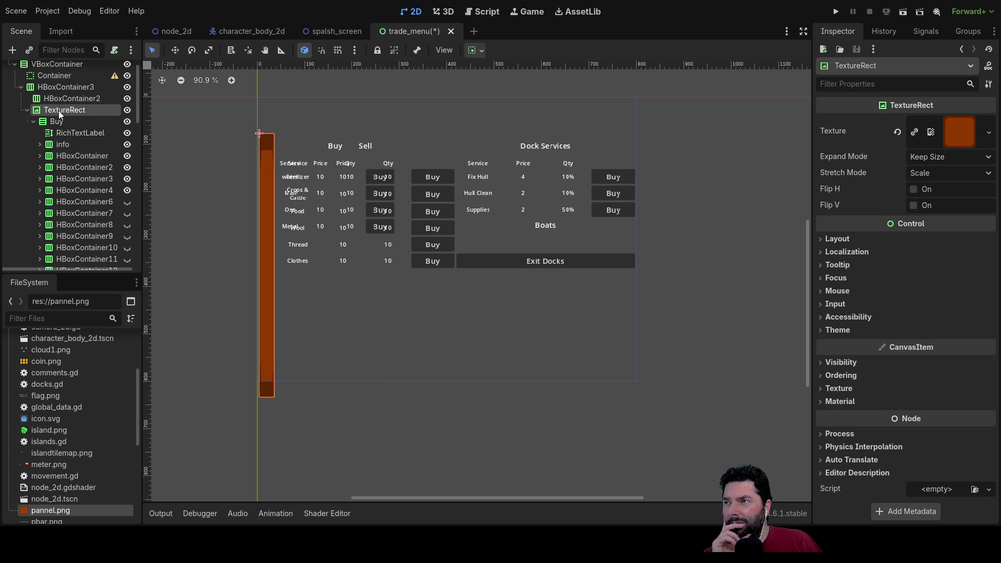
click(58, 121)
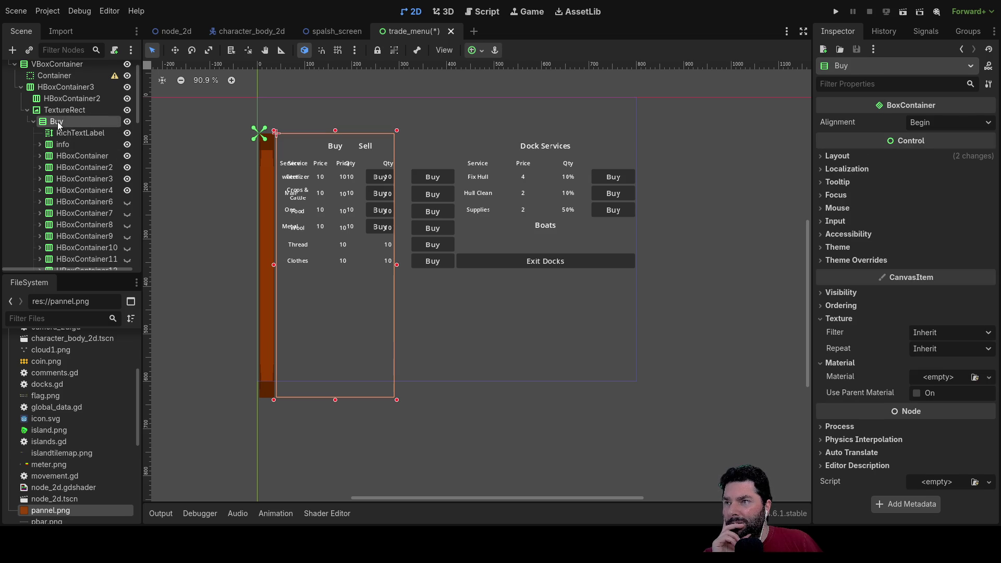
click(55, 111)
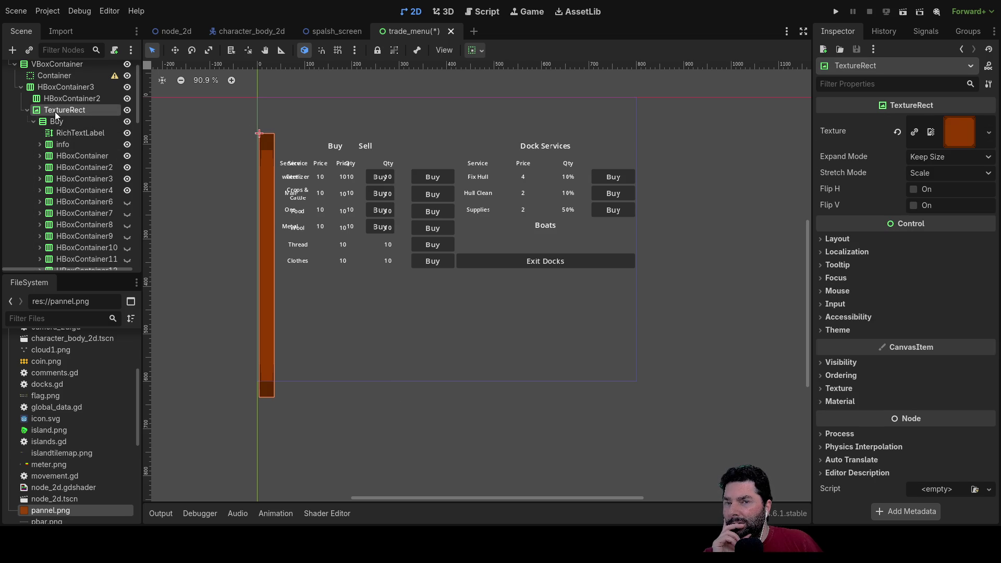
click(823, 239)
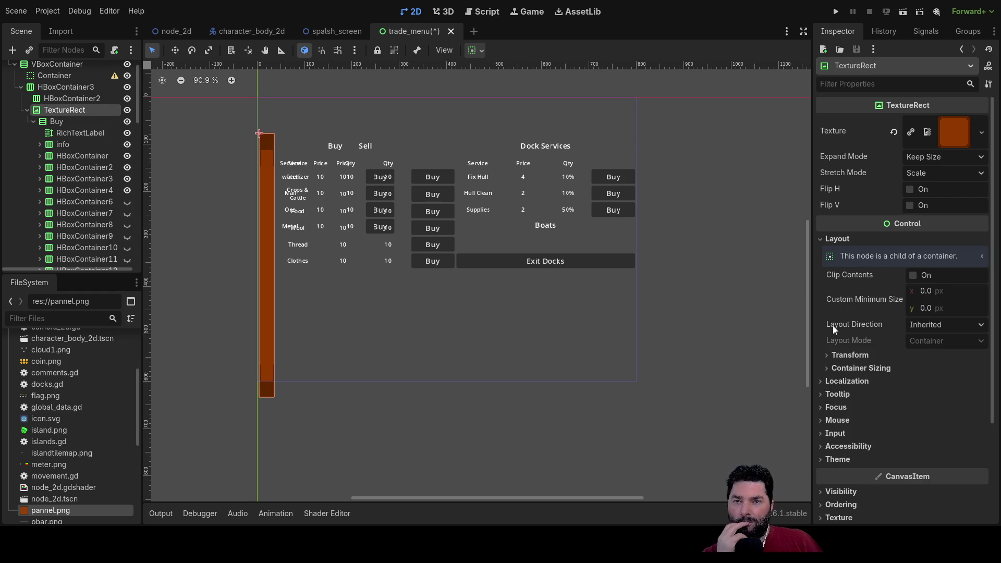
Set the TextureRect's horizontal and vertical container sizing to Shrink Begin.
click(833, 359)
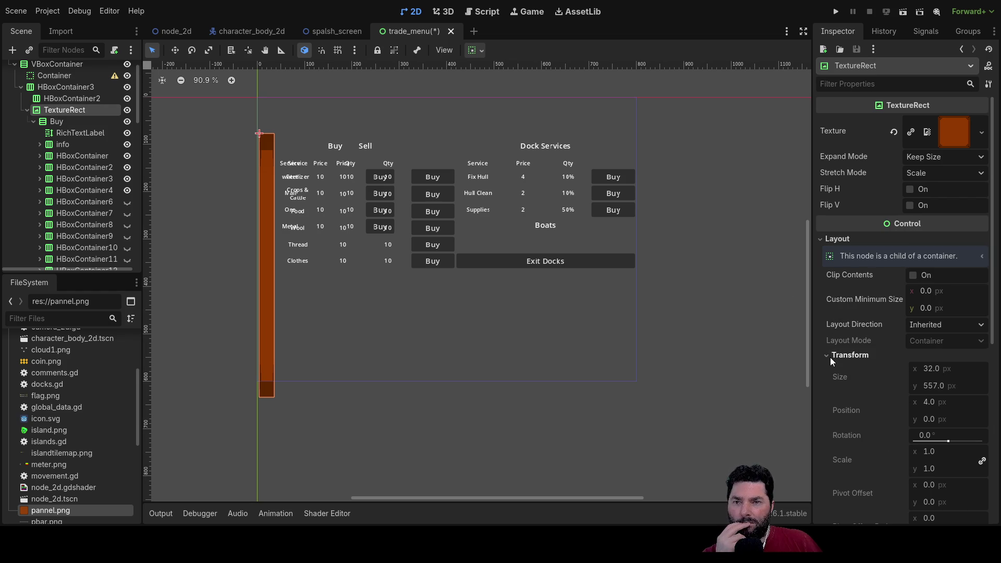
click(830, 359)
click(829, 367)
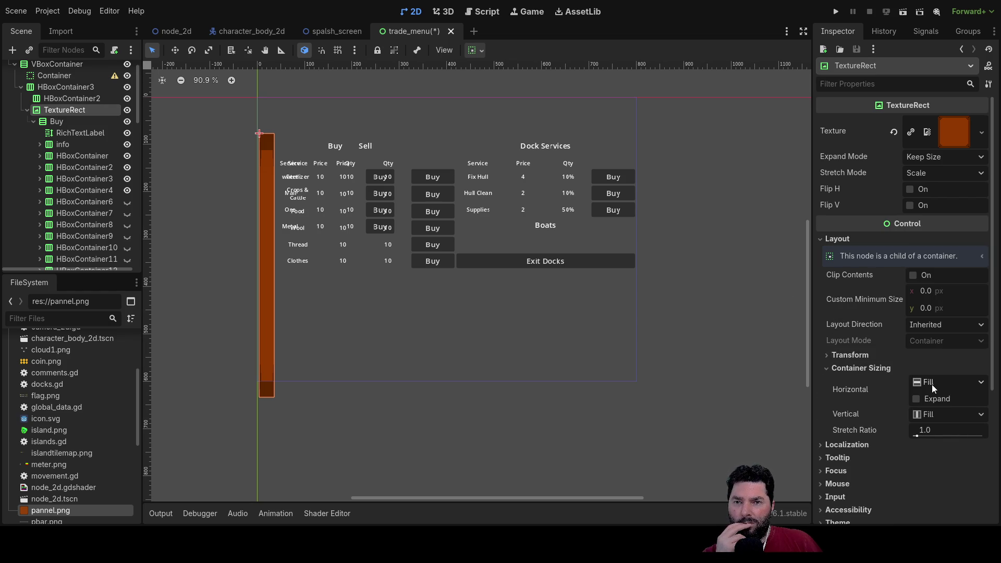
key(ctrl+z)
click(932, 414)
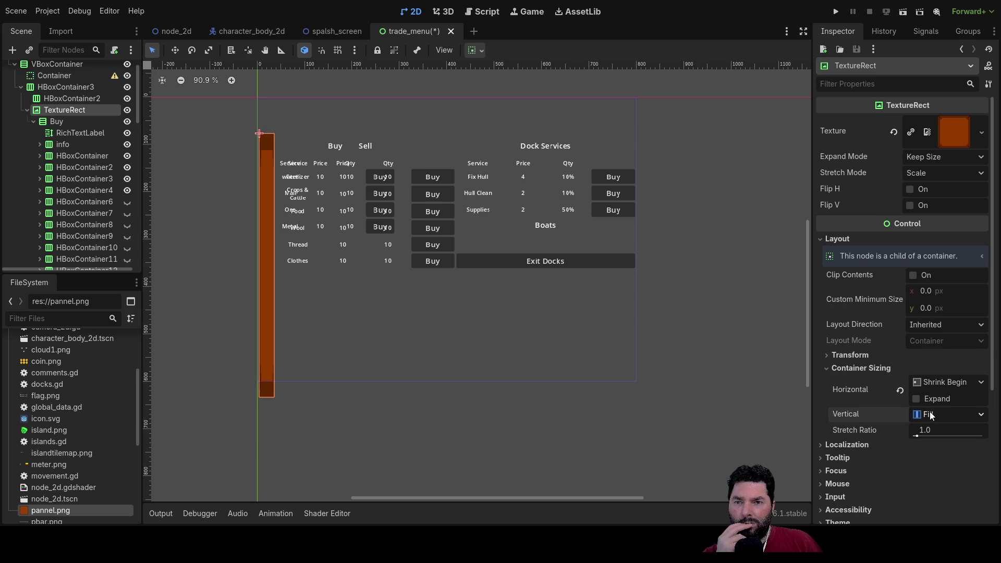
click(929, 446)
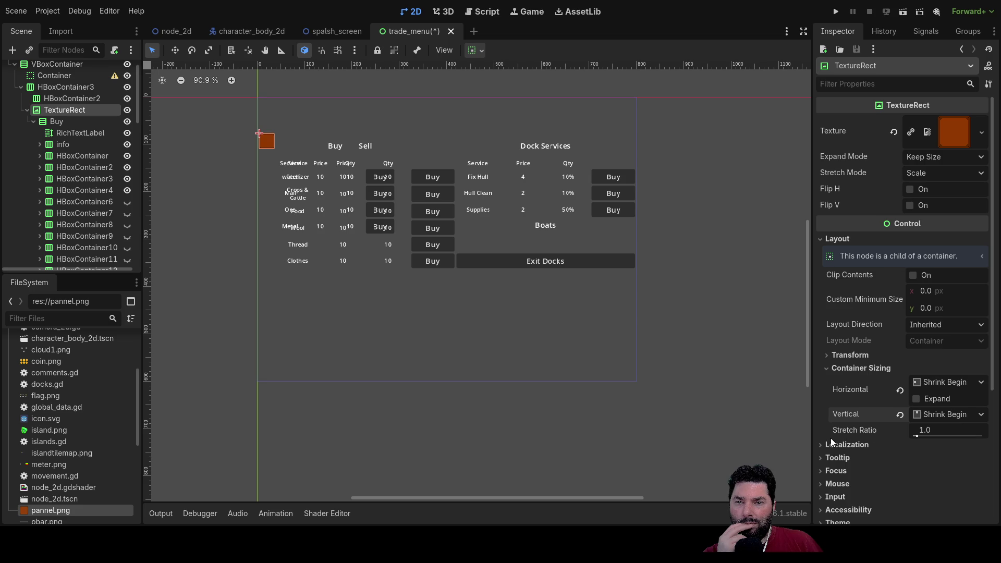
click(827, 355)
click(827, 355)
Set the TextureRect's Expand Mode to Ignore Size after trying Fit Width and Keep Size.
click(920, 188)
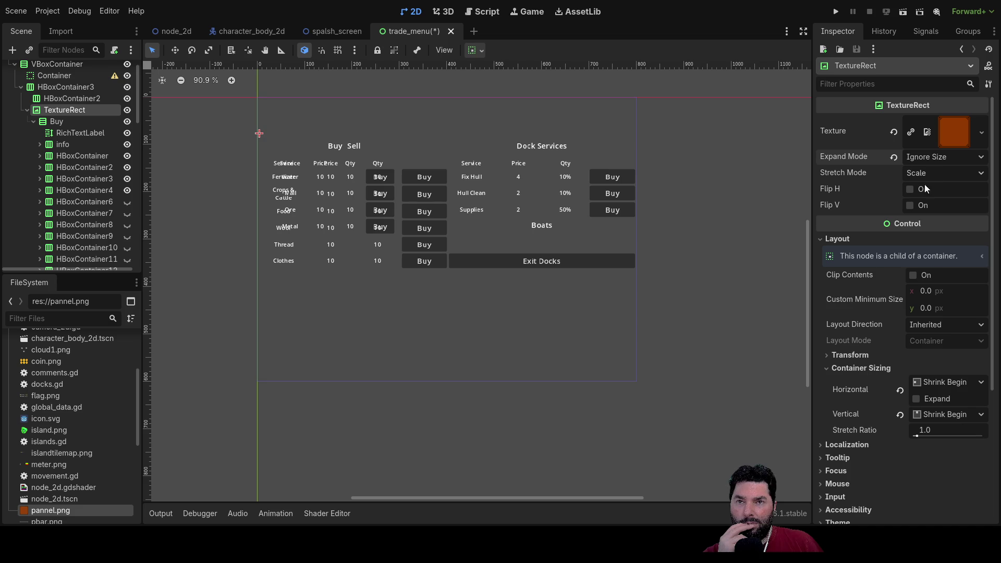
click(922, 206)
click(924, 173)
click(934, 157)
click(924, 189)
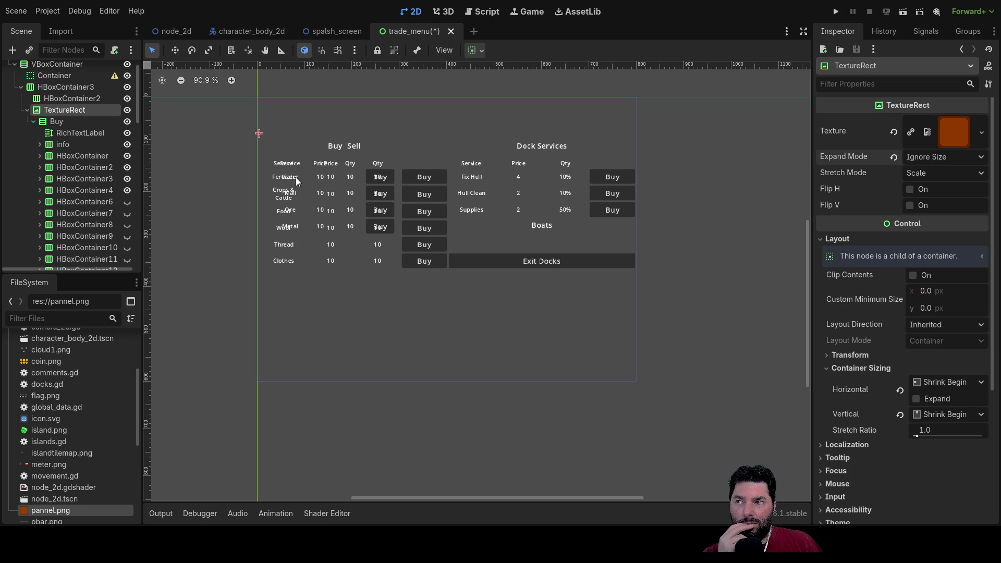
click(58, 122)
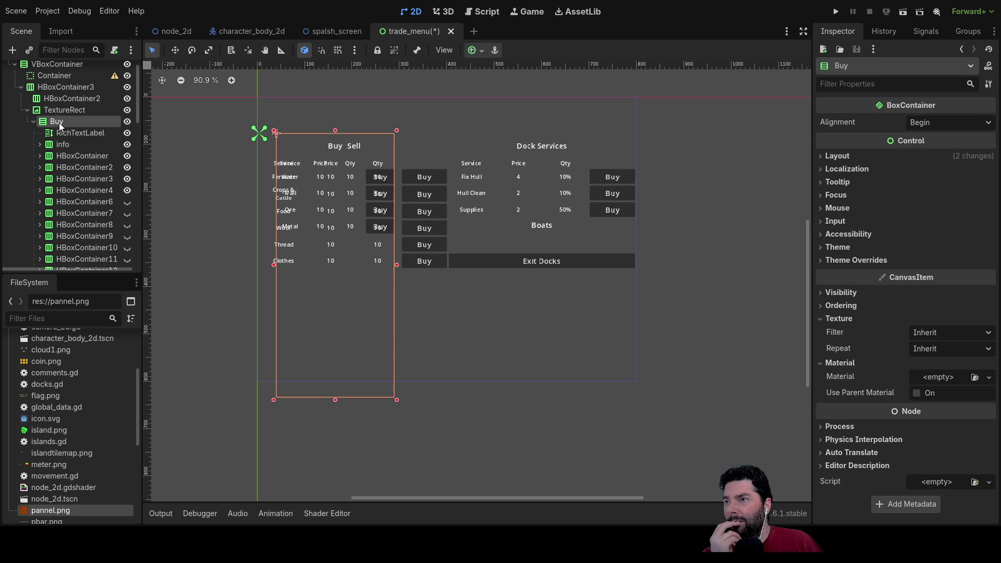
click(57, 110)
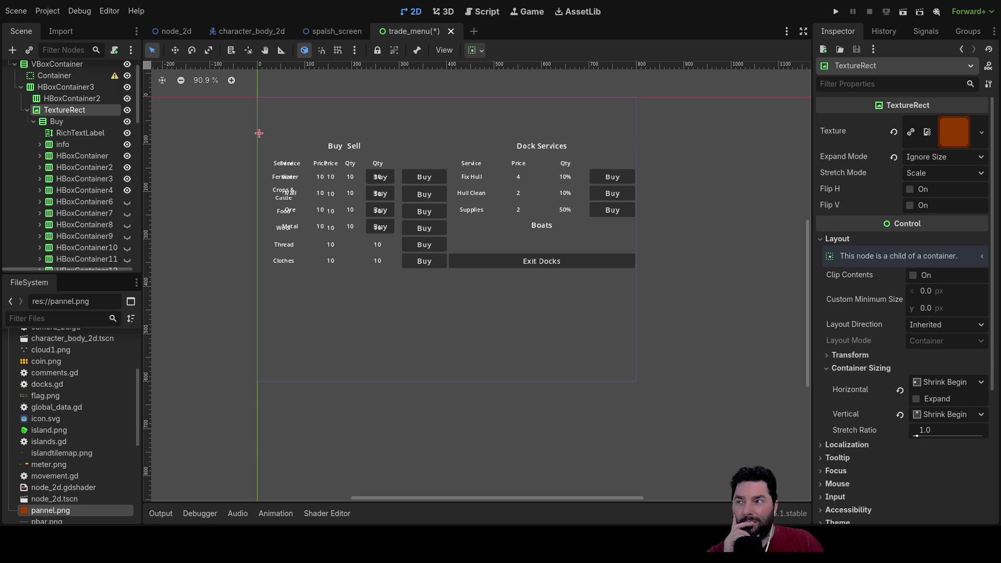
scroll(79, 157, up, 1)
scroll(331, 170, down, 2)
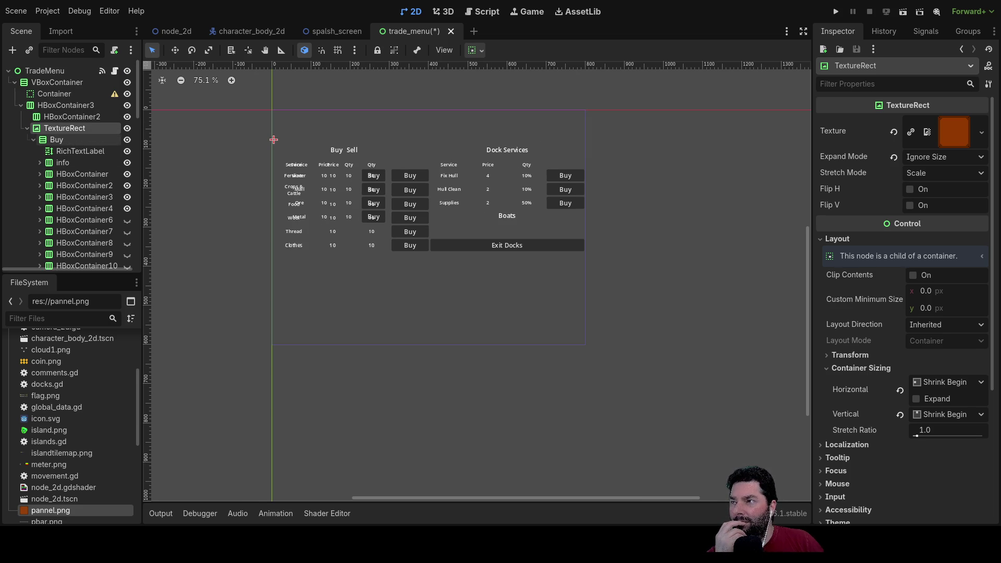
click(58, 140)
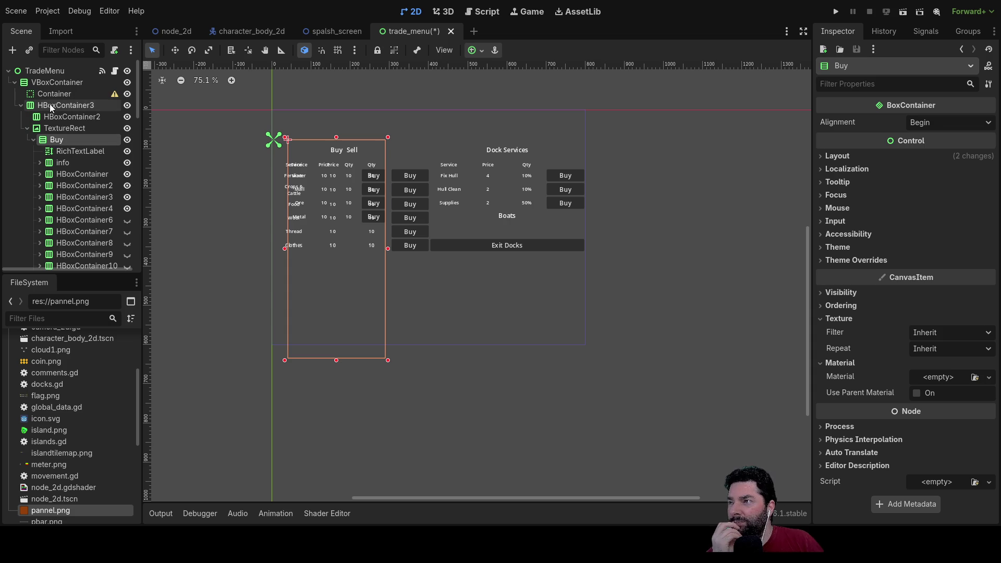
drag(54, 140, 52, 106)
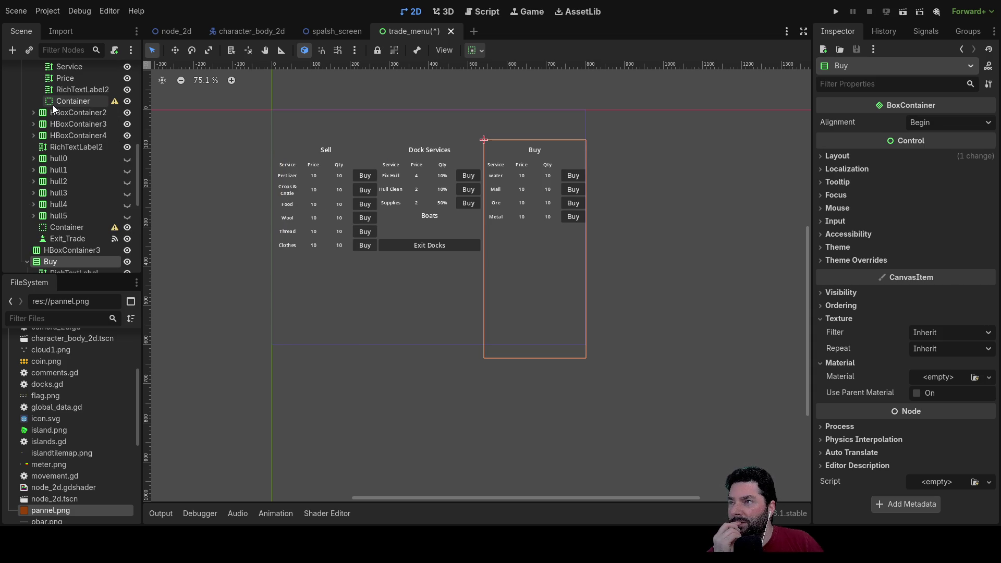
Collapse the Sell and Buy nodes and drag Buy above Sell inside HBoxContainer3.
scroll(52, 120, up, 10)
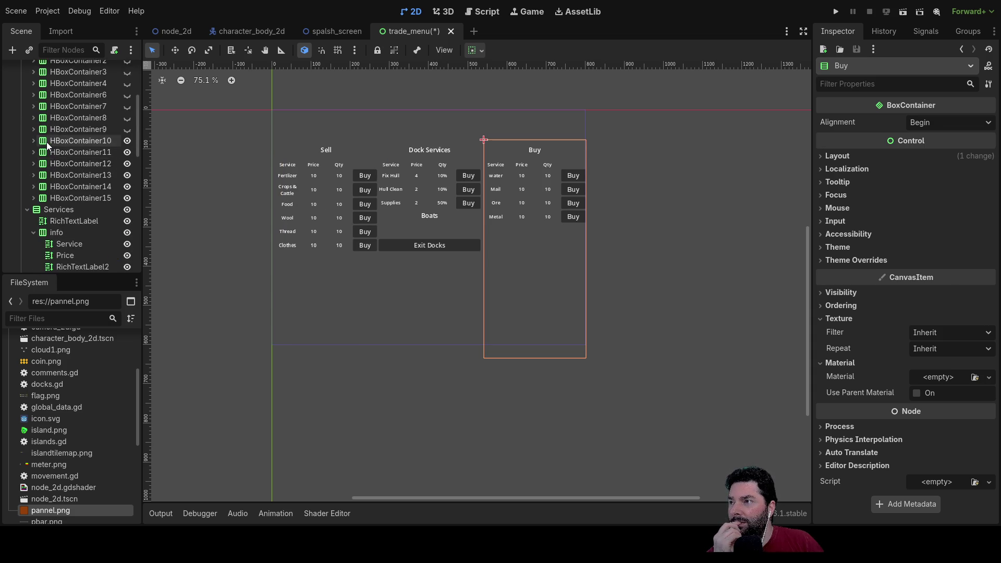
click(27, 139)
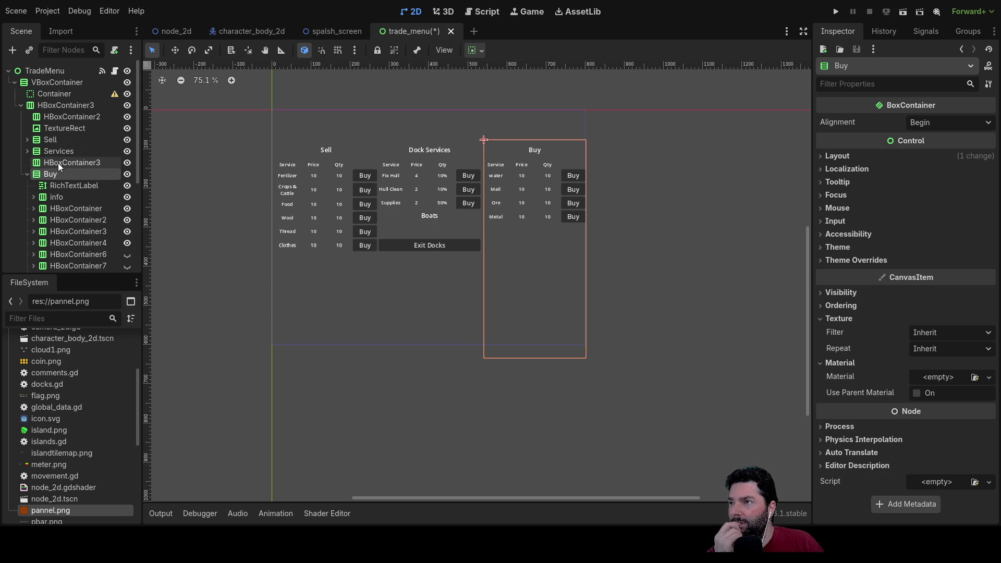
click(59, 162)
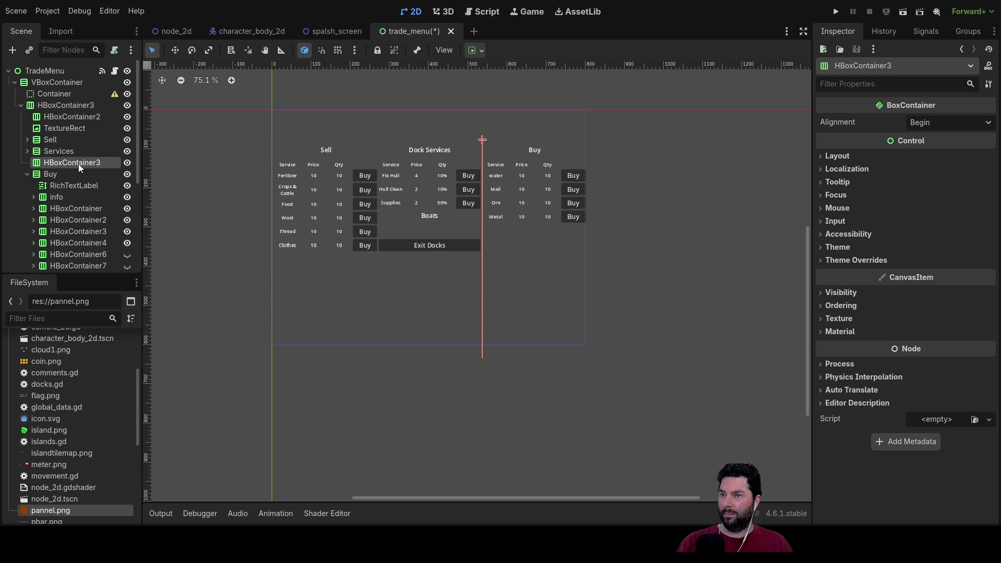
click(471, 282)
click(27, 163)
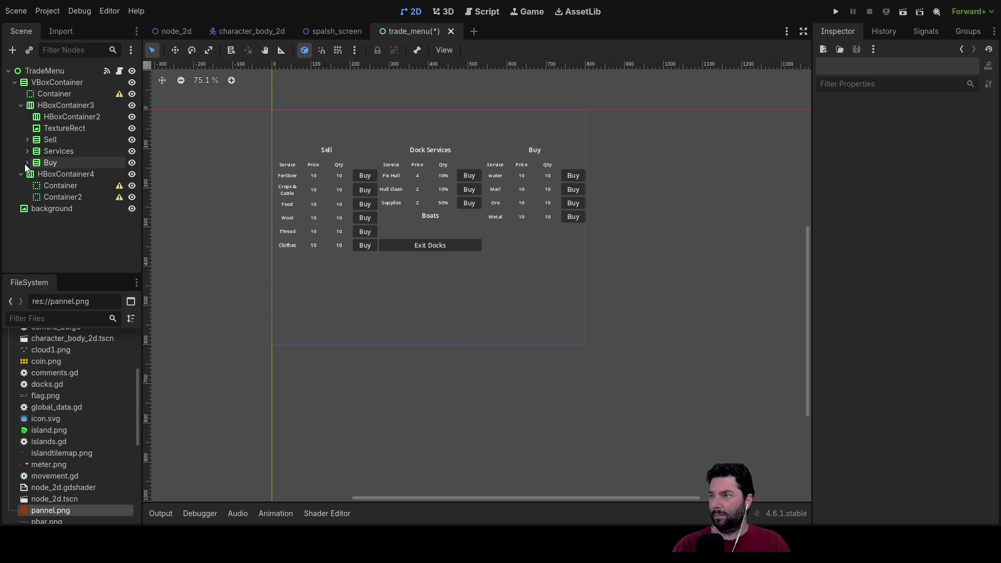
drag(49, 163, 52, 140)
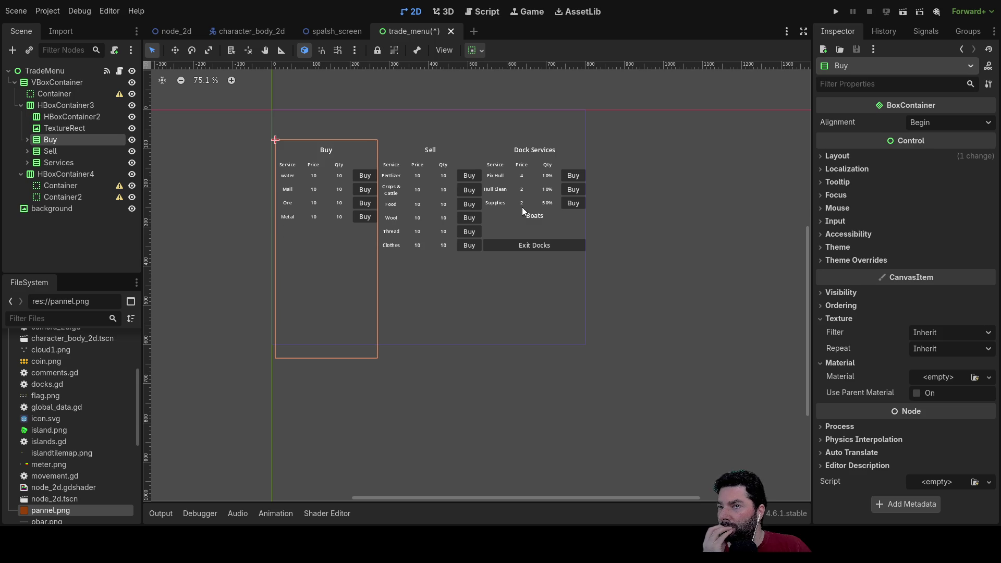
click(54, 96)
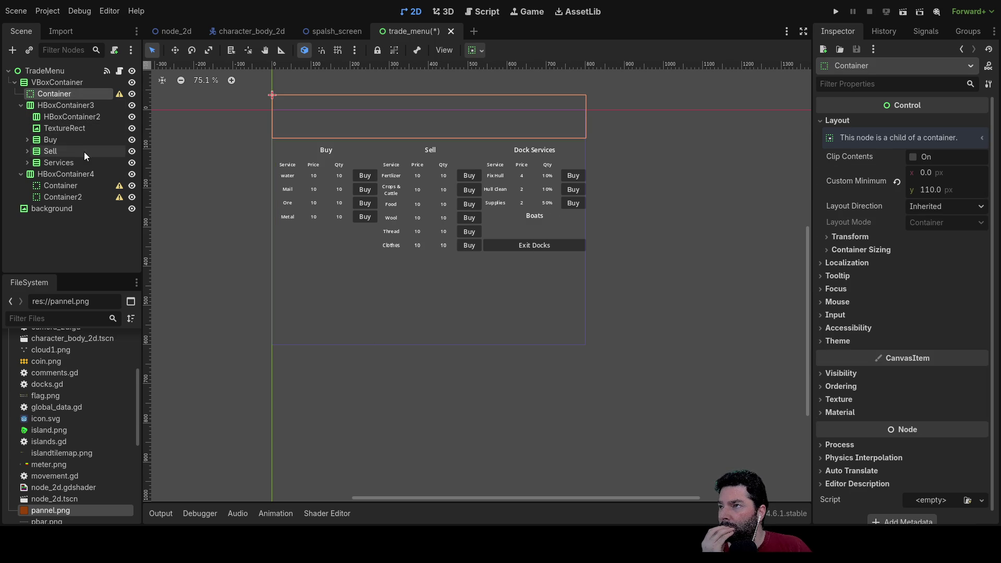
Delete the empty HBoxContainer2 and drag the orange TextureRect directly under TradeMenu.
click(56, 105)
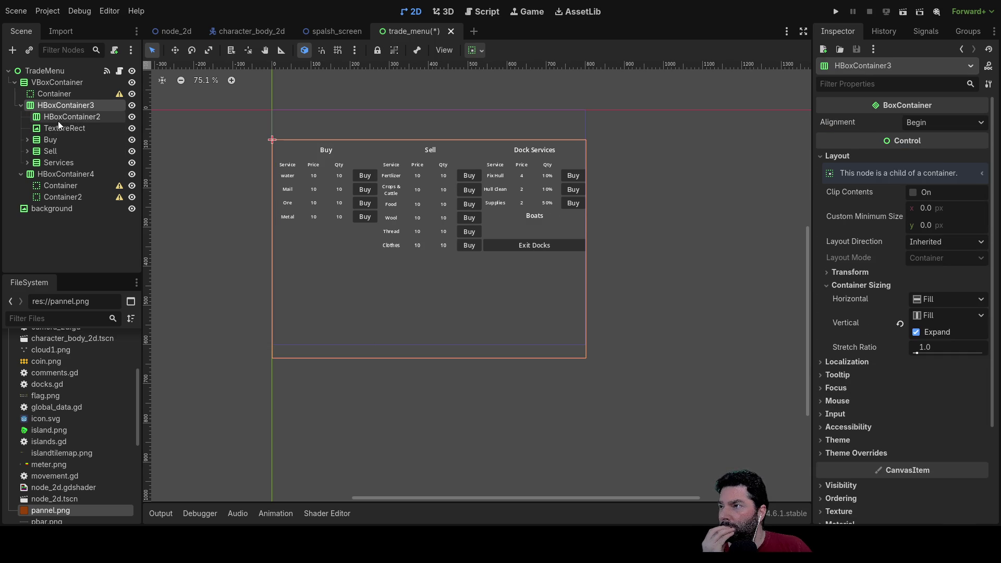
click(67, 118)
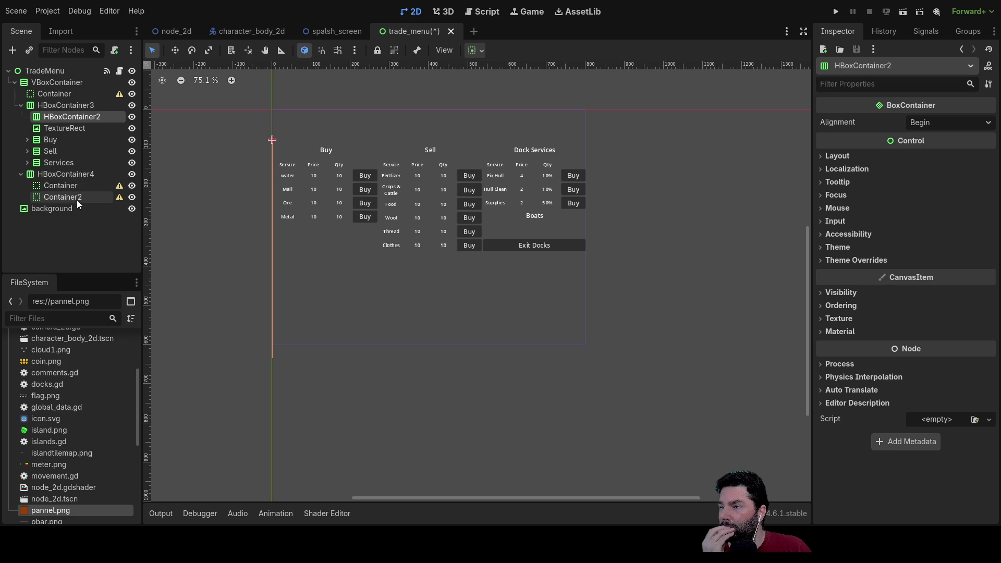
click(67, 128)
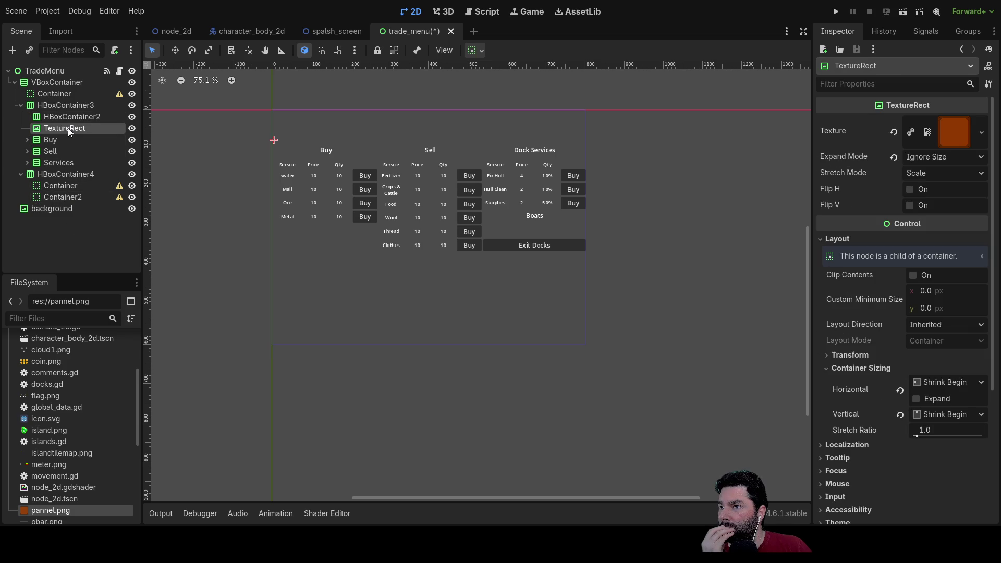
click(71, 117)
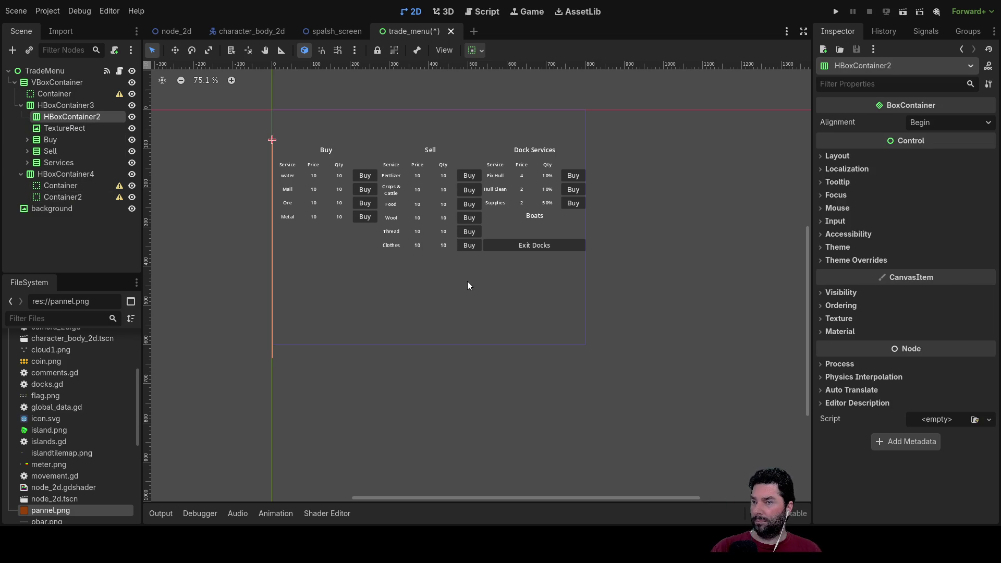
key(Delete)
click(71, 117)
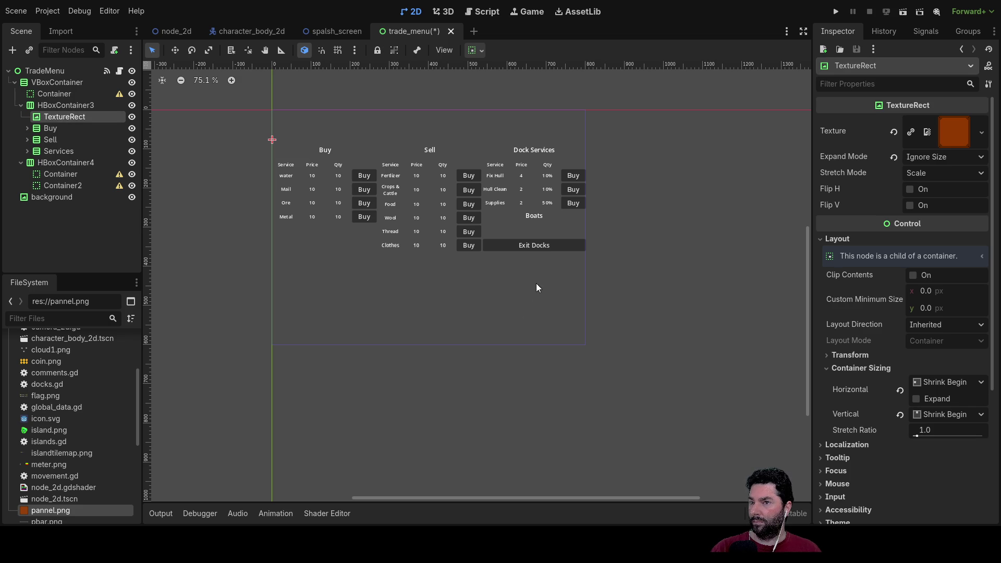
drag(71, 117, 41, 71)
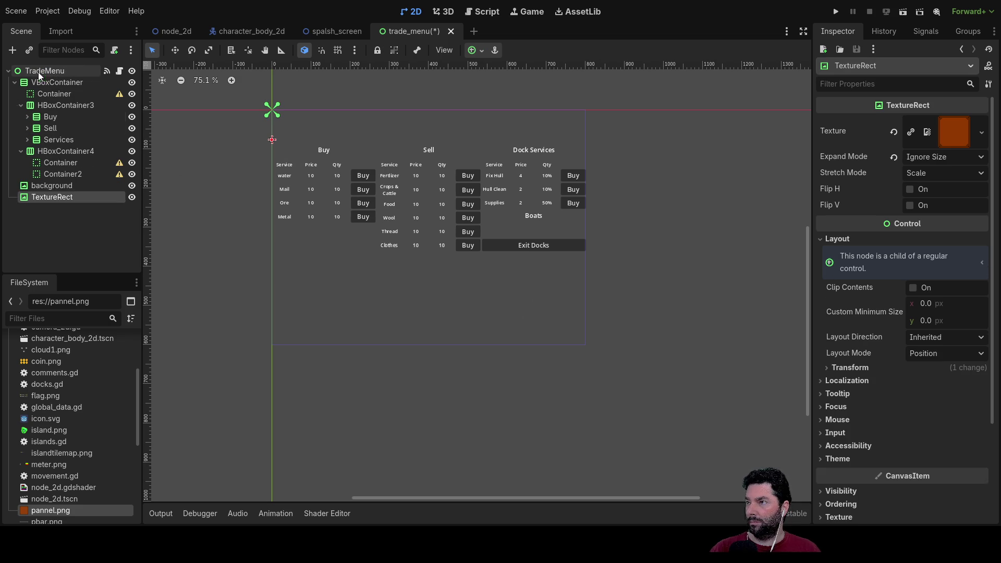
Delete the background node from the TradeMenu scene.
click(58, 184)
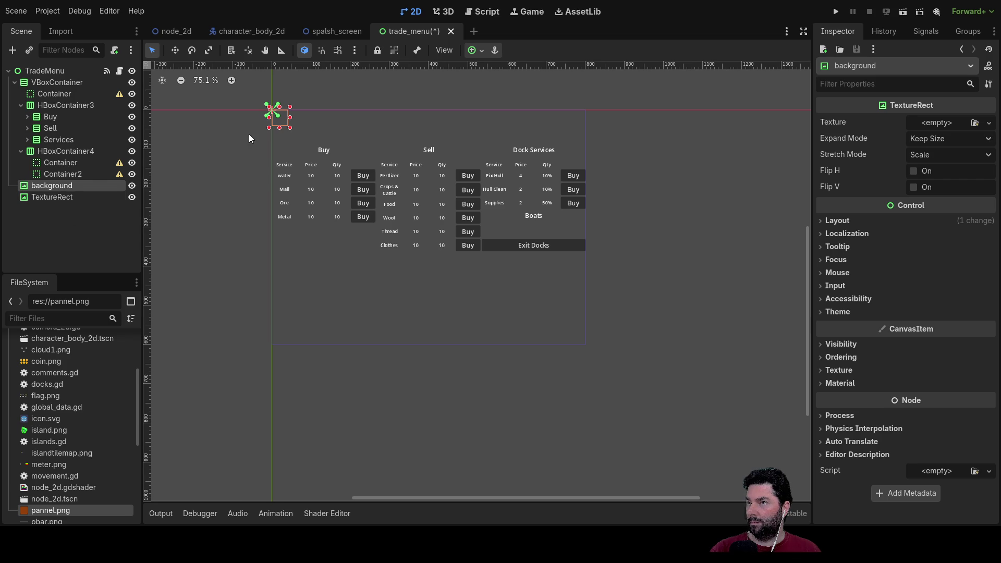
scroll(251, 133, up, 5)
scroll(345, 253, up, 5)
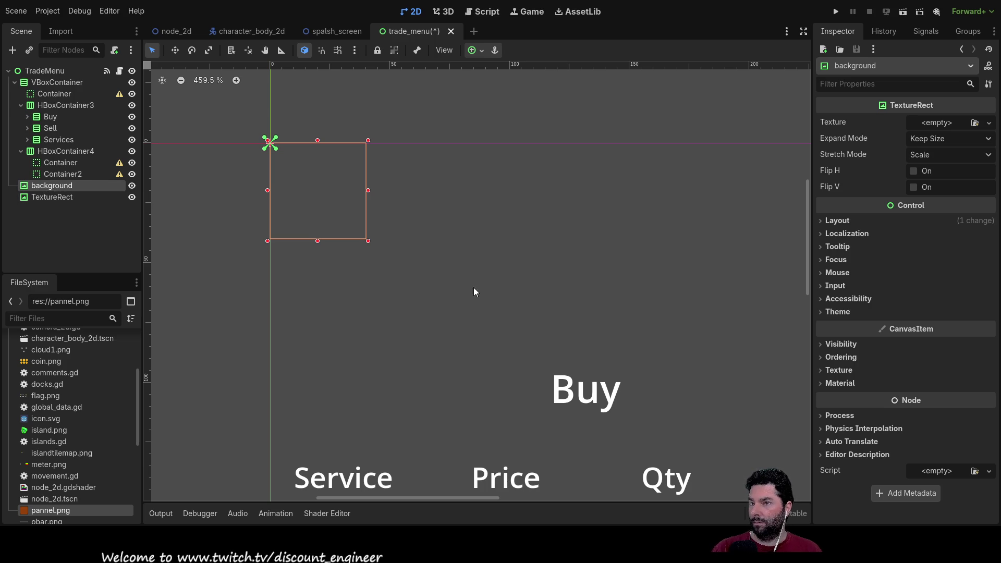
key(Delete)
Rename the TextureRect node to 'Pannel'.
click(67, 186)
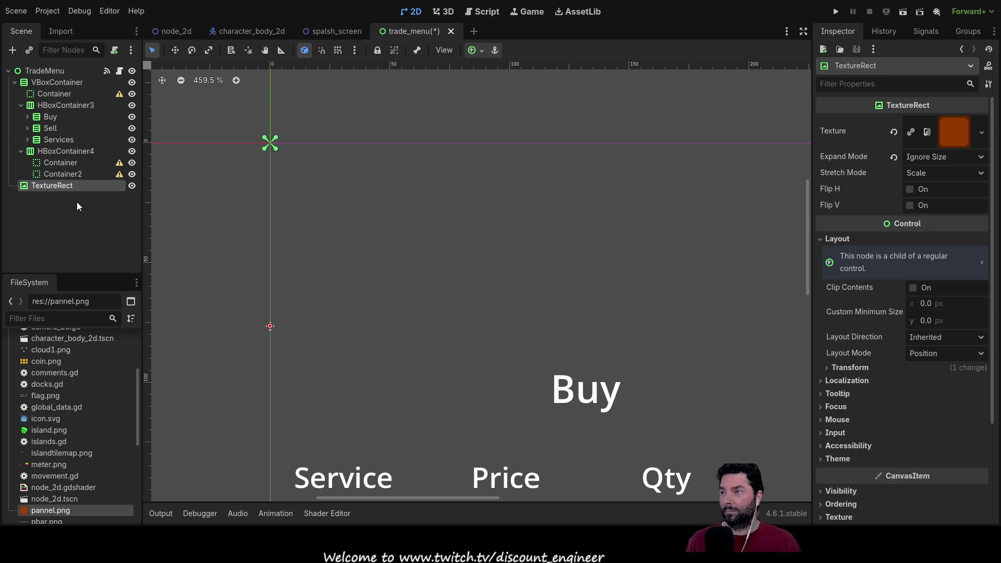
key(F2)
text(Pannel)
key(Return)
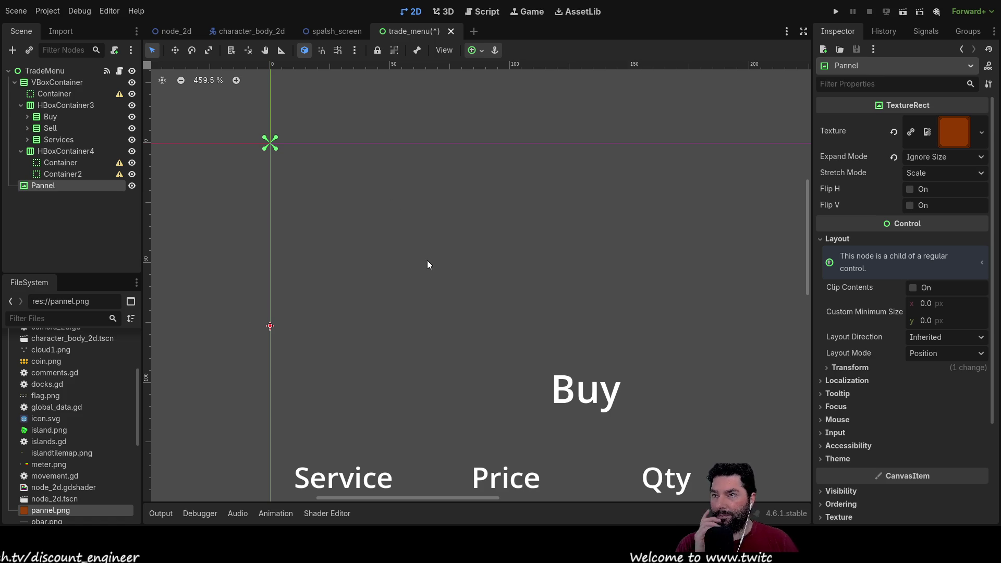
Add a new Panel node as a child of Pannel.
key(ctrl+v)
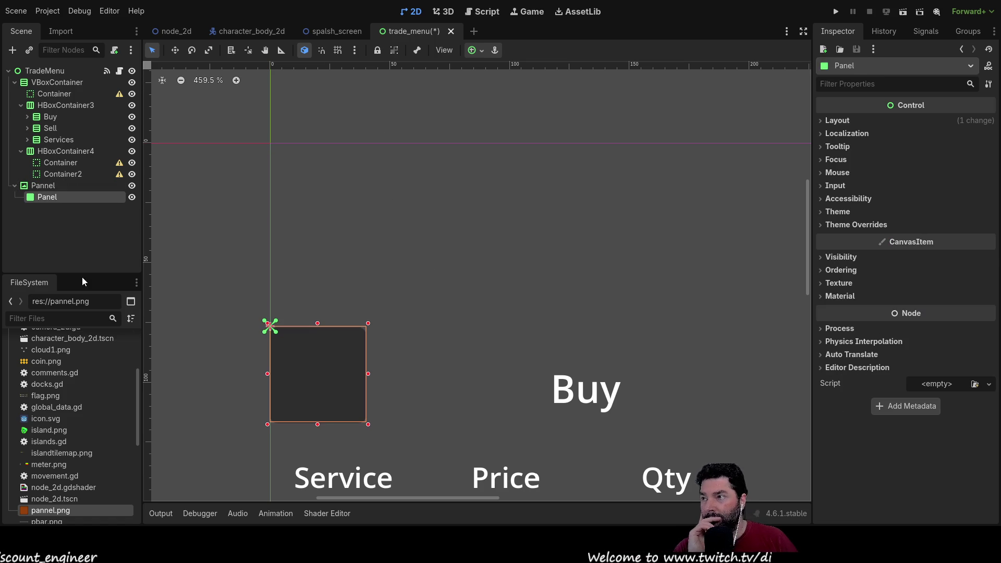
Move Panel directly under TradeMenu and delete the Pannel texture node.
mouse_move(61, 197)
mouse_down()
mouse_move(71, 194)
mouse_move(36, 99)
mouse_move(41, 77)
mouse_up()
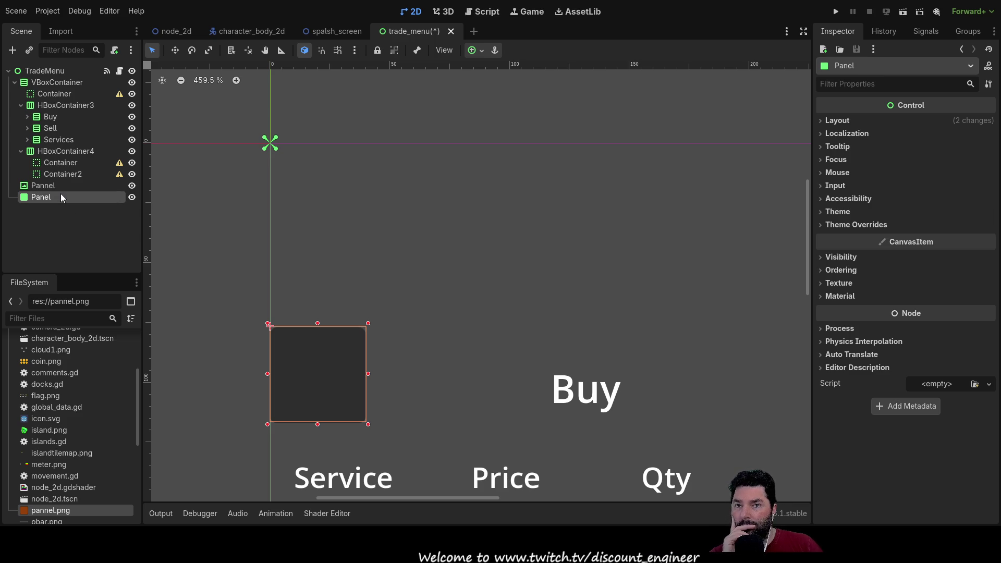
click(37, 184)
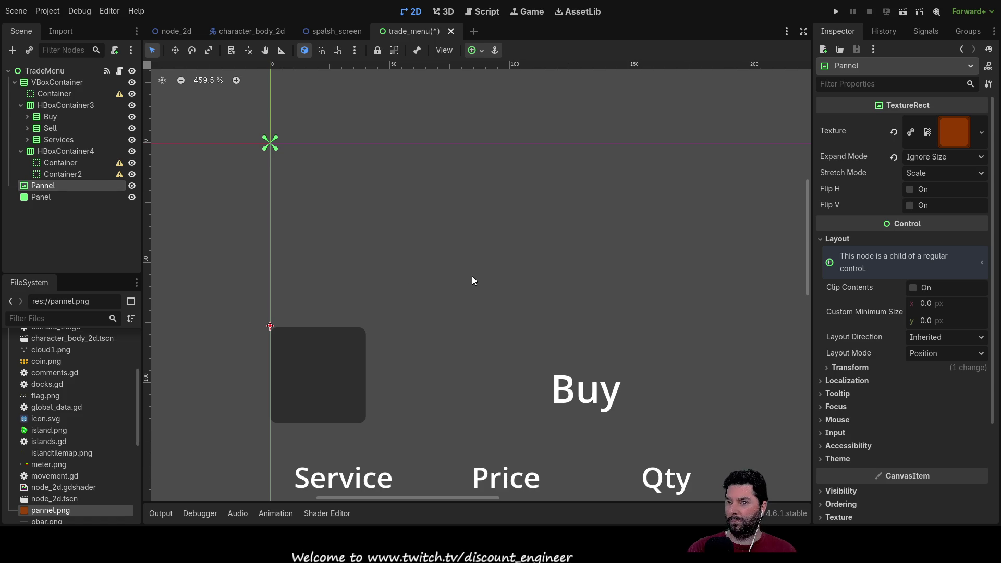
key(Delete)
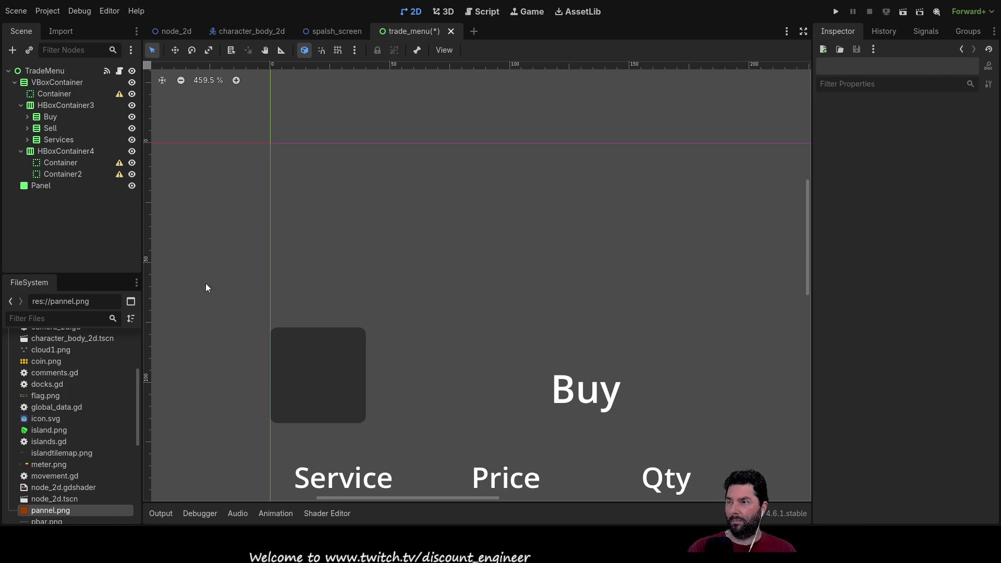
click(38, 188)
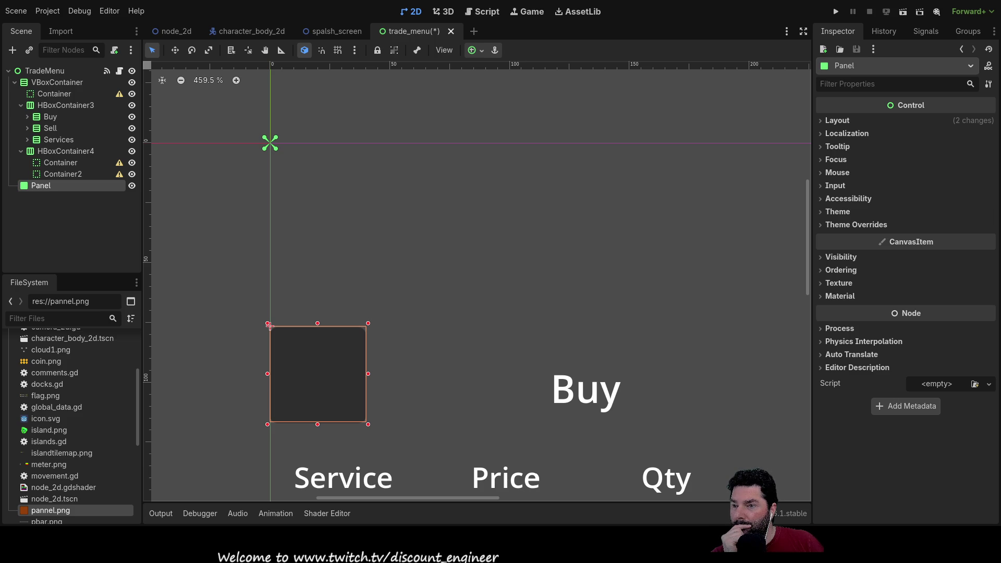
Scroll the FileSystem dock and select the SeaScape.gd file.
scroll(137, 377, down, 5)
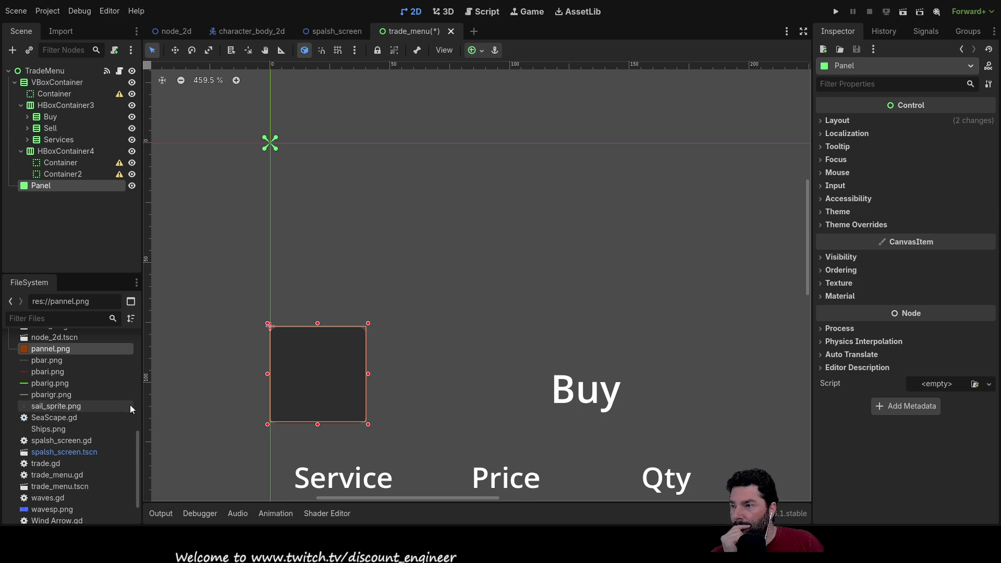
click(122, 416)
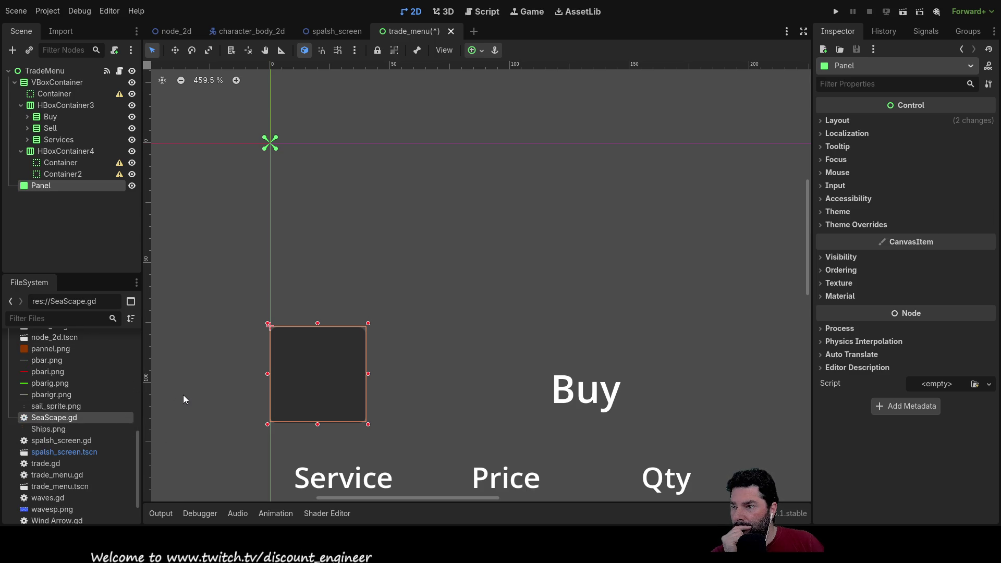
scroll(87, 385, down, 3)
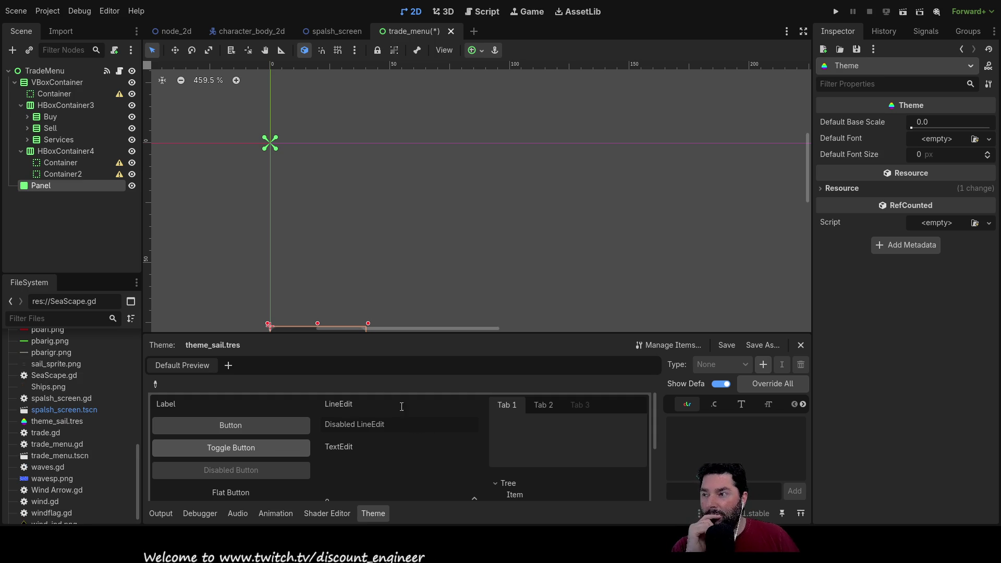
Open theme_sail.tres from the FileSystem dock in the Theme editor.
scroll(62, 421, down, 1)
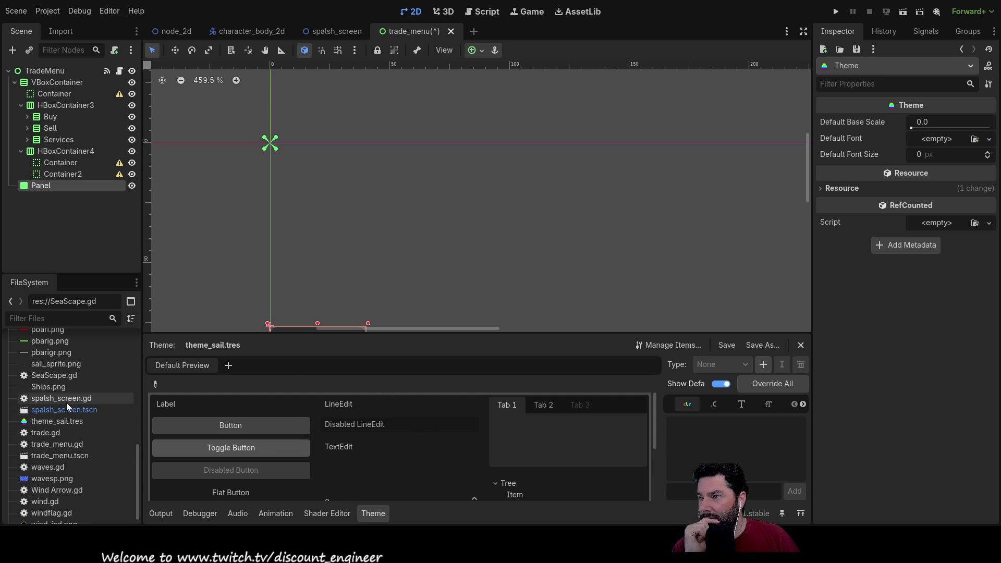
click(66, 411)
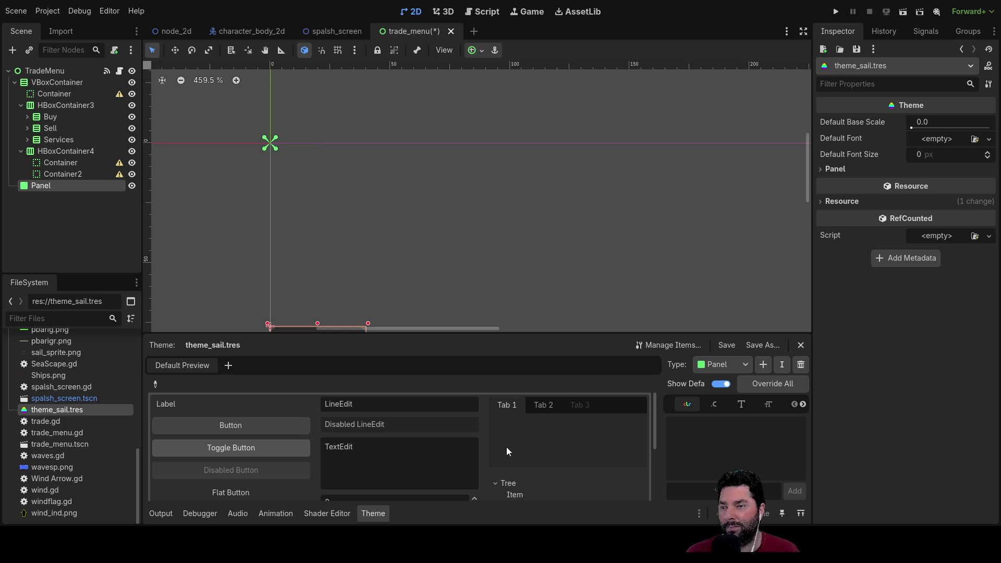
Expand the theme's Panel styles and enlarge the Theme editor preview area.
click(820, 168)
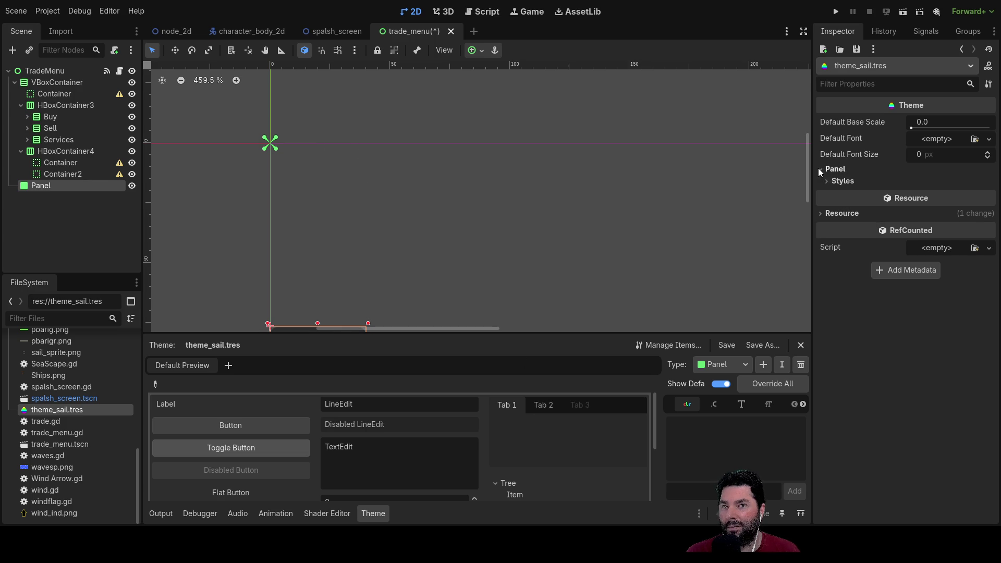
click(827, 180)
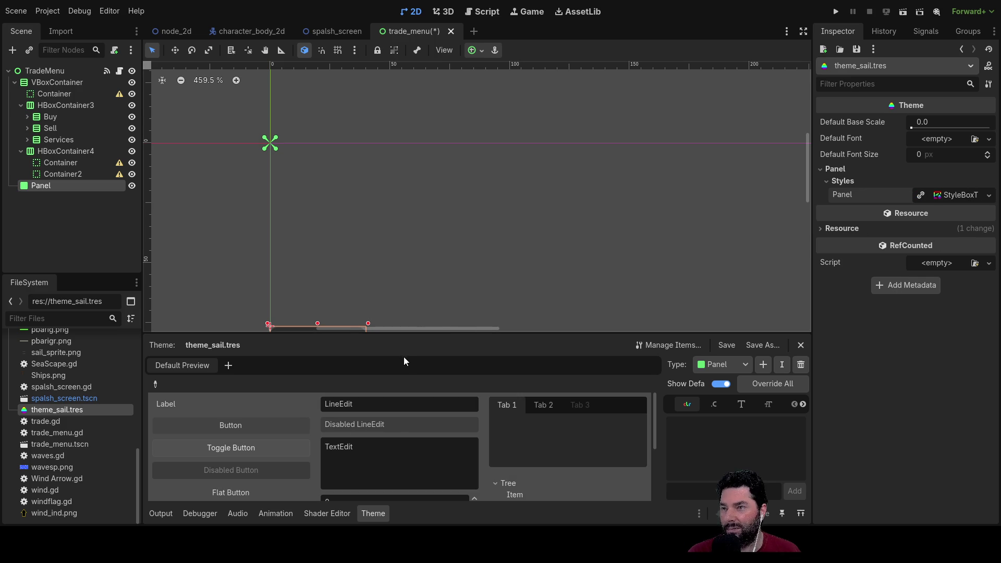
drag(415, 333, 411, 124)
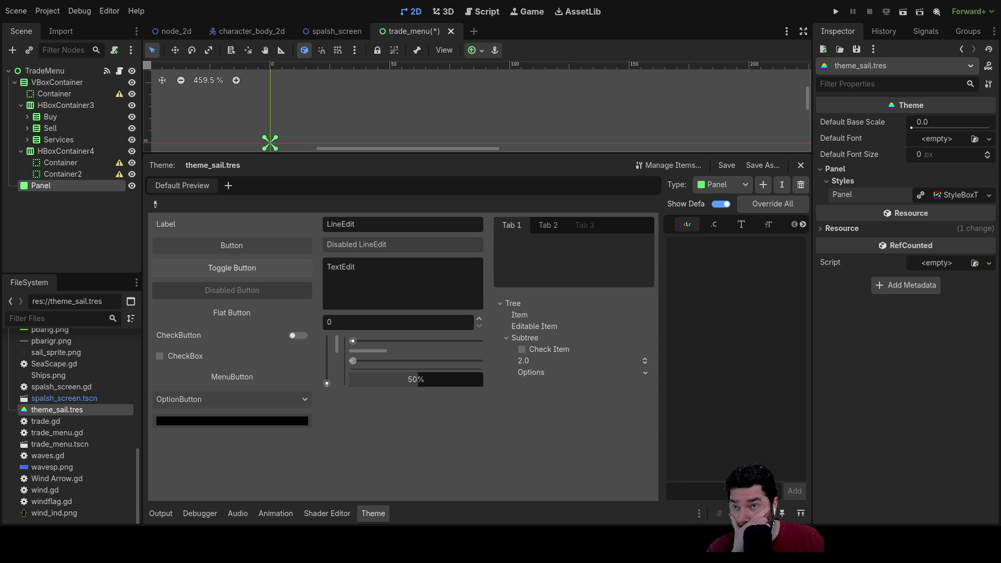
Set pannel.png as the Panel StyleBoxTexture and crop its sub-region to about 20.6 × 20.2 px.
click(957, 195)
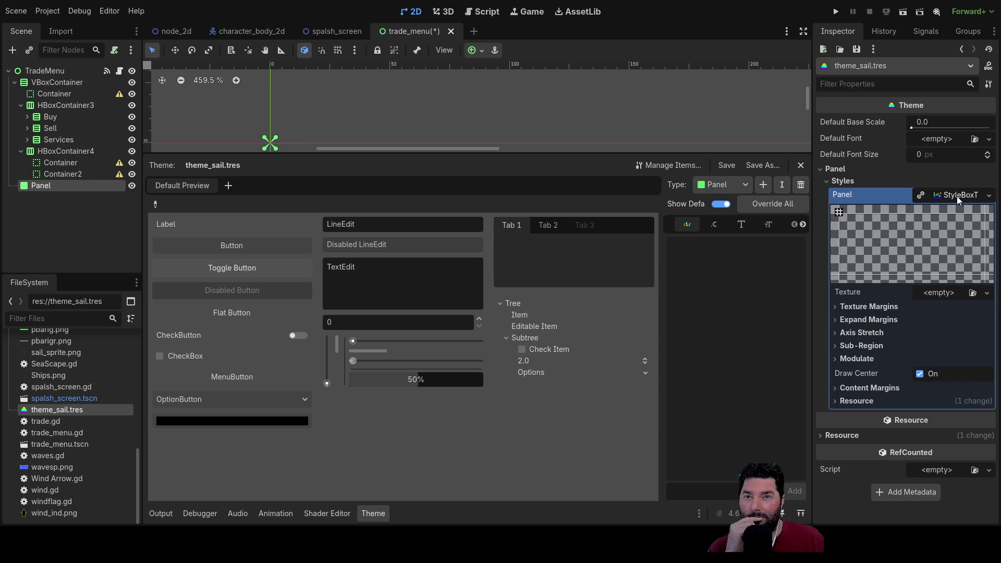
scroll(61, 448, up, 5)
mouse_move(43, 409)
mouse_down()
mouse_move(802, 315)
mouse_move(924, 246)
mouse_up()
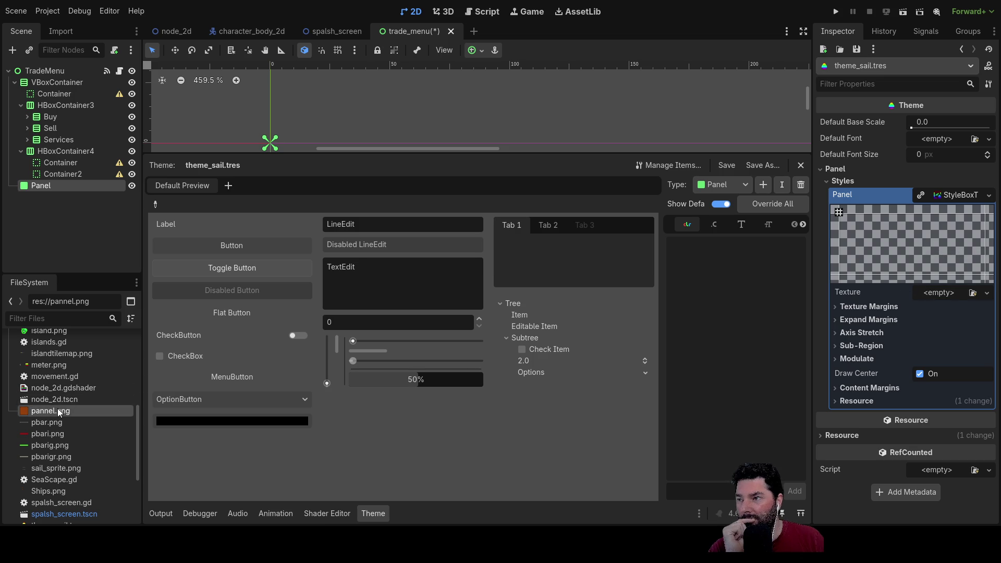
drag(943, 301, 941, 297)
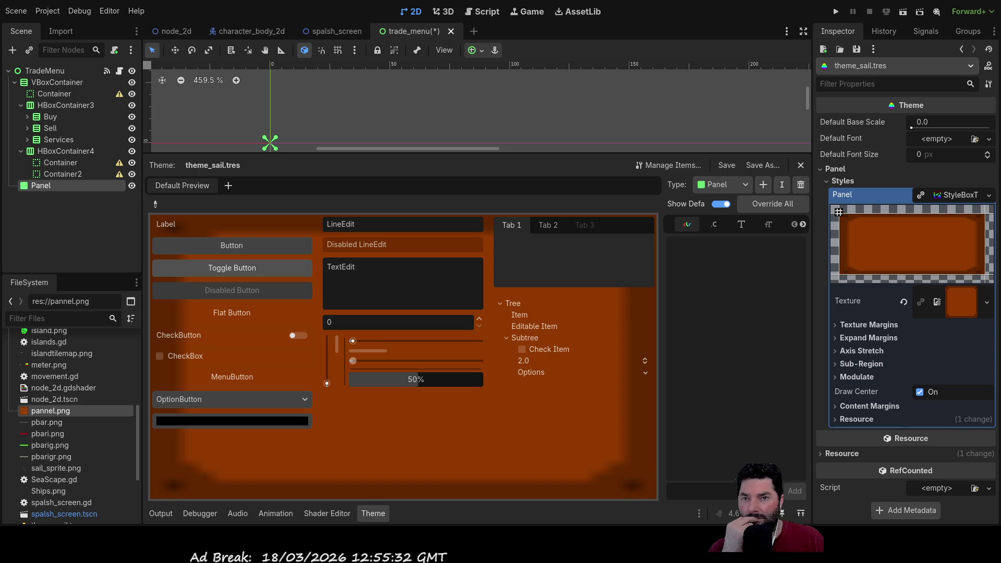
click(835, 365)
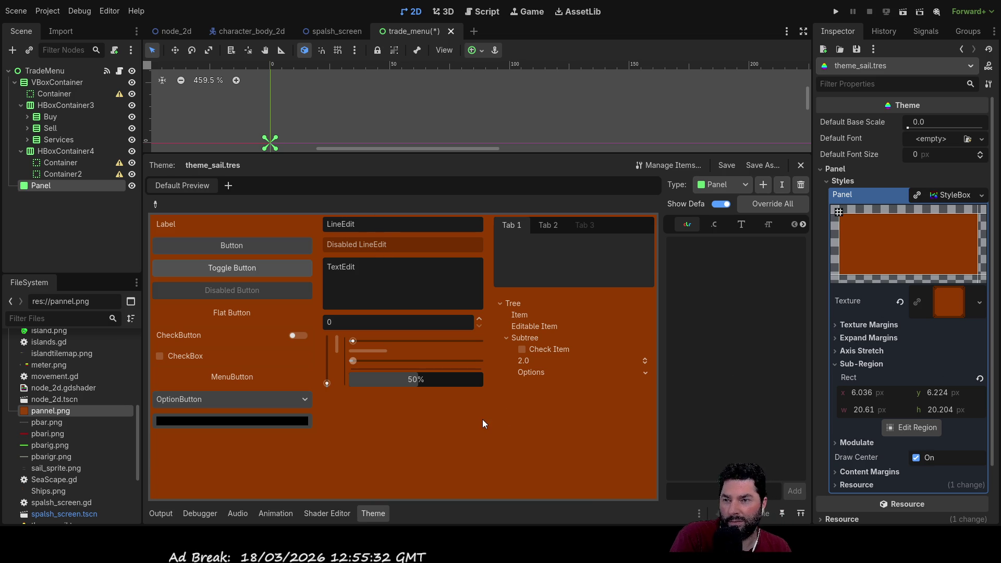
click(834, 324)
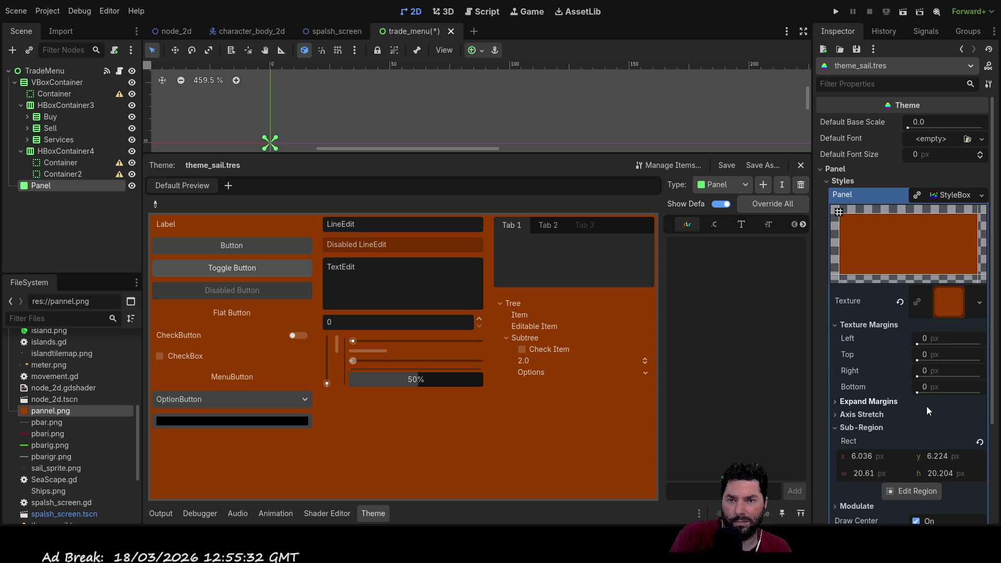
Enter 10 px for the Left, Top, Right and Bottom texture margins.
click(833, 326)
click(835, 339)
click(834, 339)
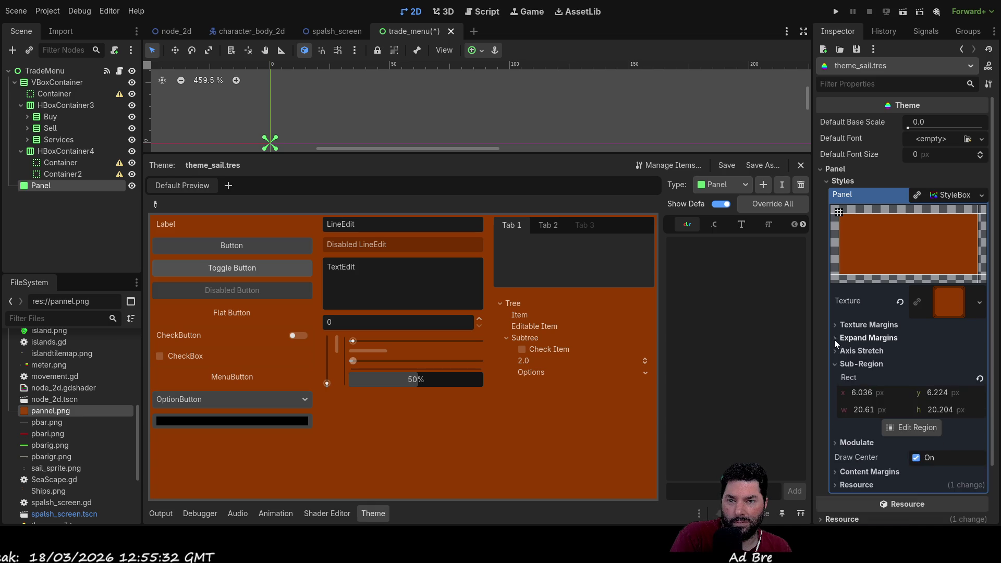
click(837, 325)
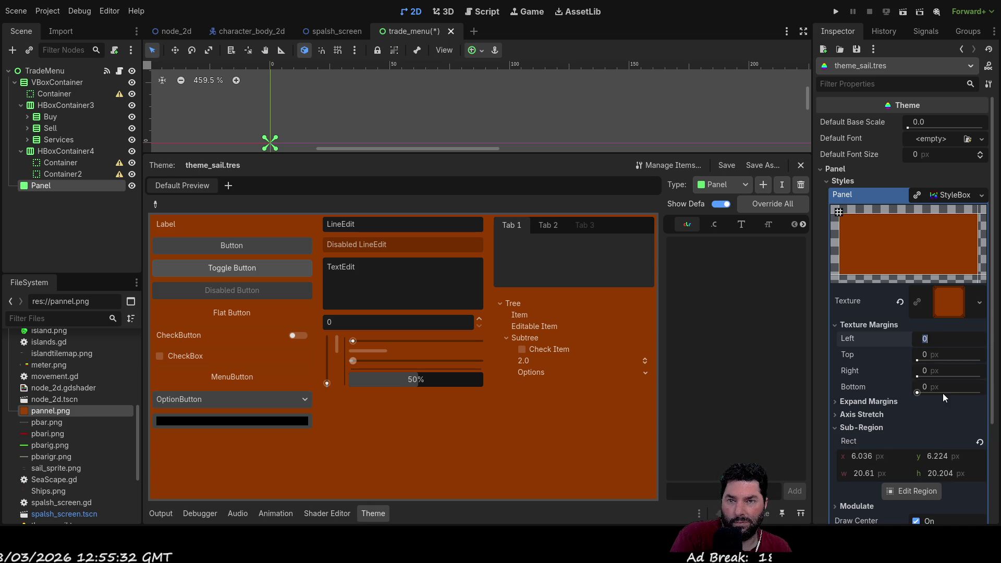
text(10)
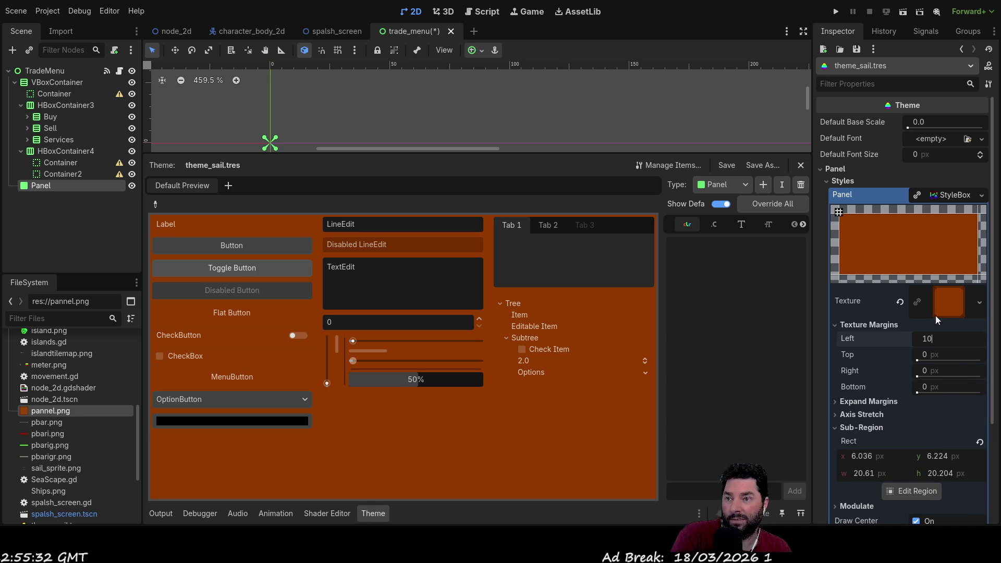
click(927, 356)
text(10)
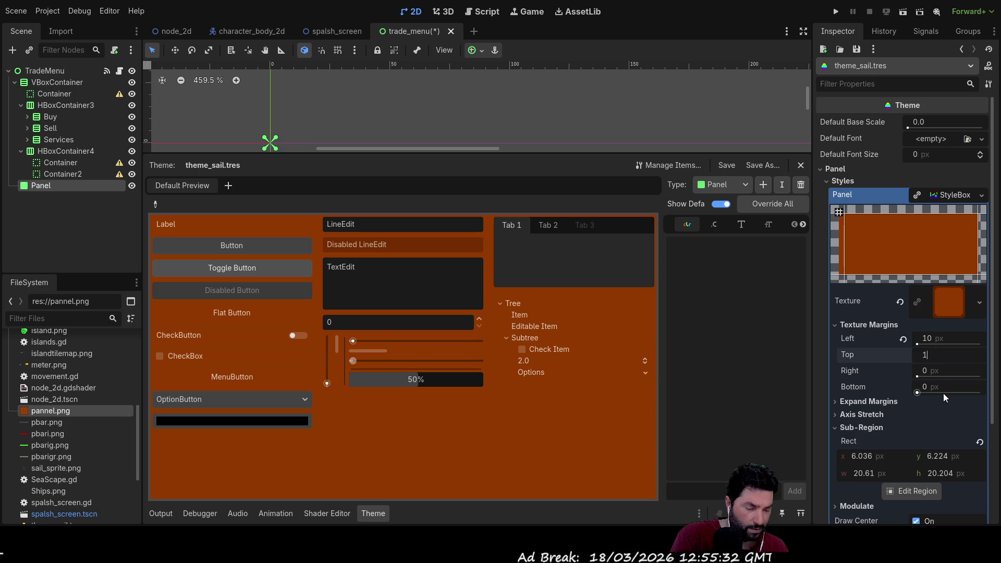
click(924, 372)
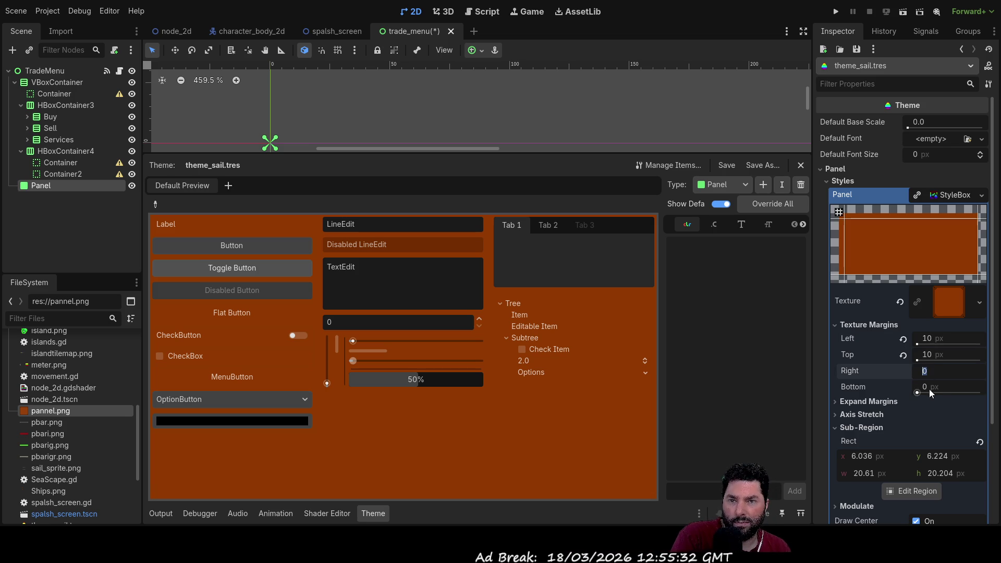
text(10)
key(Return)
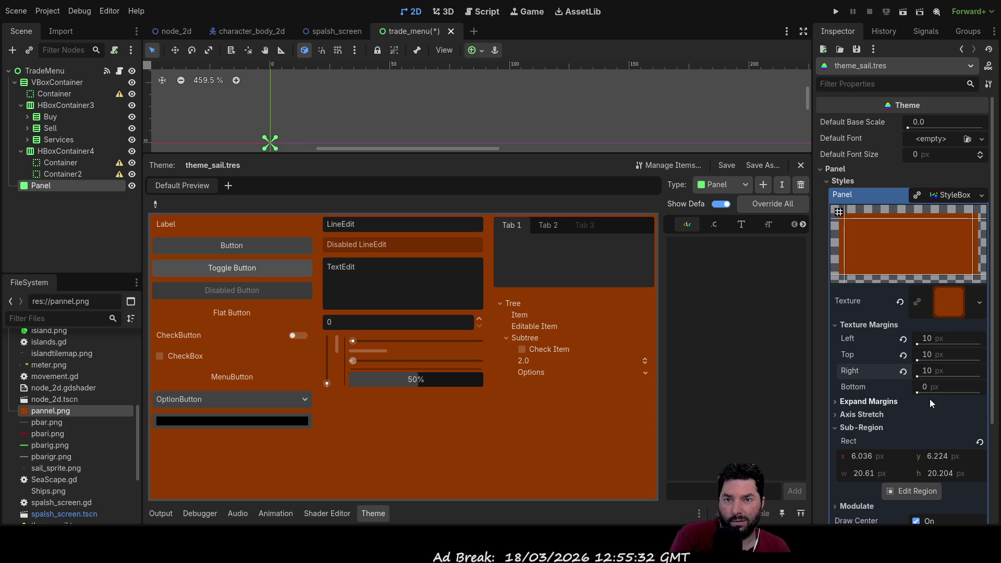
click(925, 388)
text(10)
key(Return)
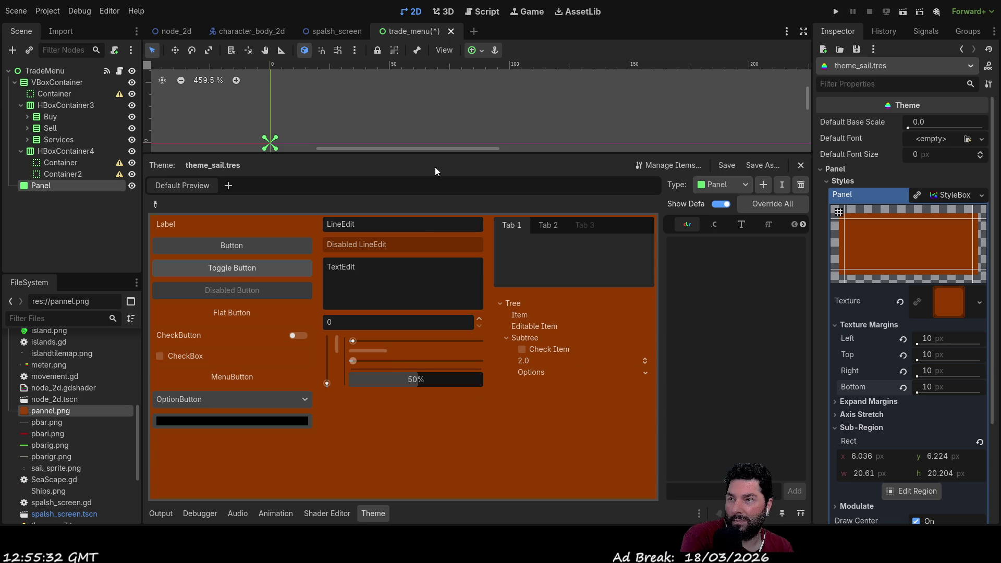
drag(438, 154, 436, 327)
Select the Panel node and assign it the theme_sail theme.
scroll(388, 222, down, 3)
scroll(387, 220, up, 13)
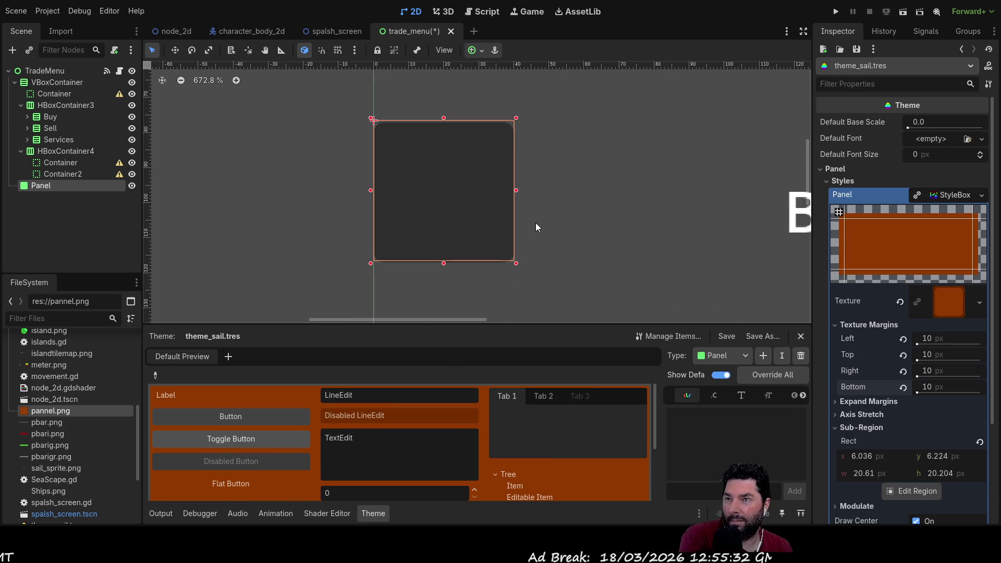
scroll(525, 228, down, 5)
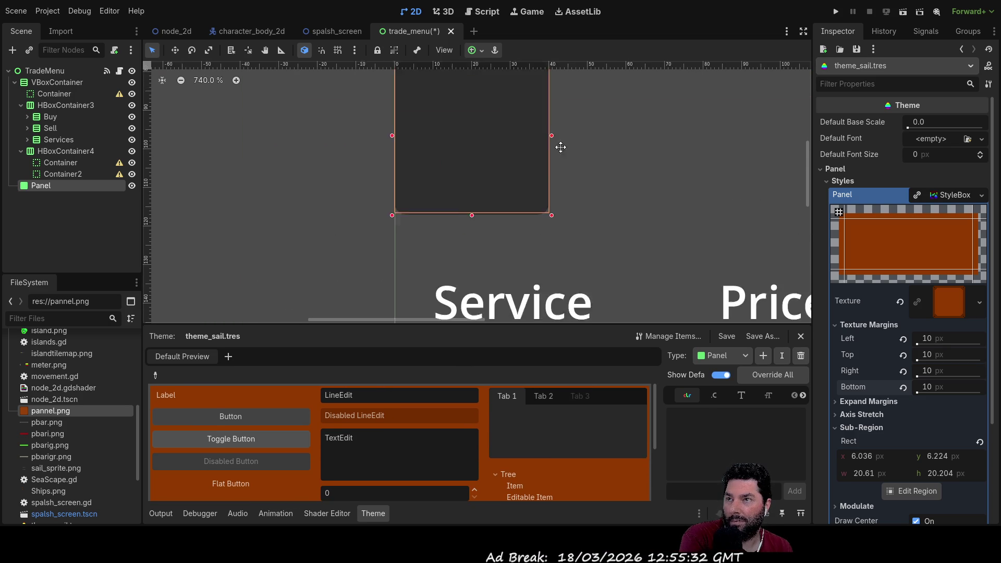
click(36, 184)
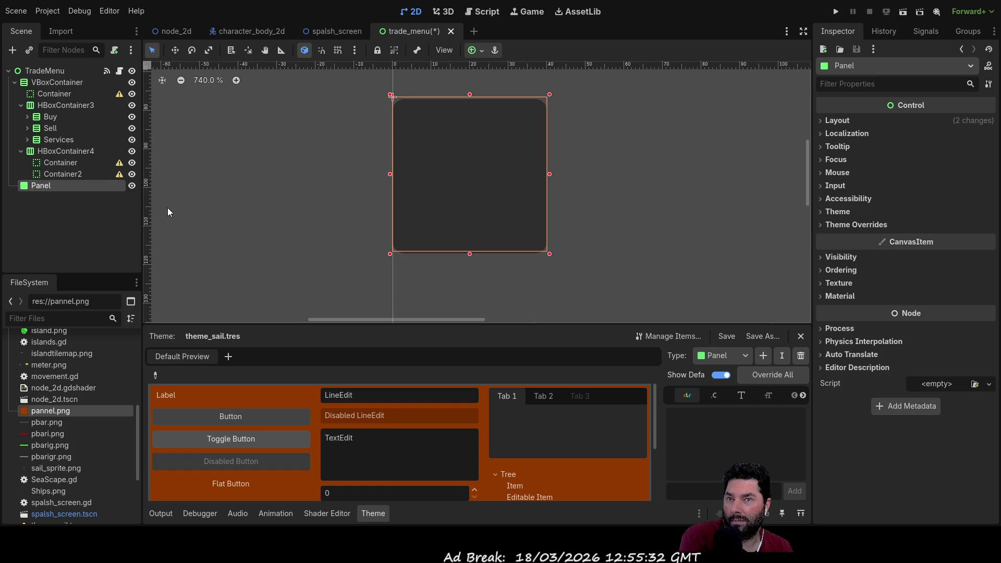
click(822, 211)
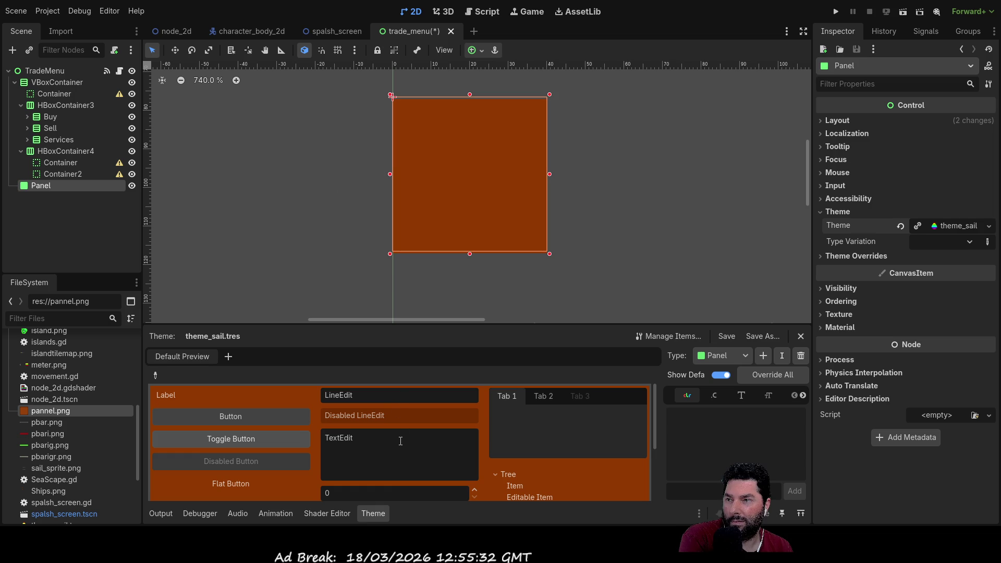
Drag the Panel's corner to make it slightly larger.
scroll(537, 240, up, 6)
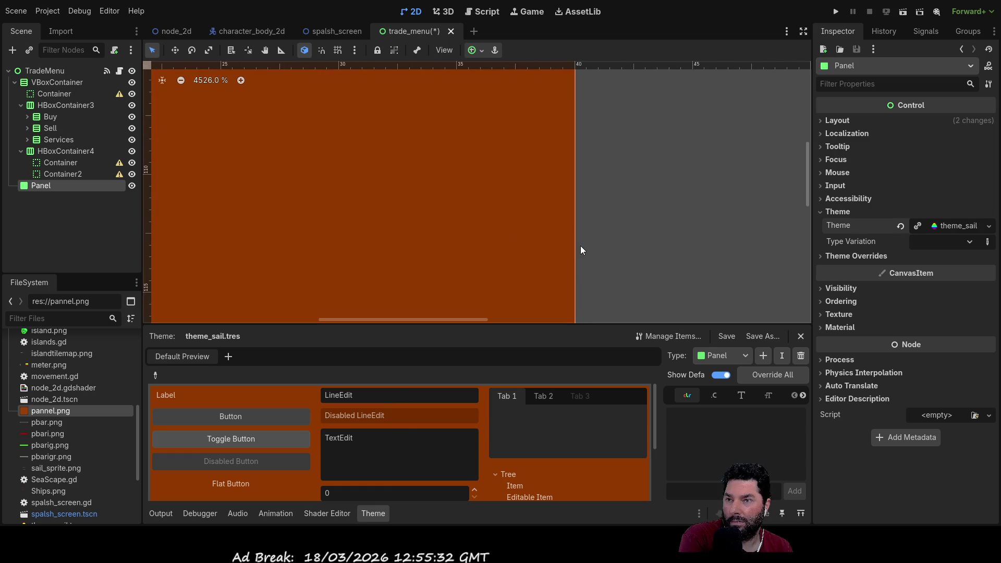
scroll(583, 252, down, 6)
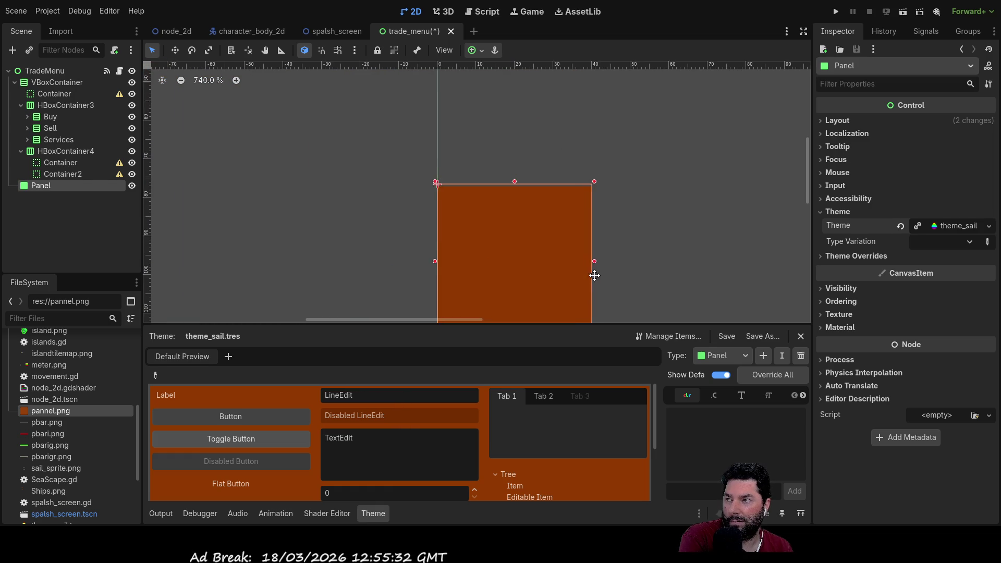
mouse_move(484, 240)
mouse_down()
mouse_move(622, 301)
mouse_move(460, 214)
mouse_up()
scroll(514, 182, up, 5)
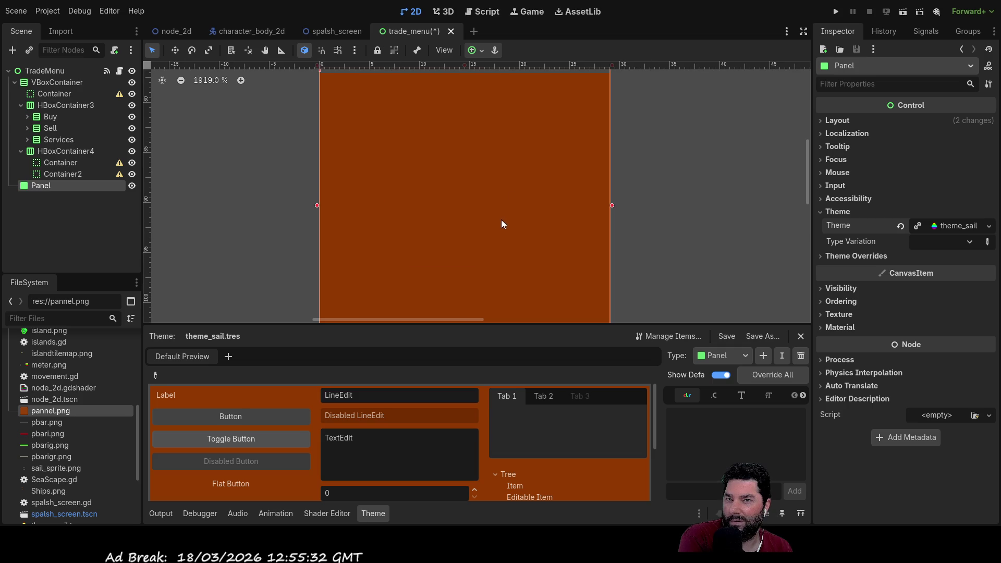
scroll(476, 198, up, 2)
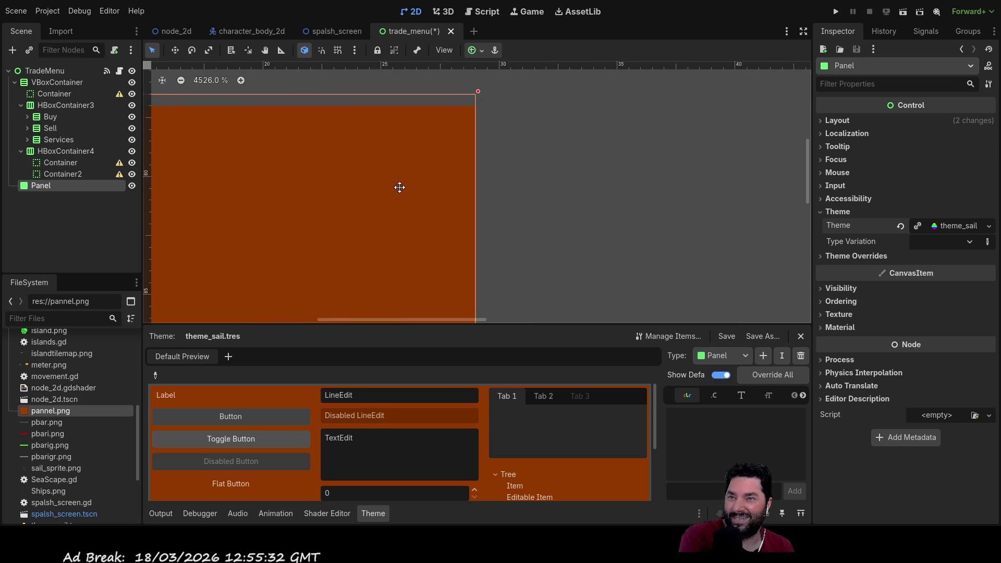
scroll(553, 230, down, 3)
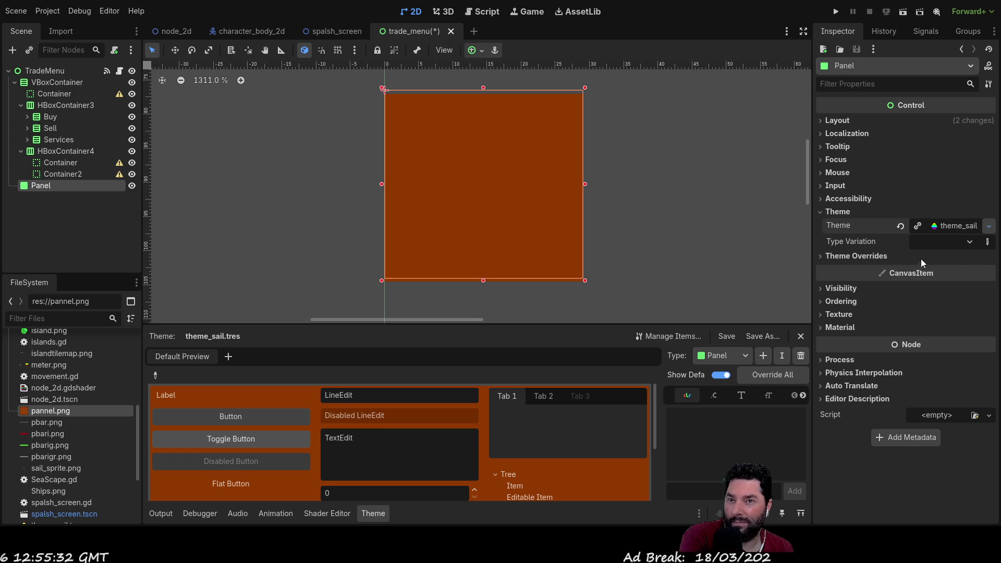
click(954, 225)
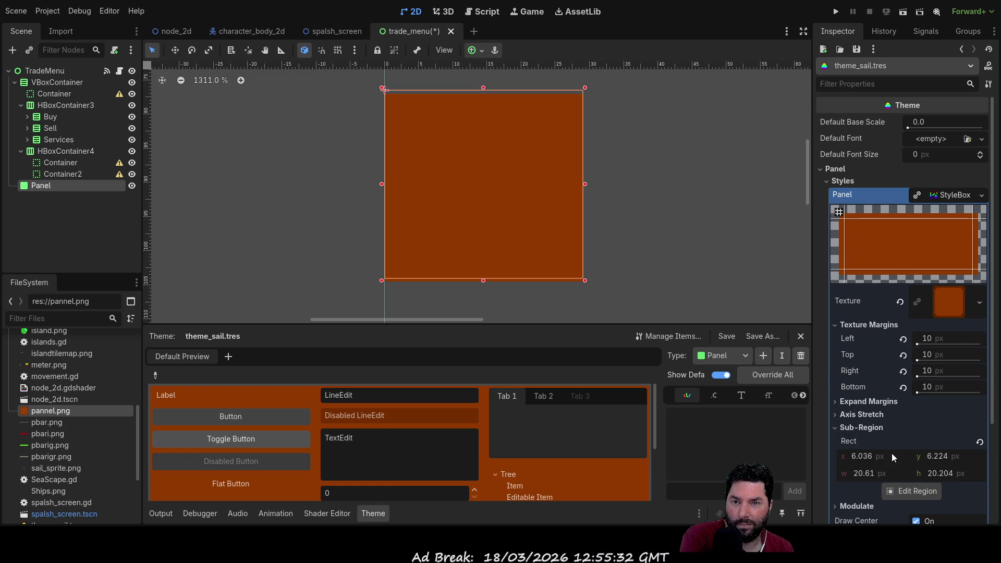
Adjust the Panel style's texture sub-region to about x 0, y 0, w 32, h 32.
scroll(892, 453, down, 1)
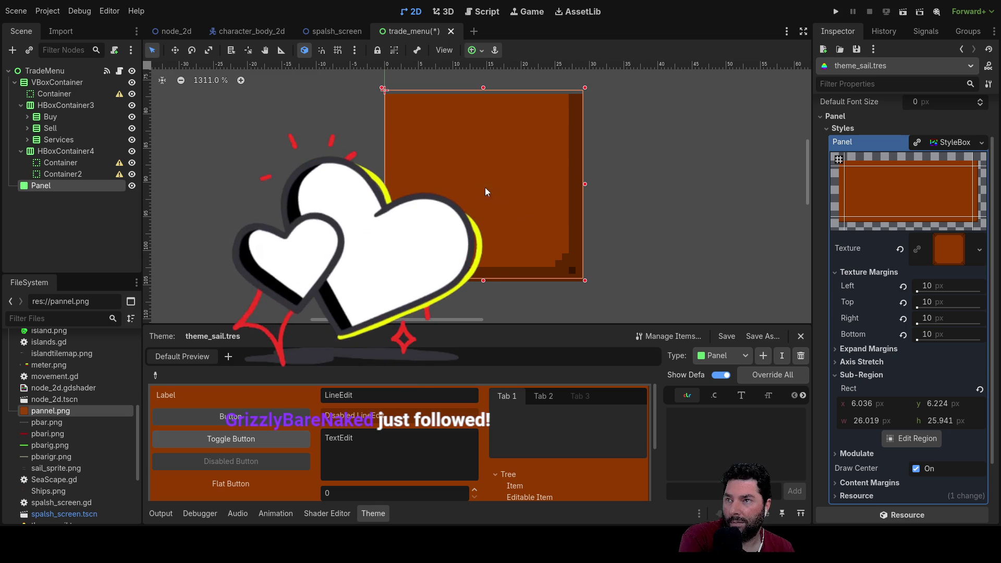
key(ctrl+z)
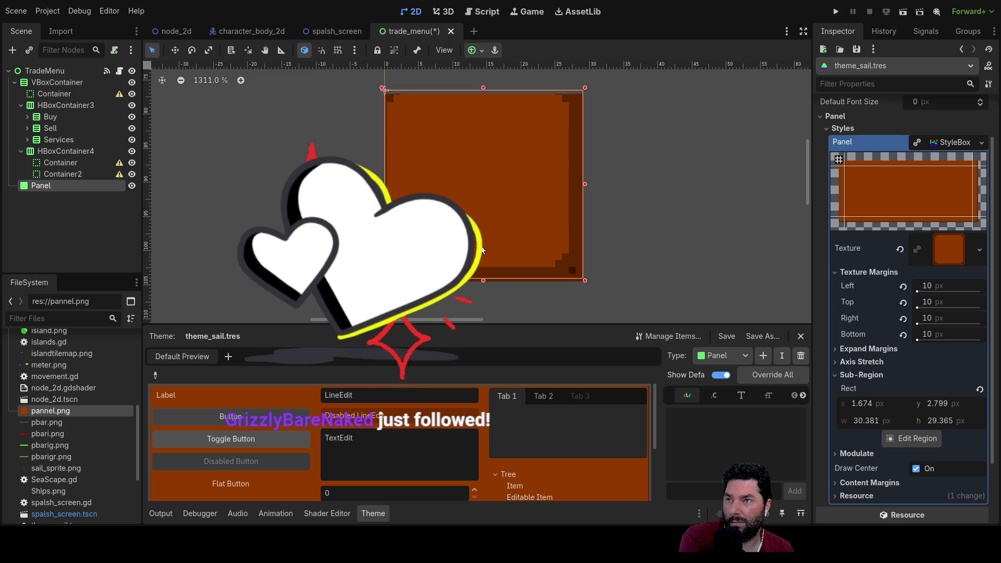
key(ctrl+z)
key(ctrl+z)
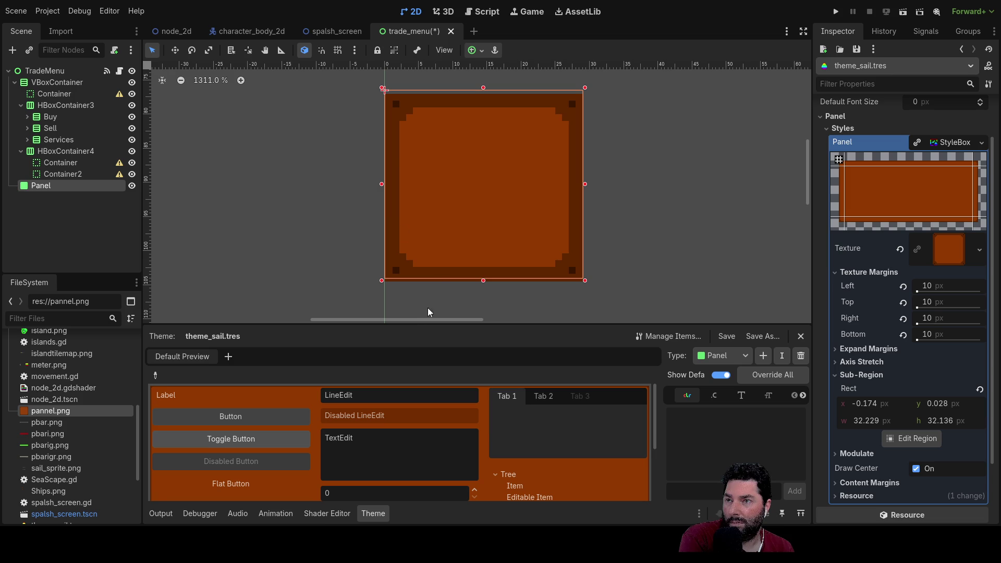
key(ctrl+z)
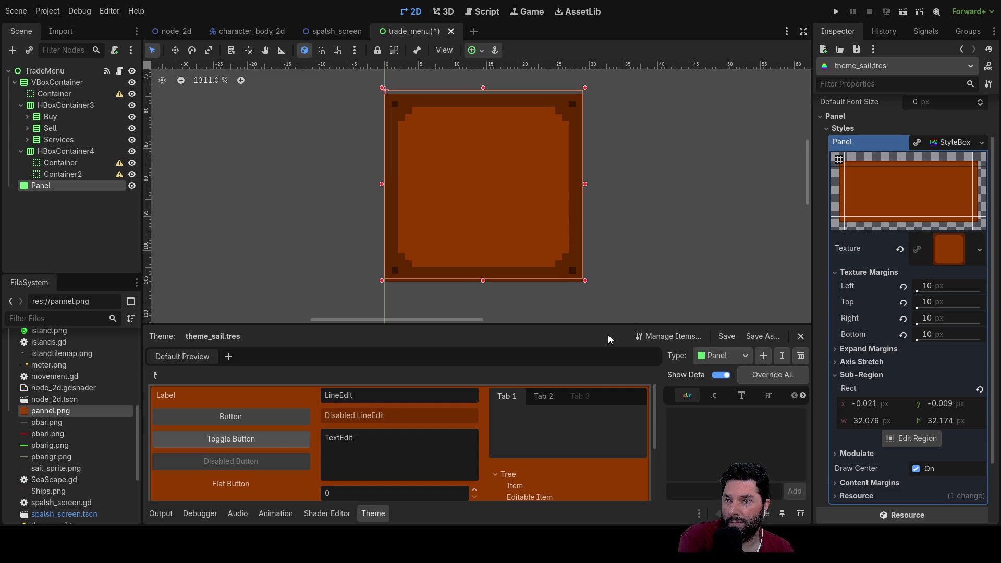
drag(566, 254, 570, 252)
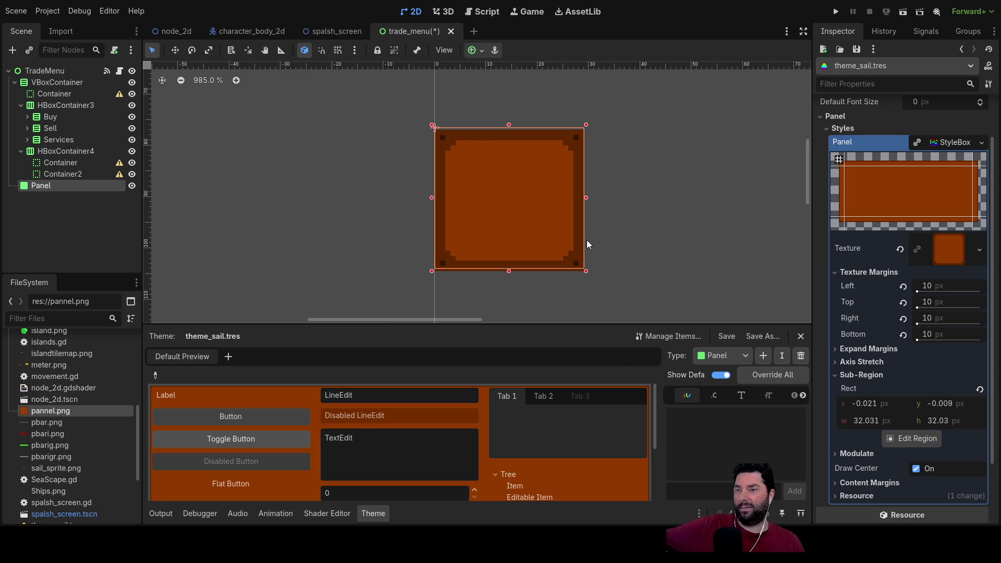
scroll(587, 240, up, 3)
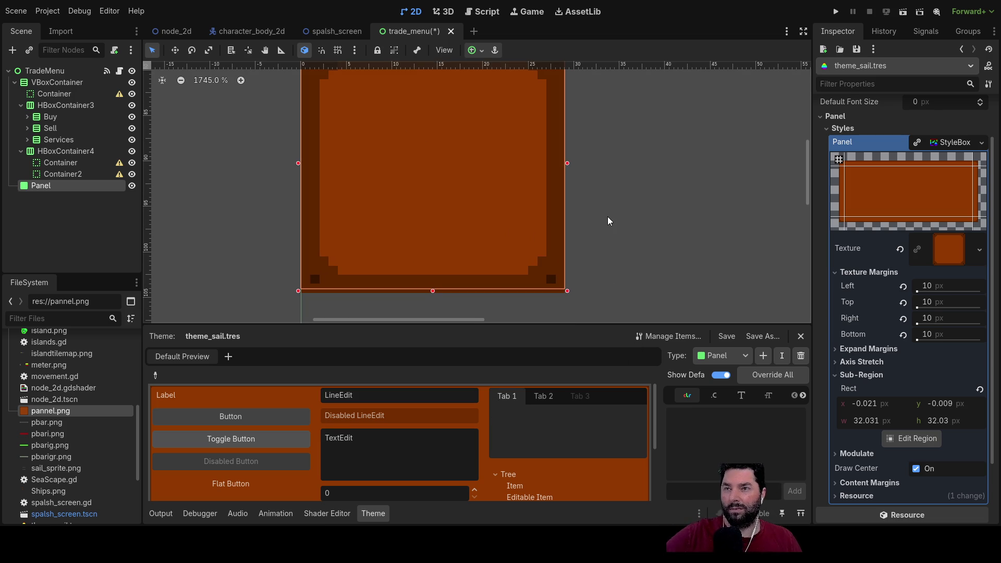
Review the expand margin and axis stretch options, and set sub-region x to 0.
drag(608, 216, 565, 158)
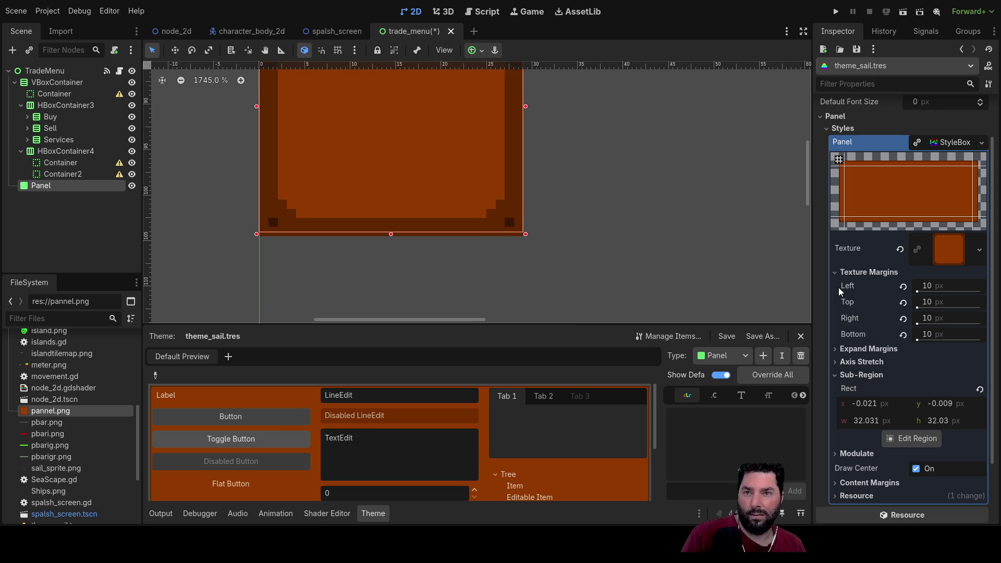
click(840, 355)
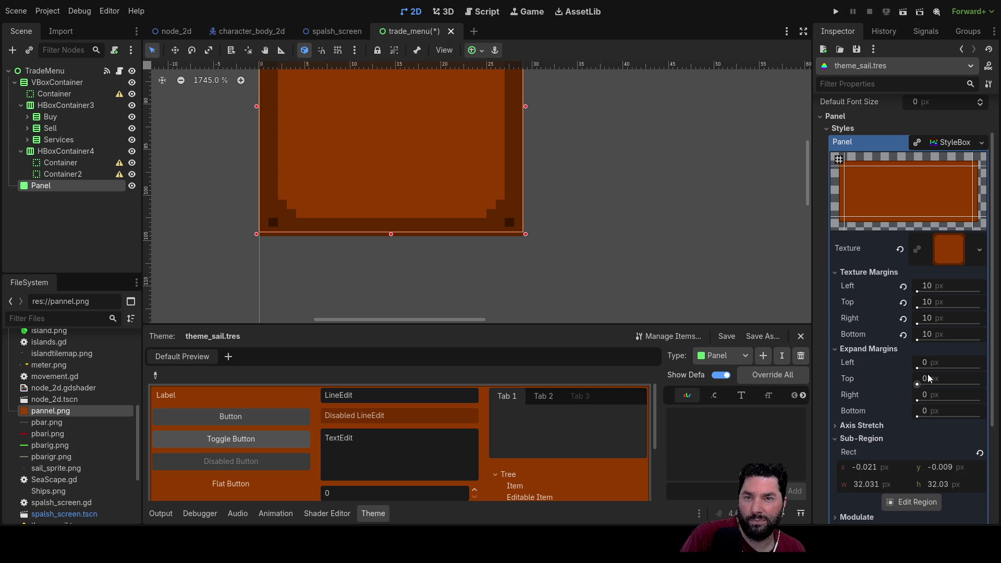
click(840, 356)
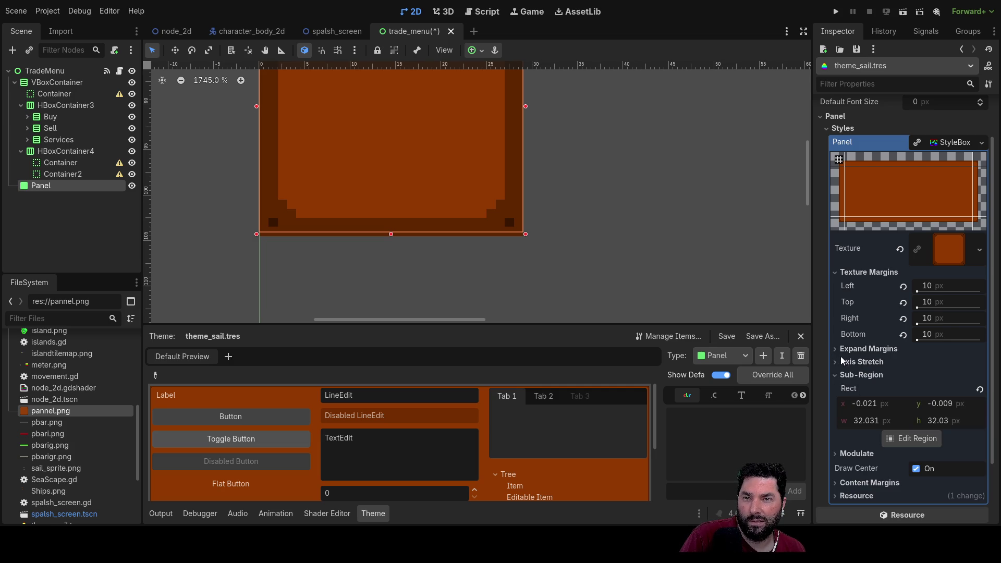
click(838, 367)
click(838, 367)
click(863, 407)
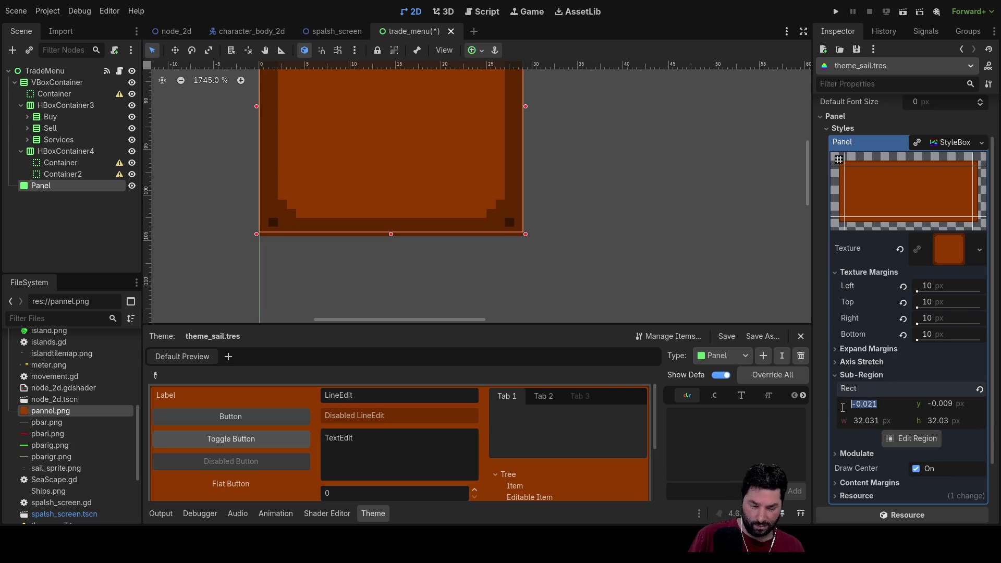
text(0)
click(945, 404)
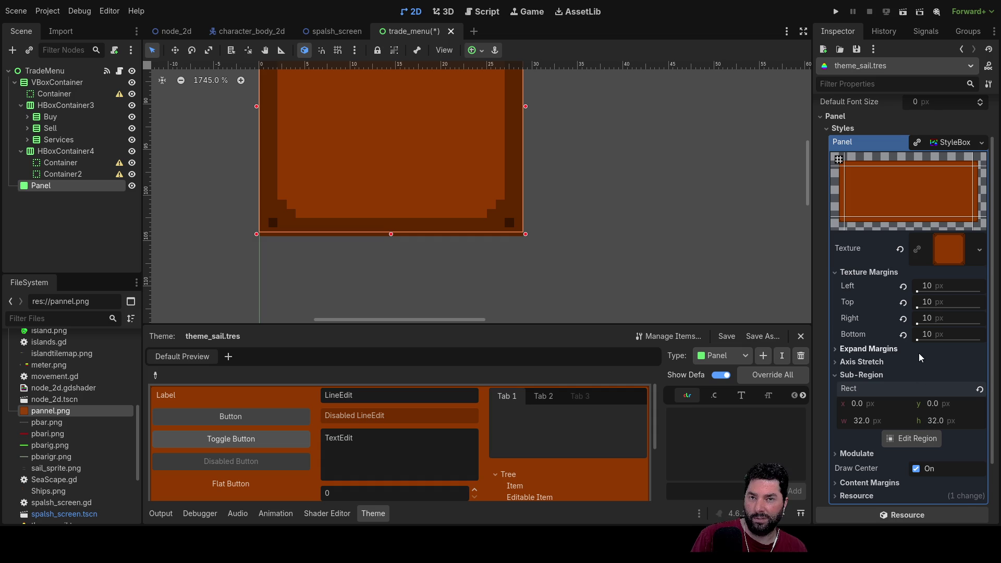
Set left, top, right and bottom texture margins to 10 px, then select the Buy label.
click(868, 349)
click(923, 286)
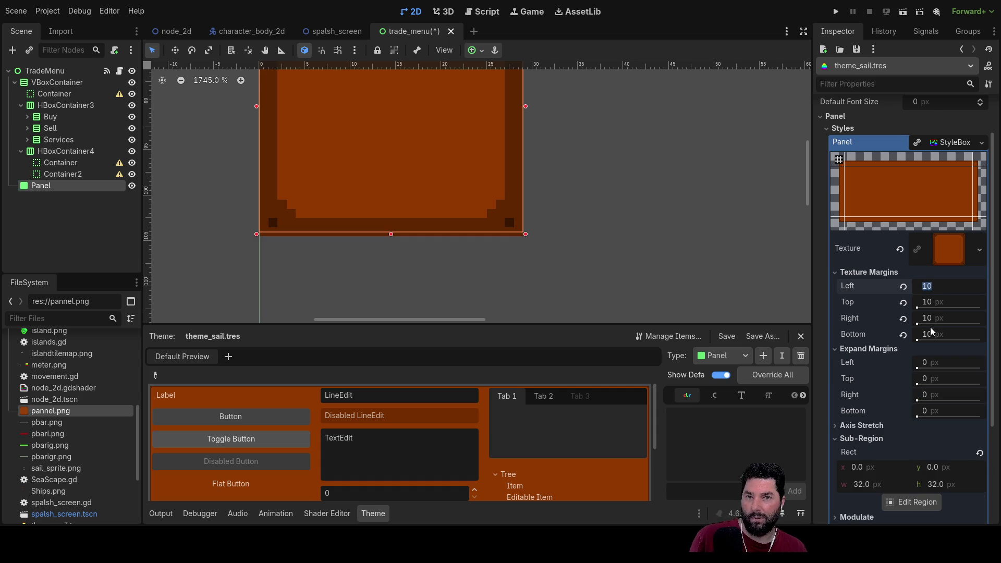
click(611, 265)
scroll(588, 205, down, 6)
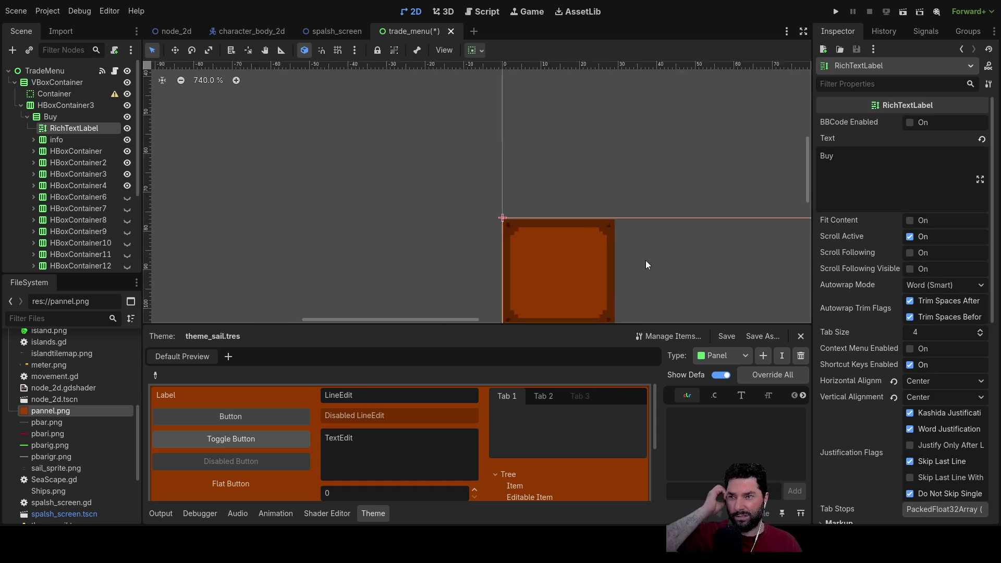
Assign theme_sail.tres as HBoxContainer3's theme and zoom out to see the whole menu.
scroll(604, 181, down, 3)
scroll(542, 177, right, 3)
scroll(511, 187, down, 5)
scroll(539, 206, down, 5)
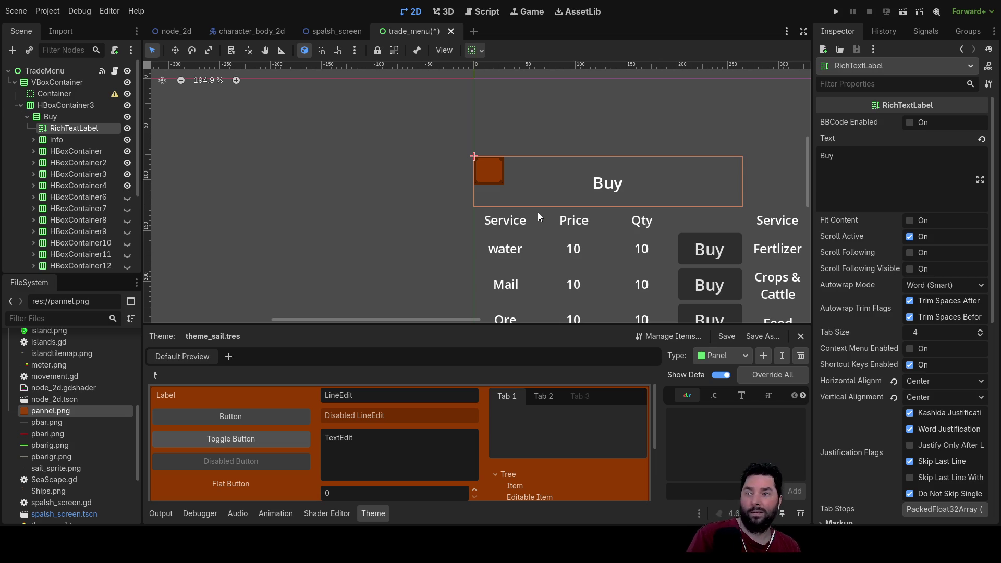
click(65, 105)
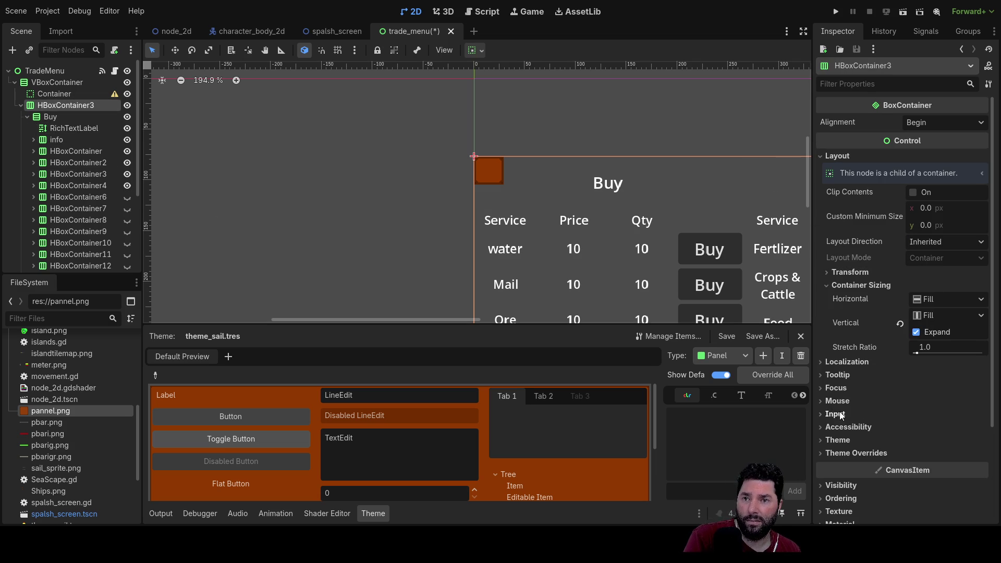
click(831, 440)
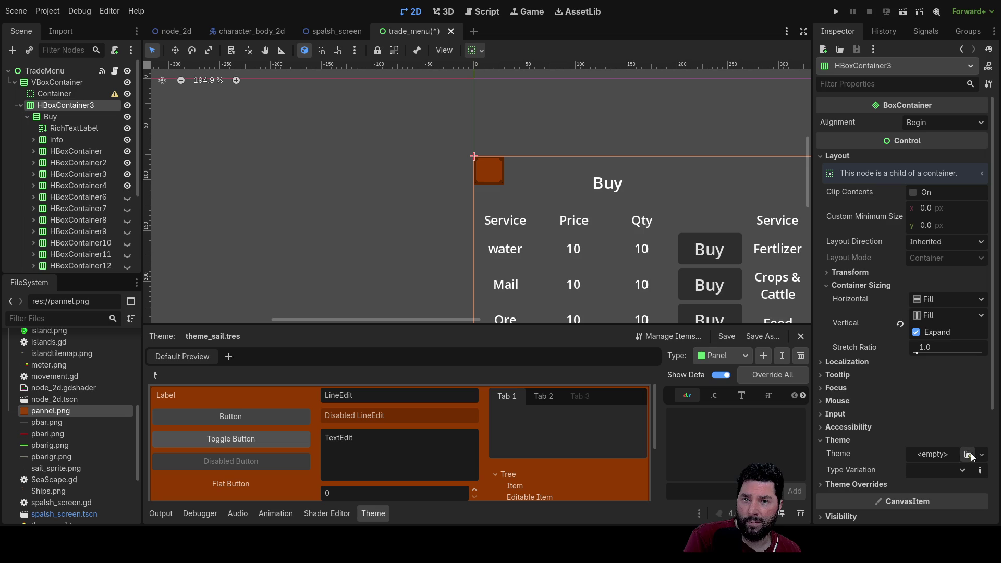
click(941, 490)
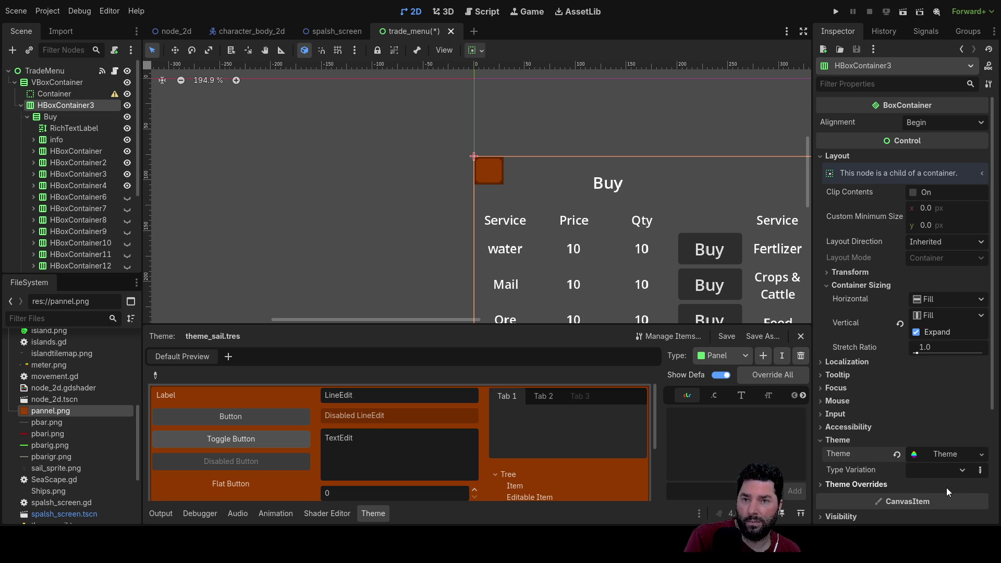
scroll(924, 402, down, 3)
scroll(924, 402, up, 1)
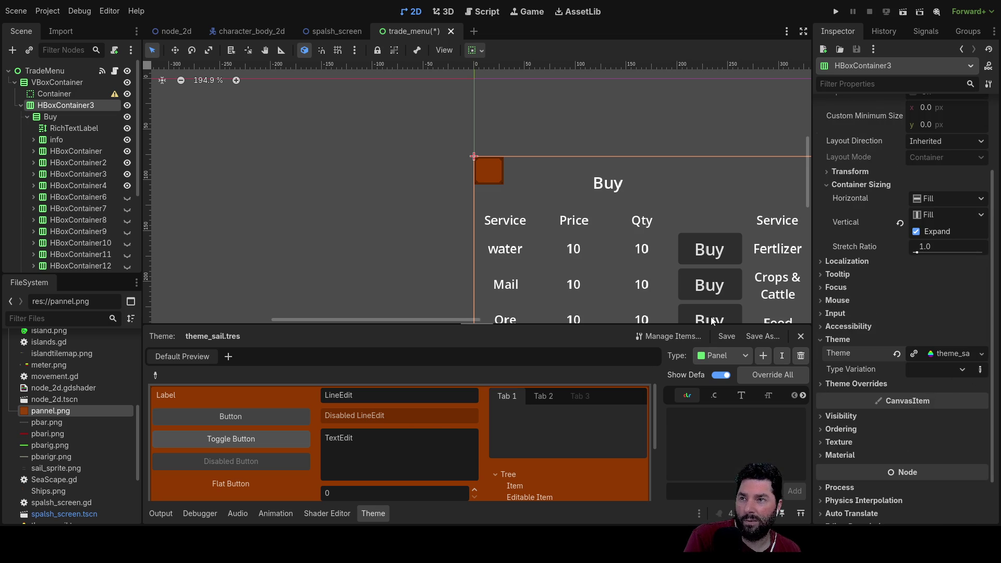
scroll(881, 395, down, 1)
mouse_move(324, 191)
mouse_down()
mouse_move(240, 141)
mouse_move(246, 180)
mouse_up()
scroll(239, 141, down, 5)
scroll(279, 180, up, 4)
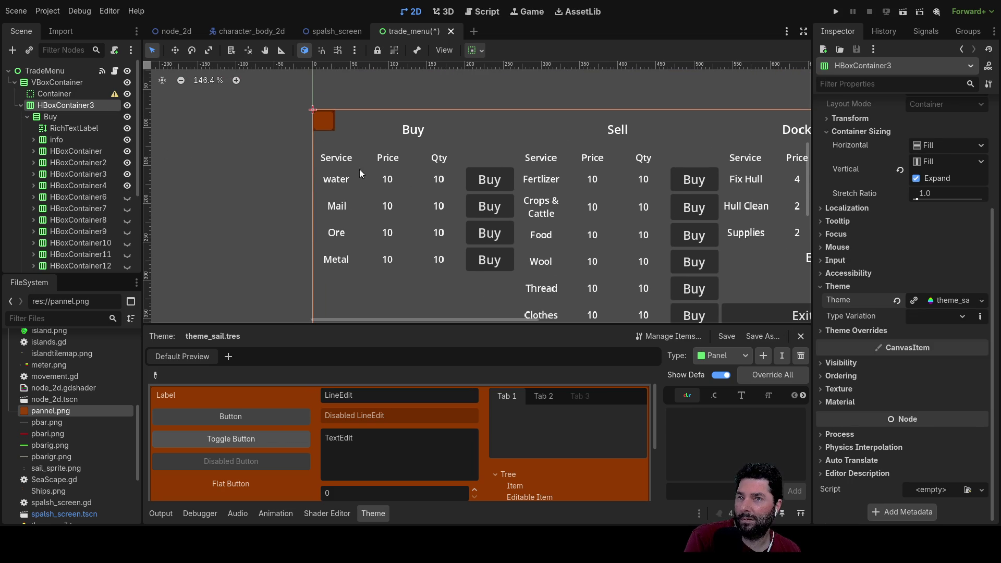
scroll(515, 217, down, 8)
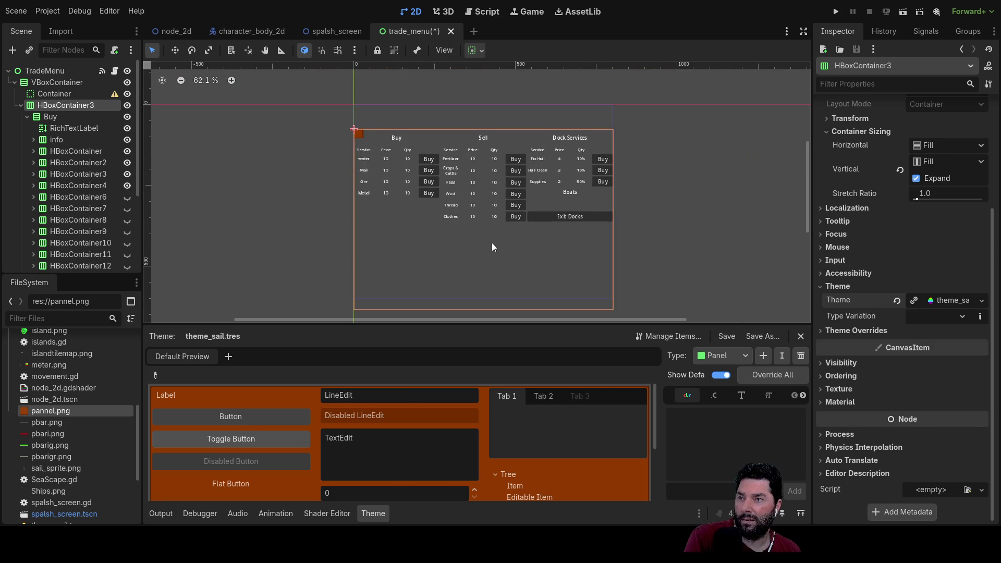
Inspect the Container, Container2 and HBoxContainer4 nodes in the Scene tree.
drag(393, 222, 459, 266)
click(58, 96)
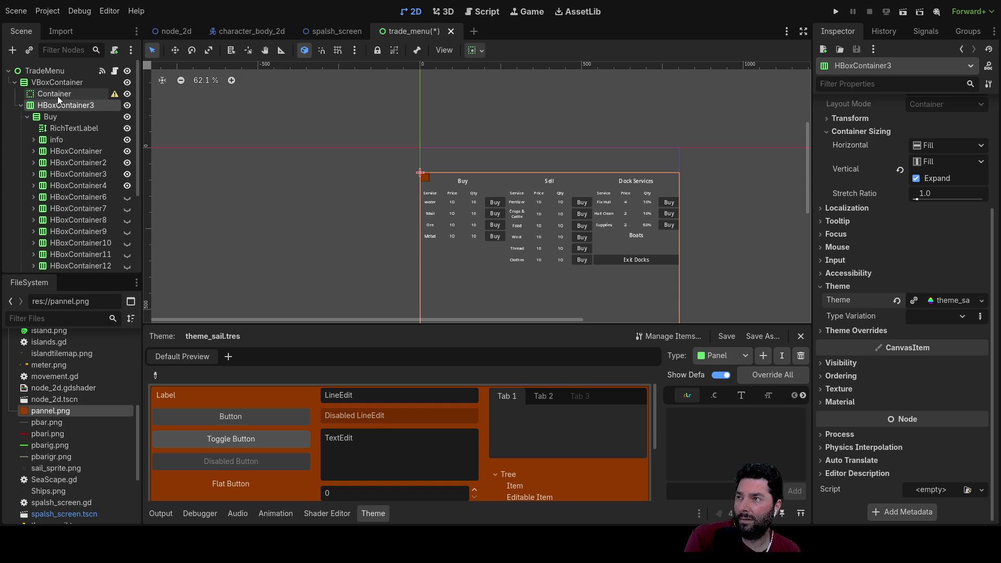
click(58, 104)
click(55, 95)
click(55, 106)
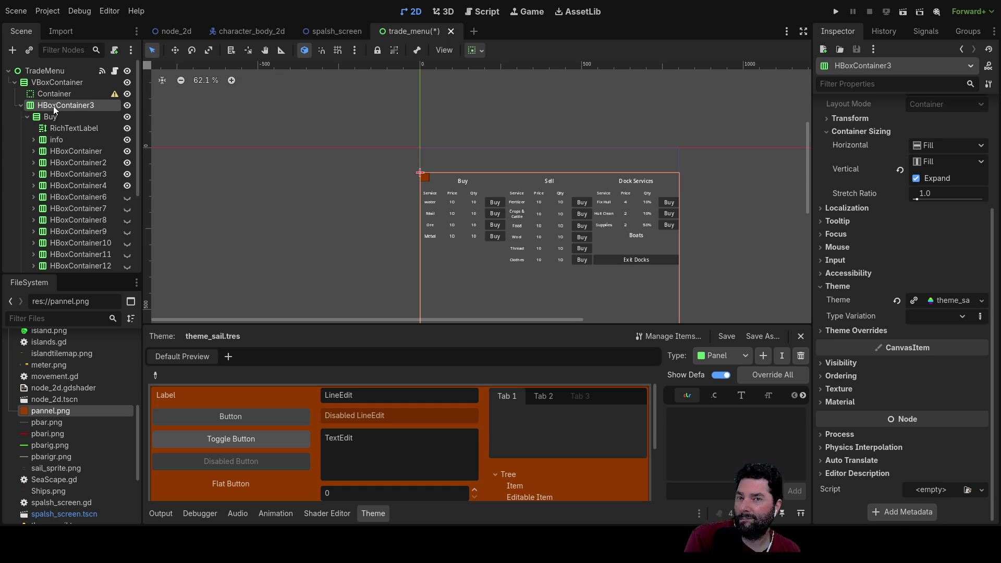
scroll(65, 134, down, 5)
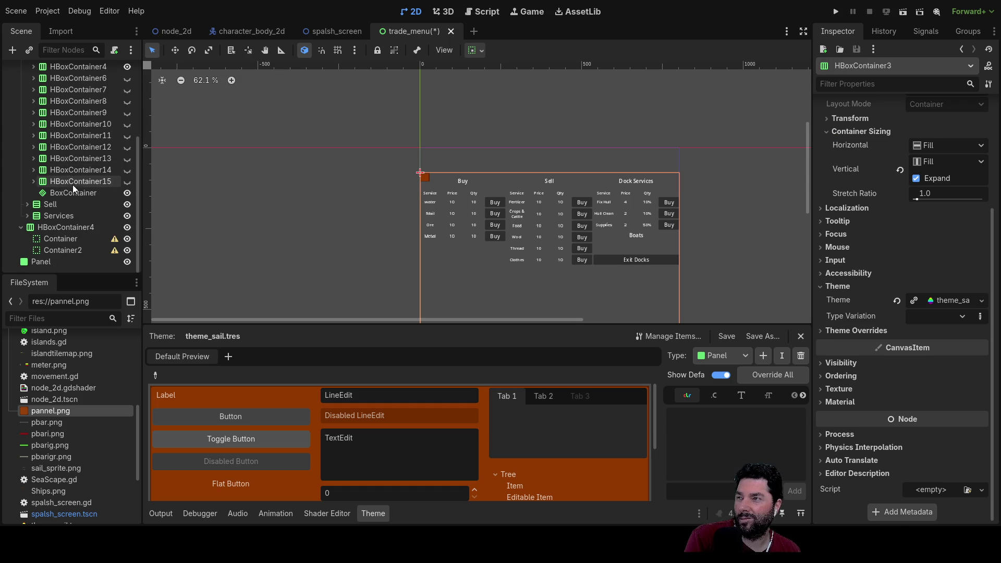
click(58, 249)
click(58, 237)
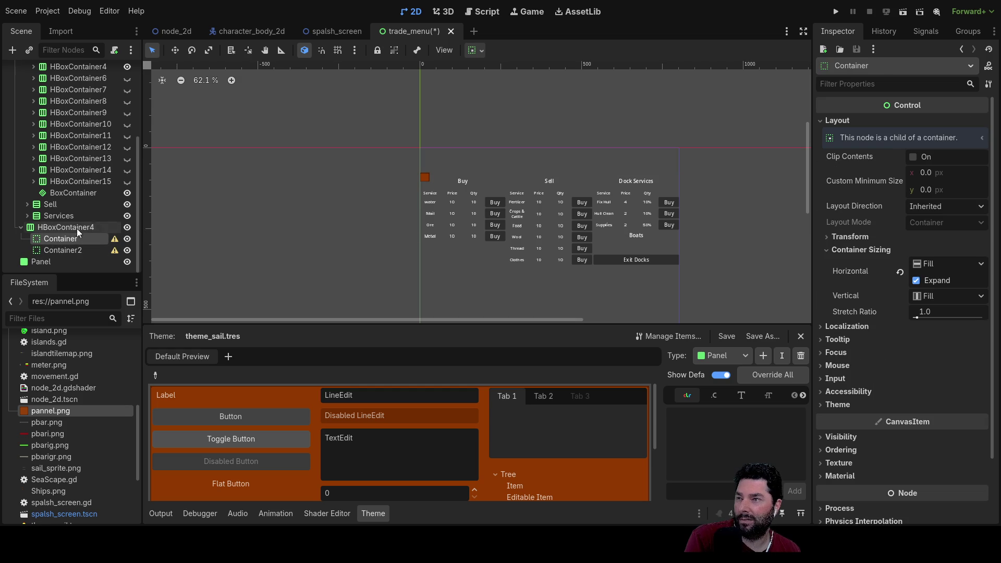
scroll(303, 222, down, 2)
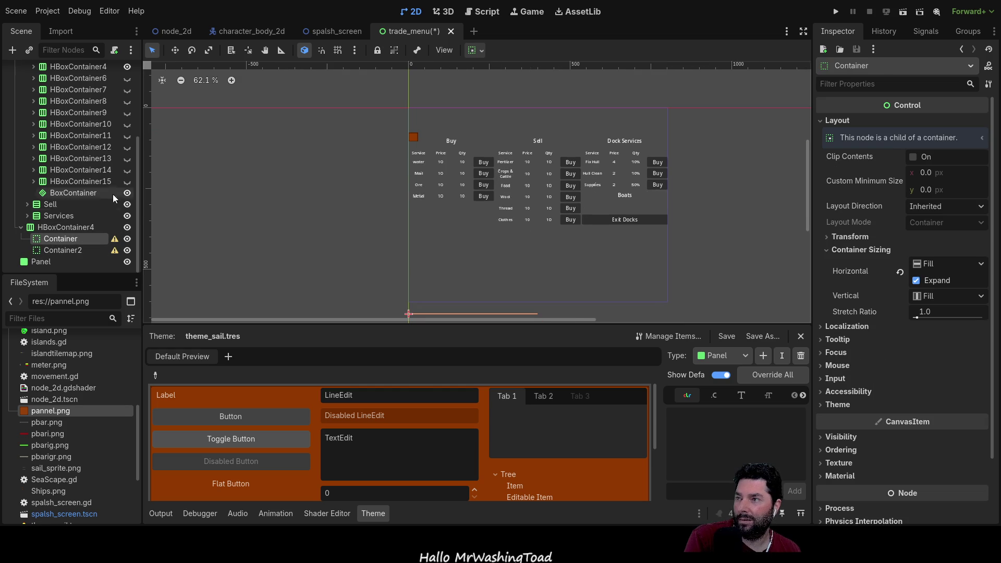
click(61, 239)
click(106, 228)
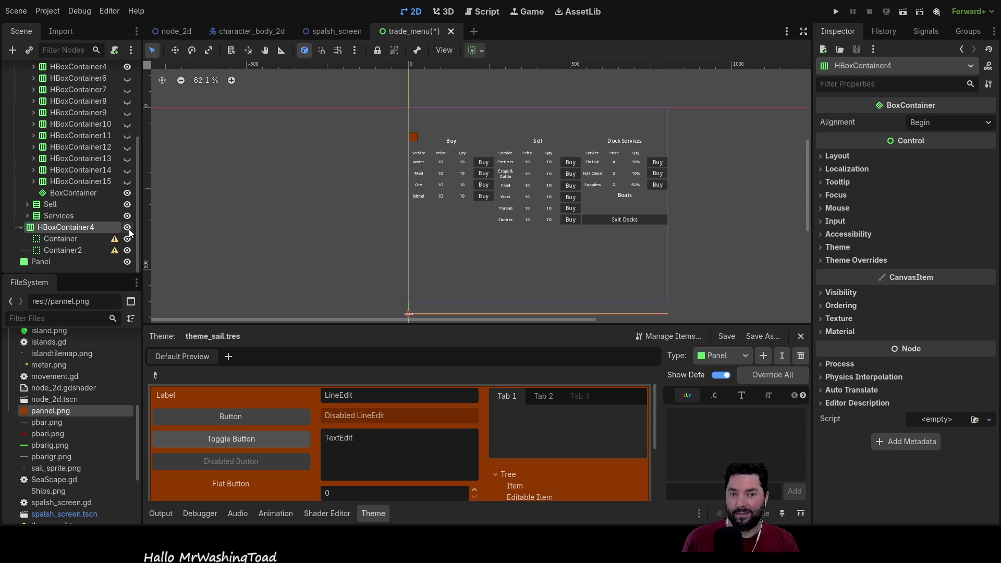
Drag theme_sail.tres onto the Buy container's Theme property.
scroll(83, 188, up, 2)
scroll(83, 189, up, 5)
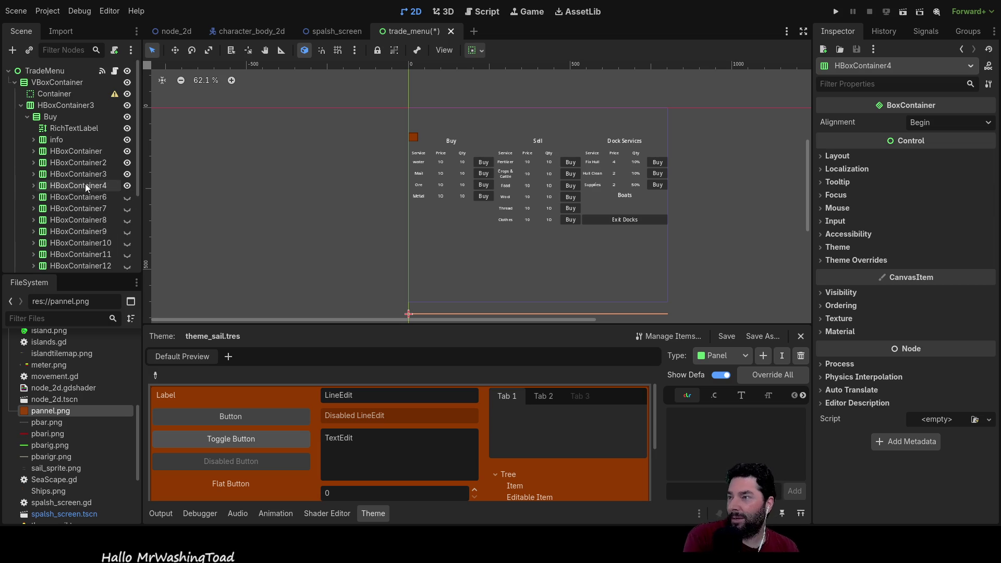
click(68, 117)
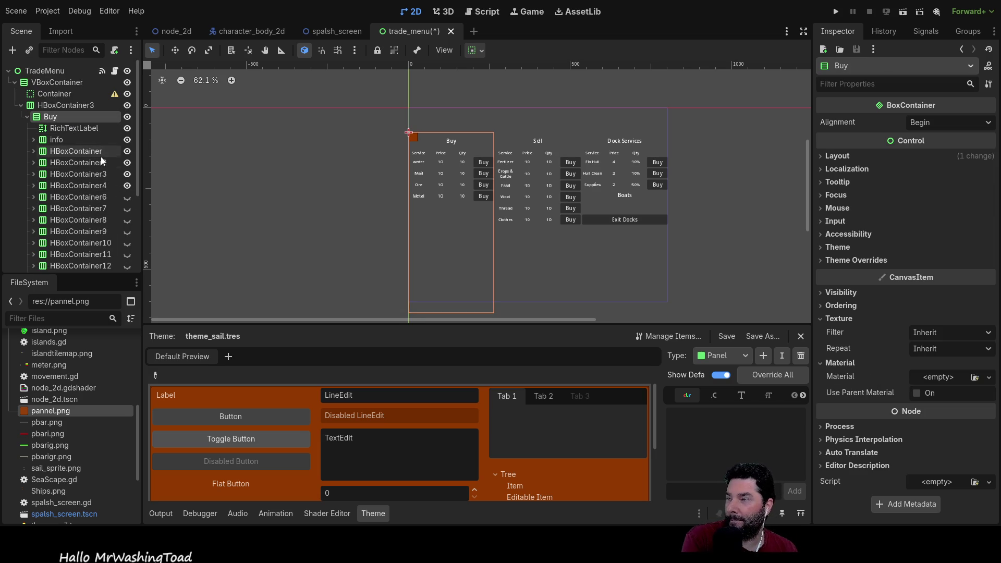
click(837, 247)
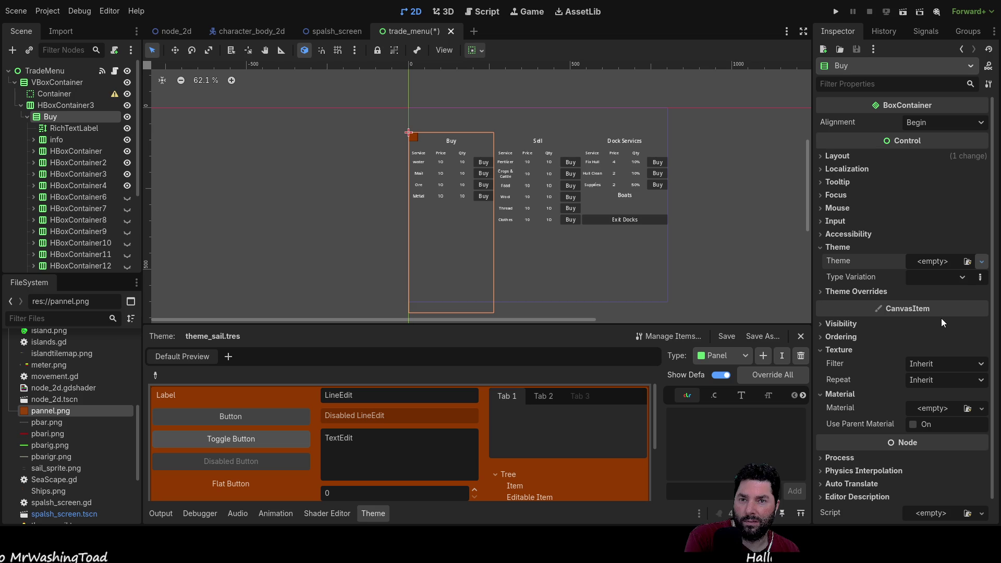
drag(382, 441, 953, 262)
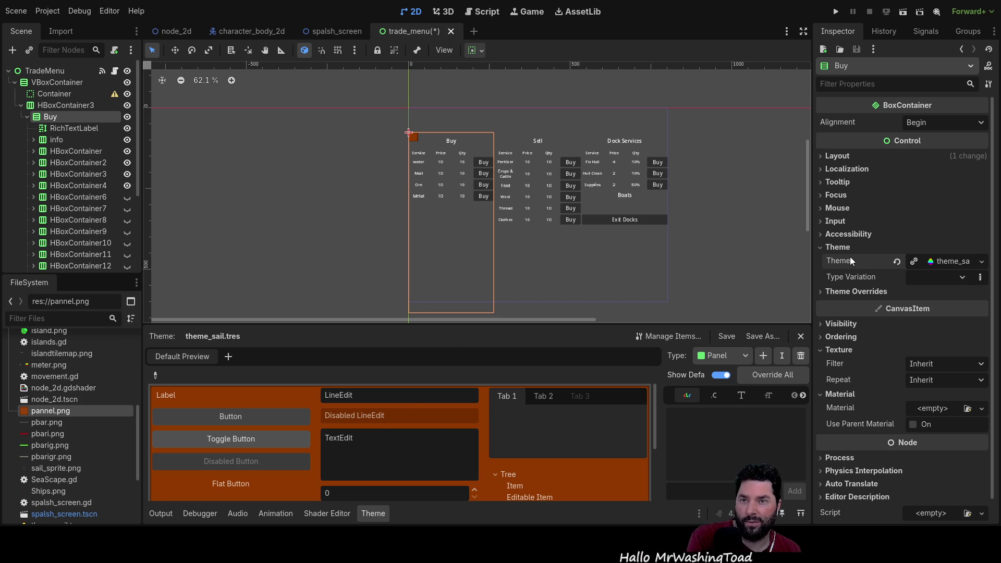
scroll(417, 201, up, 5)
scroll(440, 183, down, 4)
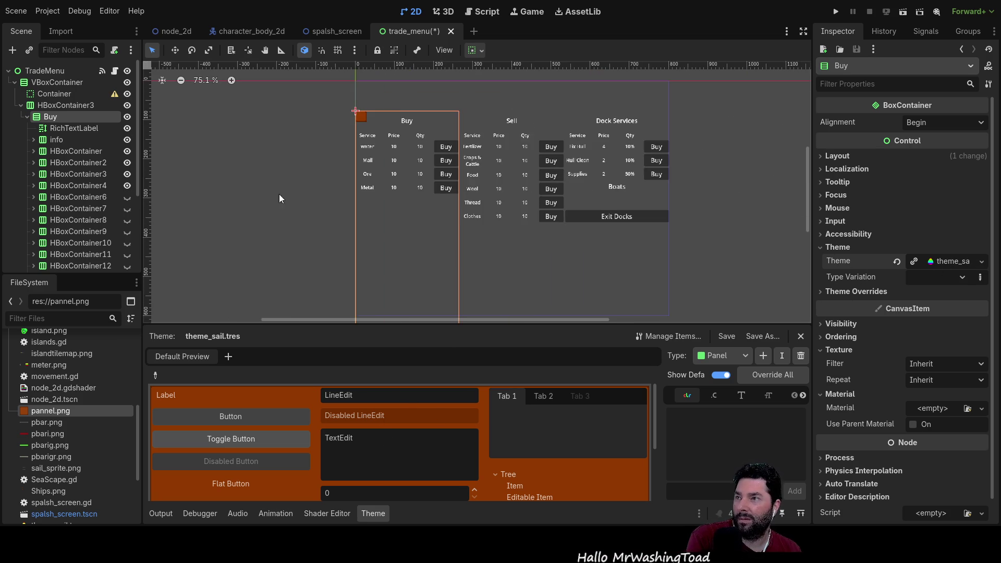
scroll(73, 169, down, 3)
scroll(73, 169, down, 1)
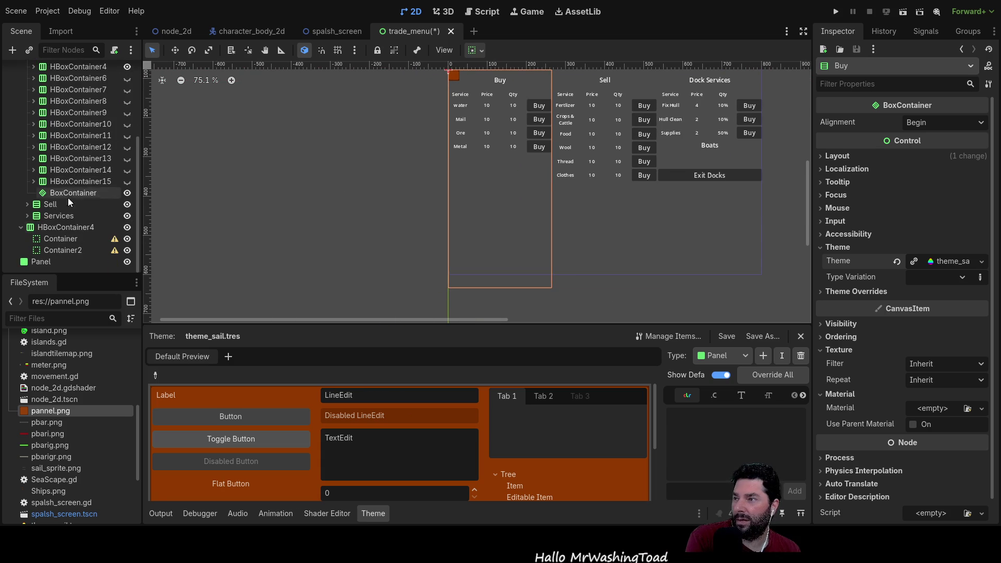
click(33, 262)
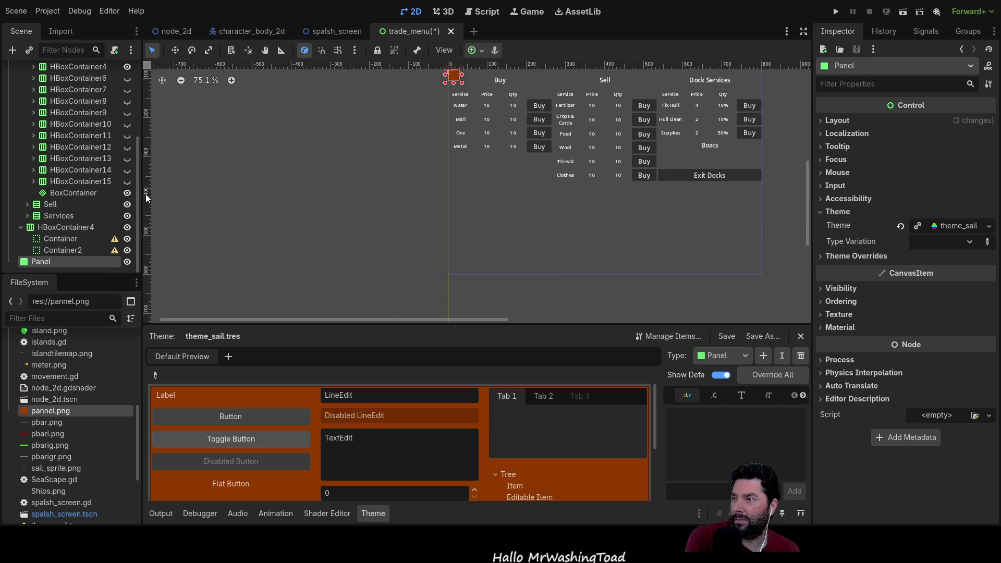
Reparent Panel under HBoxContainer4 after Container2, undoing an accidental drop into HBoxContainer3.
drag(42, 262, 46, 235)
mouse_move(68, 144)
mouse_down()
mouse_move(68, 103)
mouse_move(62, 91)
mouse_move(51, 98)
mouse_up()
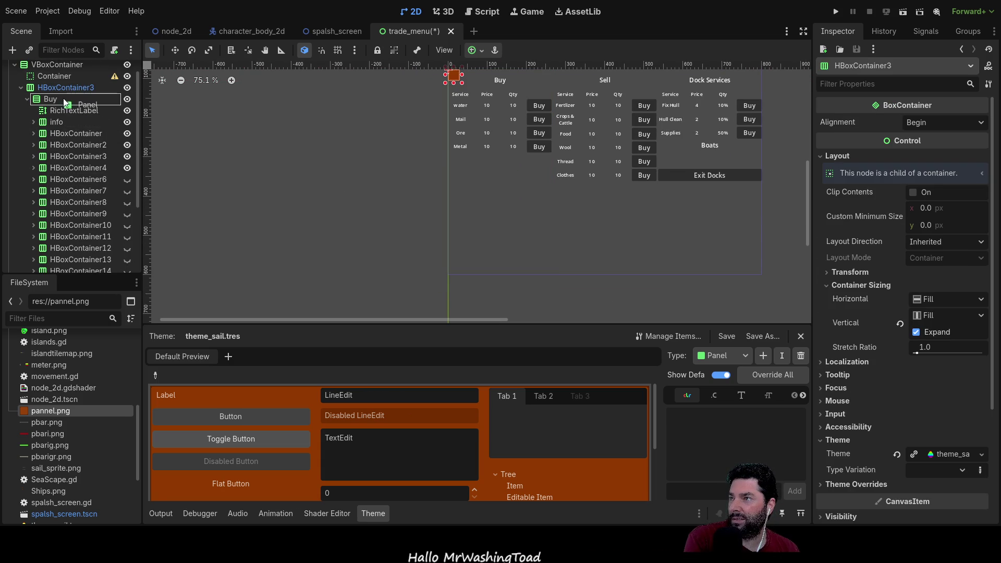
key(ctrl+z)
scroll(502, 204, up, 5)
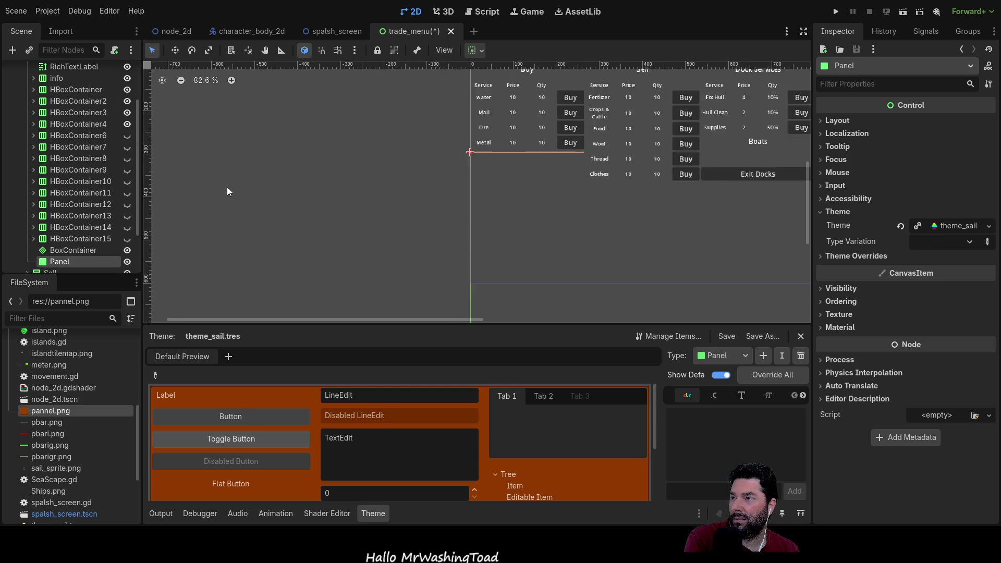
scroll(451, 184, up, 4)
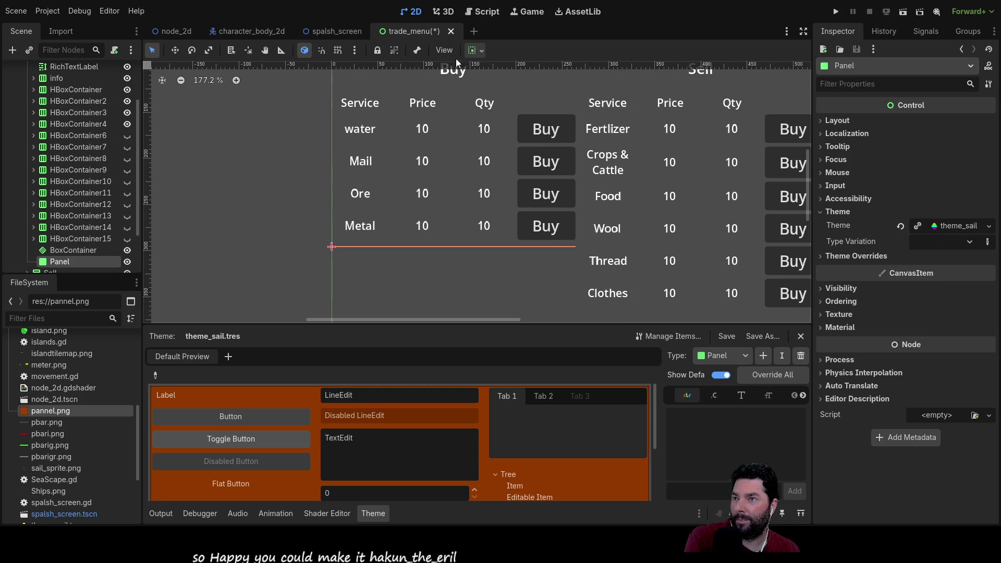
scroll(86, 210, down, 2)
drag(86, 210, 45, 271)
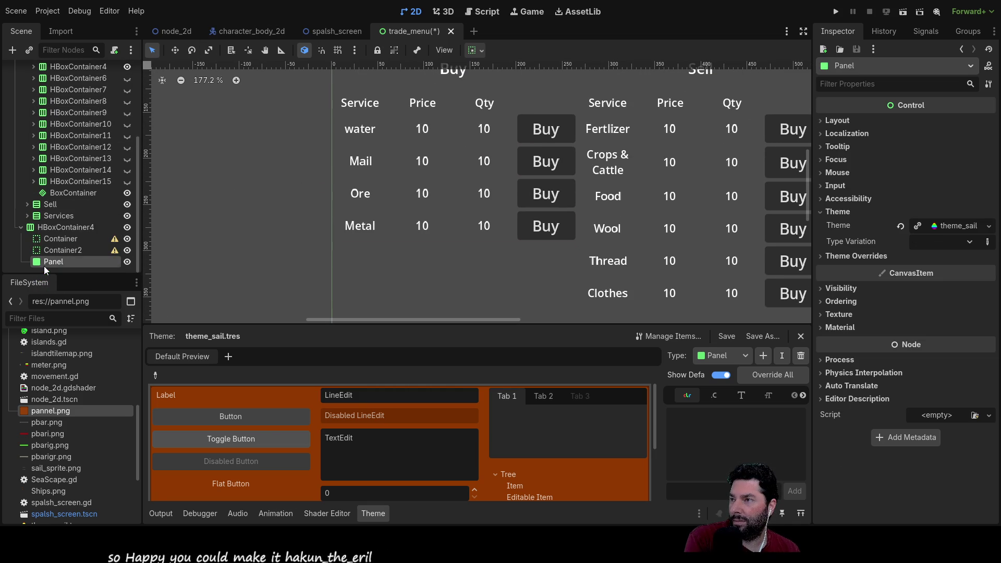
scroll(385, 210, down, 2)
scroll(386, 209, down, 5)
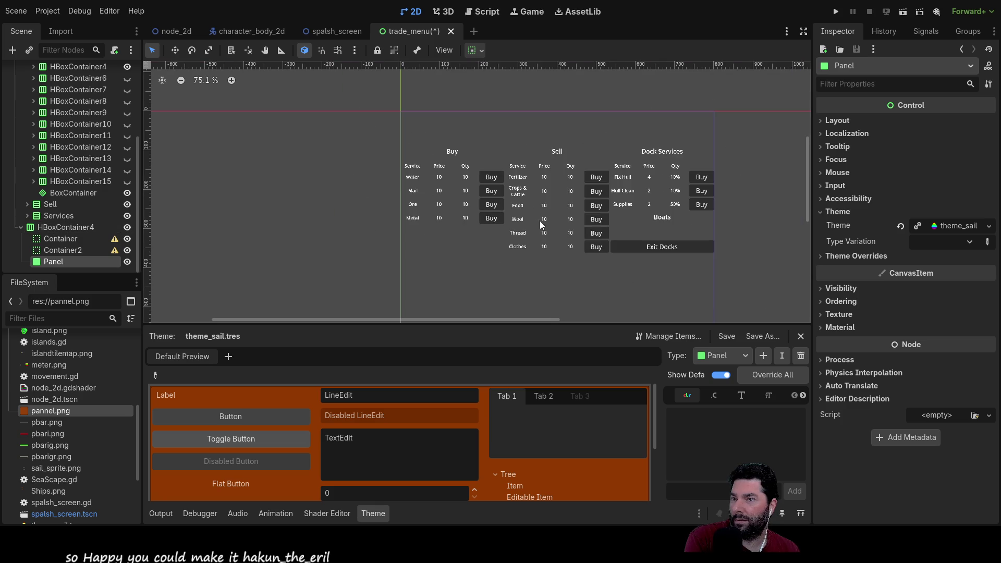
scroll(503, 208, up, 2)
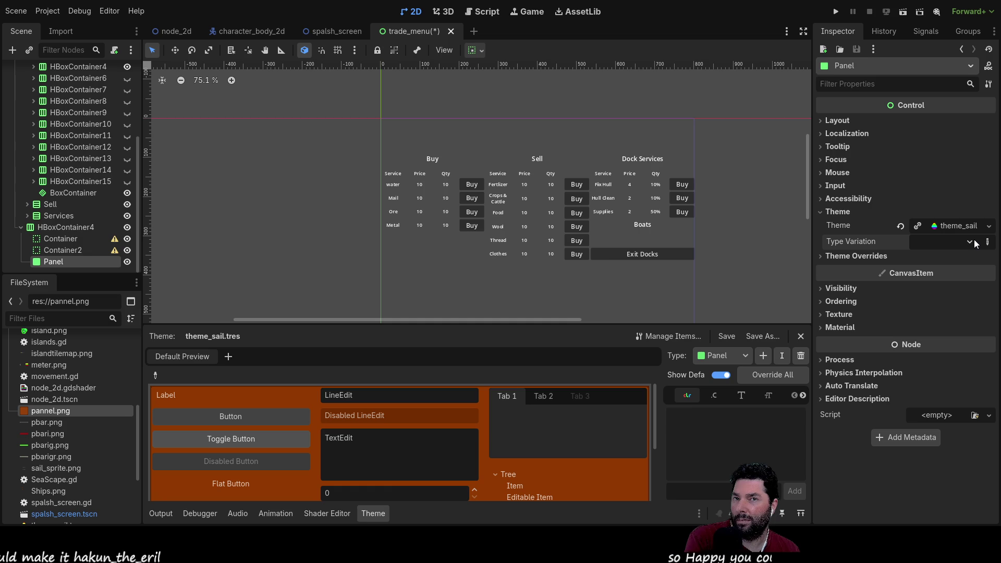
scroll(401, 161, up, 4)
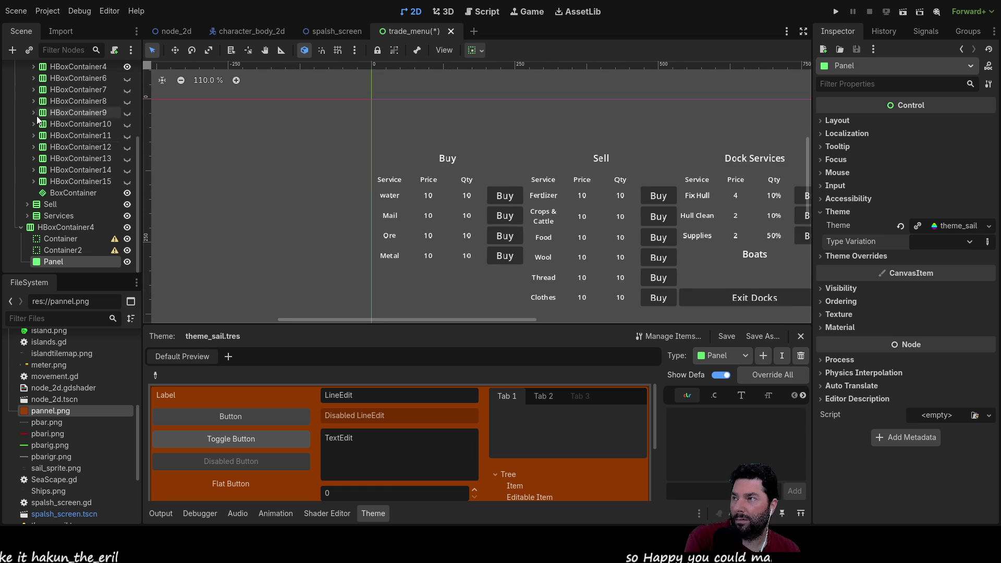
scroll(52, 130, up, 5)
click(55, 106)
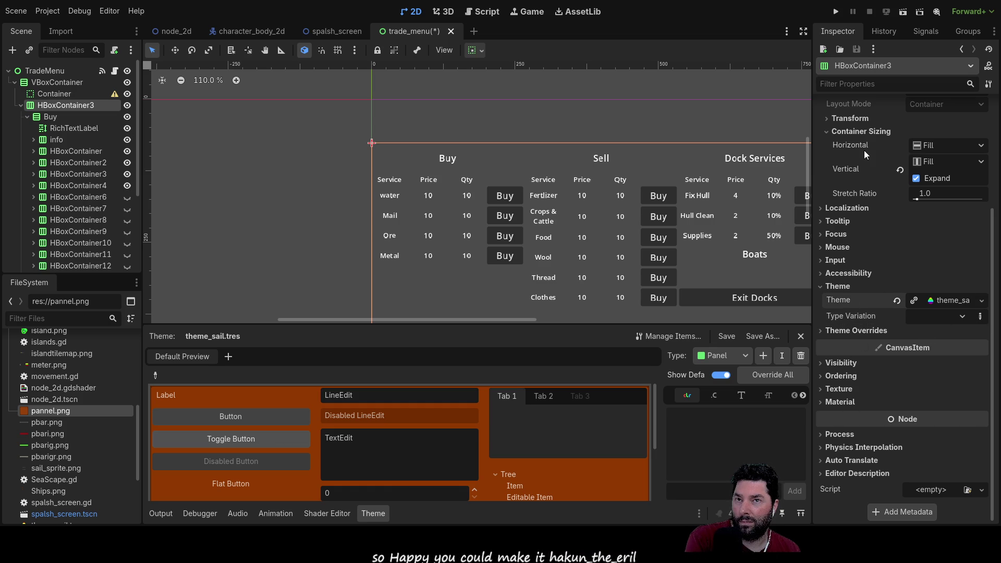
scroll(850, 158, up, 3)
scroll(852, 168, down, 2)
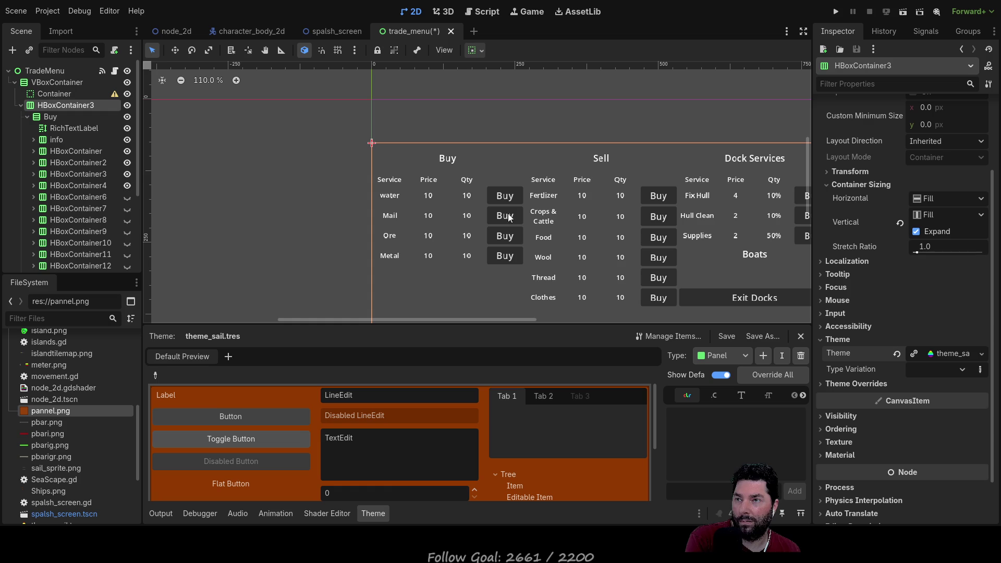
drag(319, 251, 257, 214)
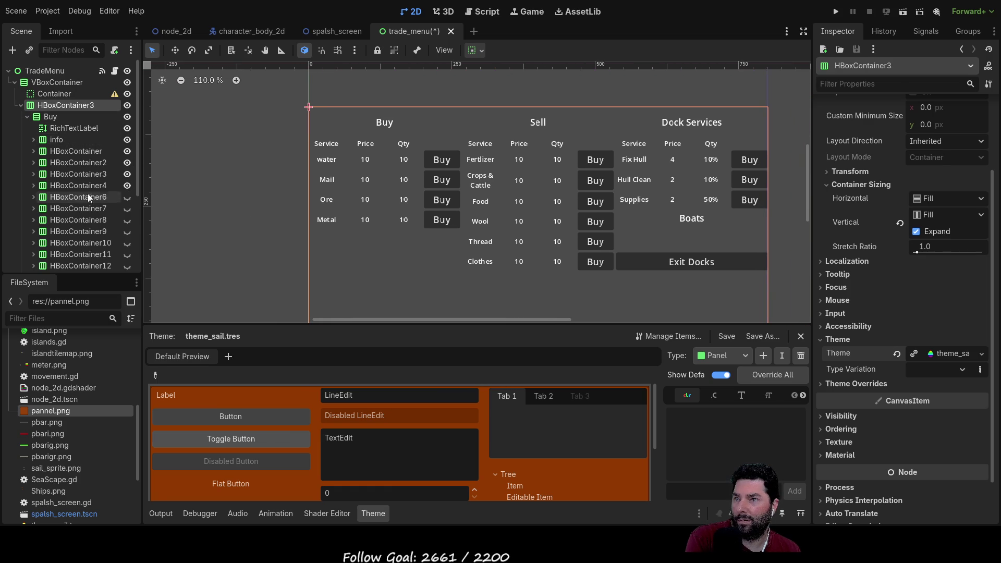
click(449, 162)
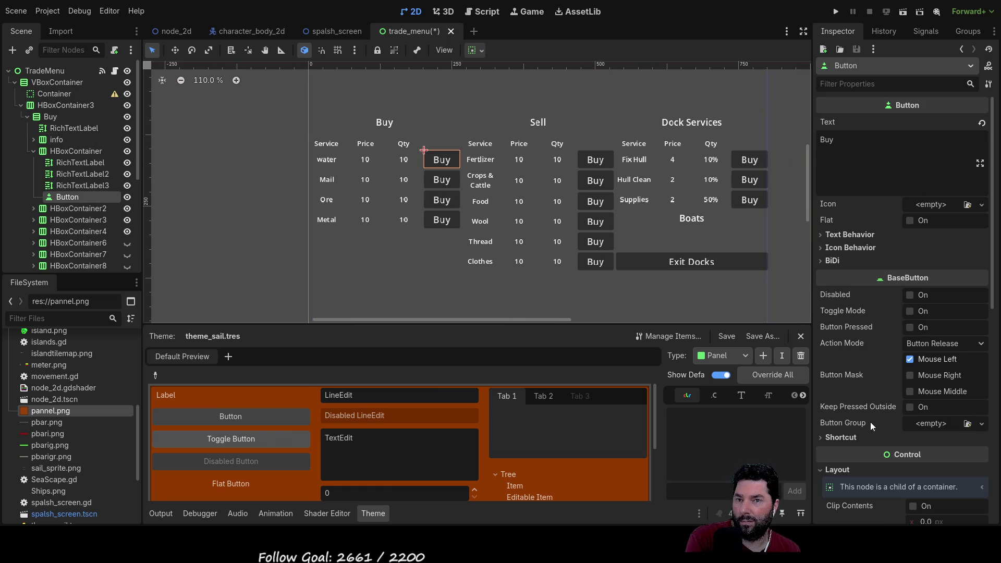
scroll(862, 355, down, 3)
scroll(862, 355, down, 5)
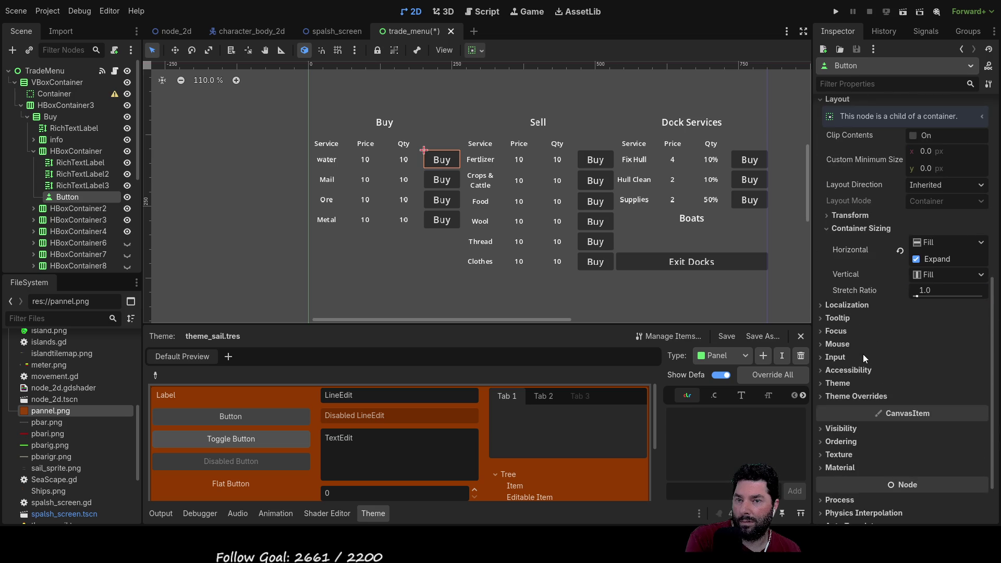
scroll(861, 331, up, 2)
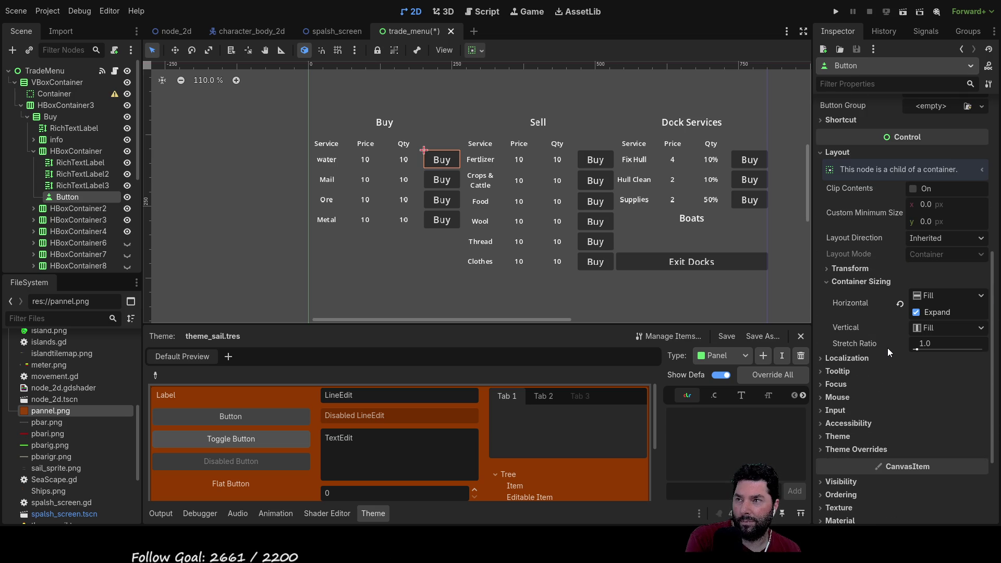
scroll(893, 305, up, 6)
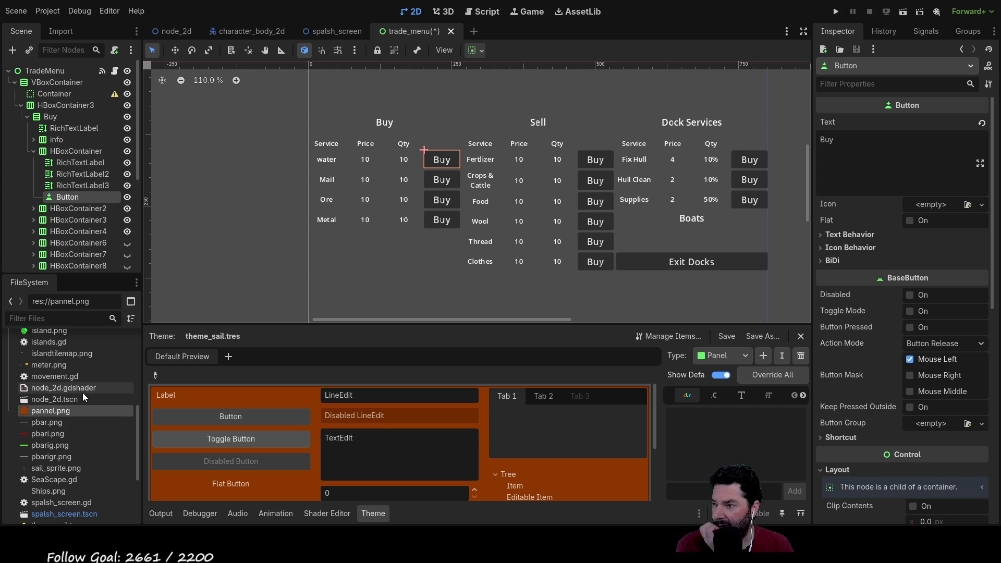
scroll(89, 433, down, 4)
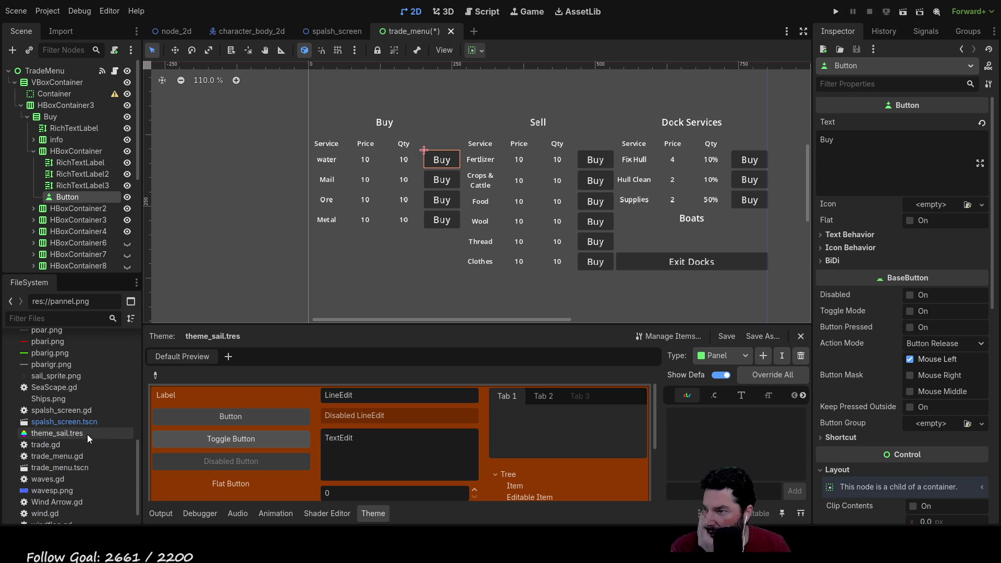
click(59, 433)
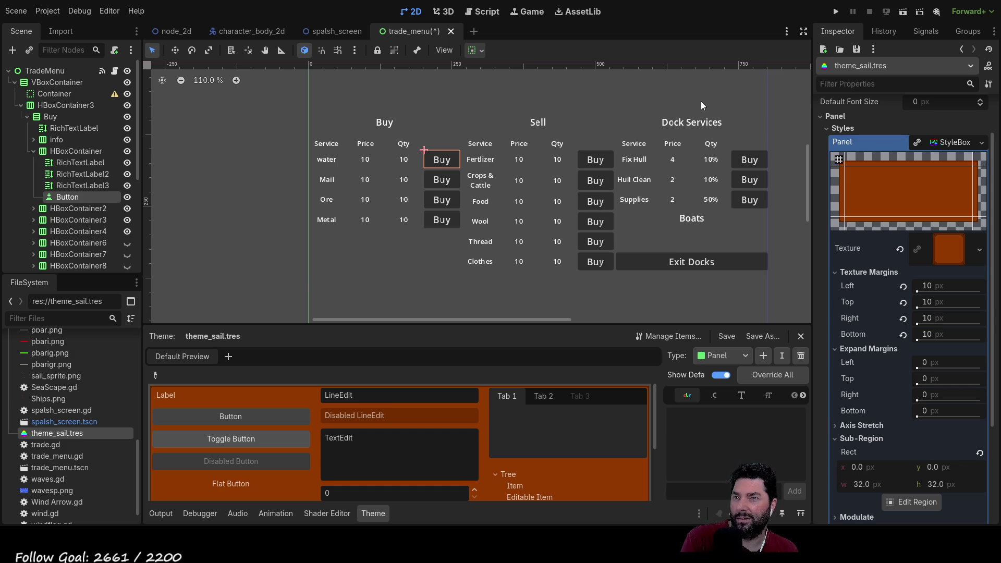
scroll(99, 198, down, 5)
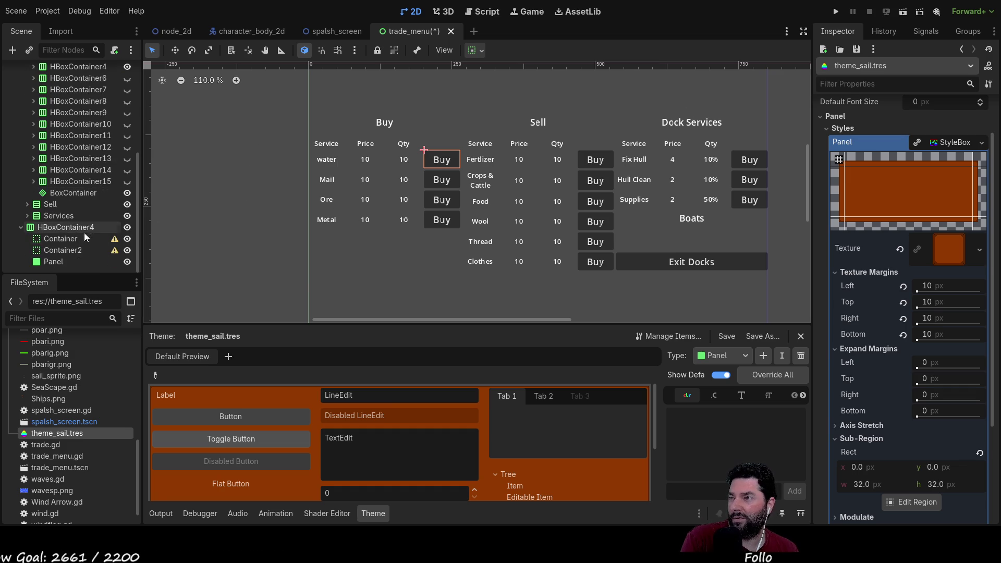
click(57, 263)
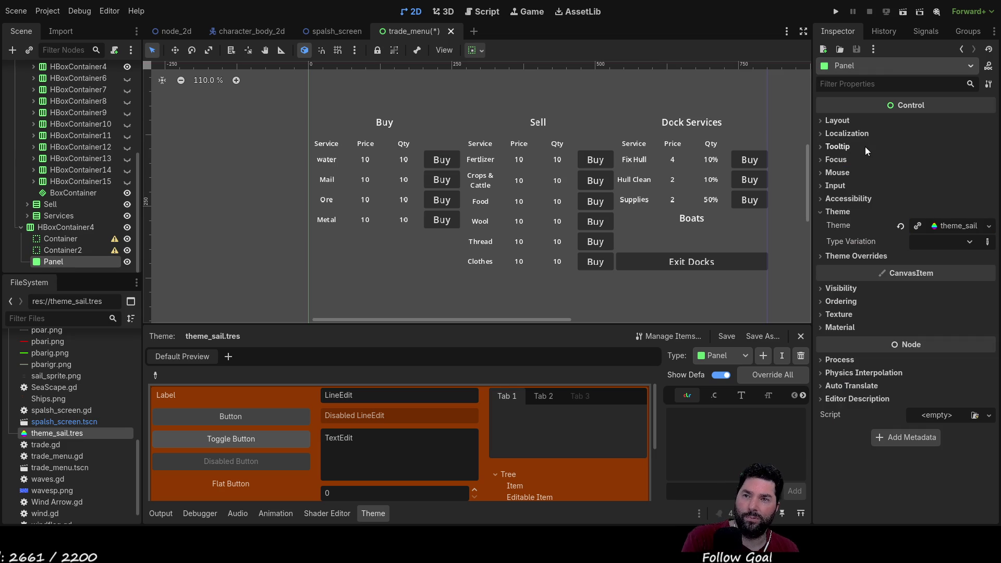
click(822, 120)
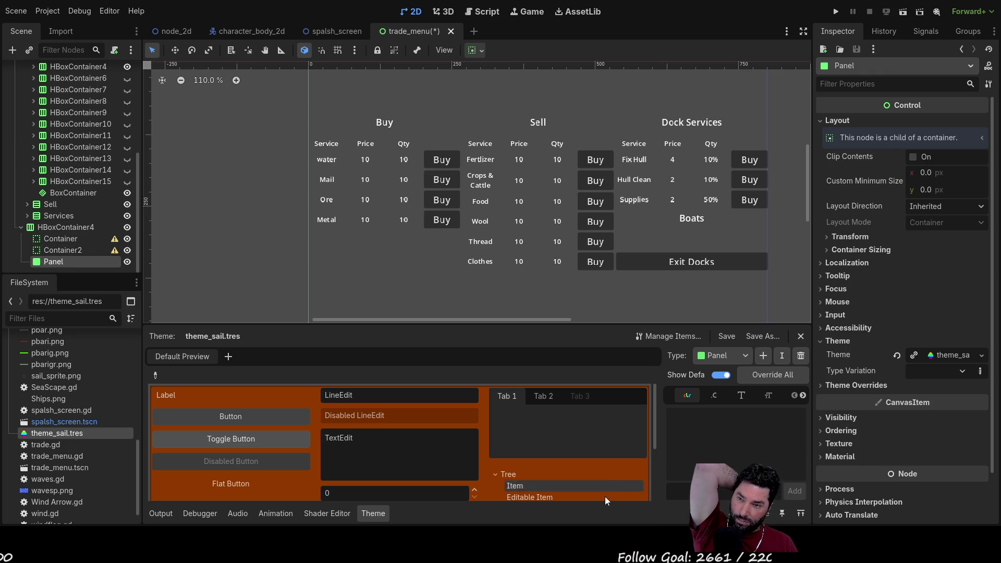
scroll(78, 78, up, 5)
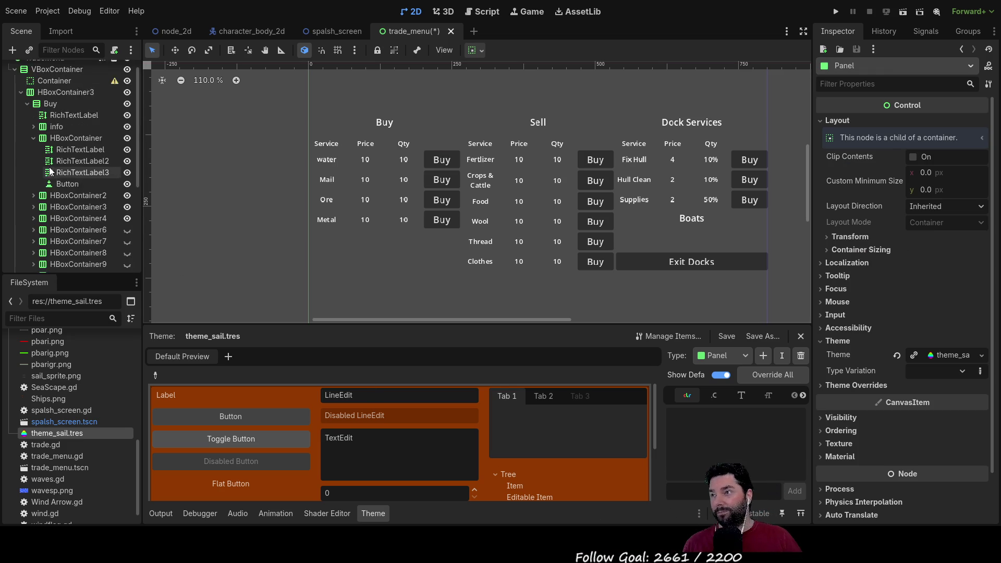
click(35, 71)
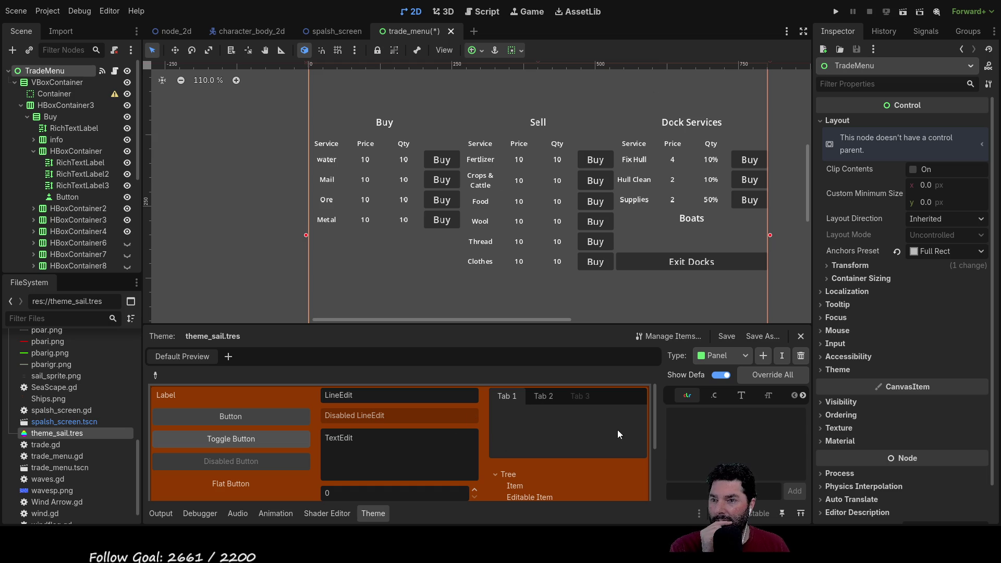
Drag the Panel node from HBoxContainer4 up into VBoxContainer.
scroll(73, 193, down, 5)
click(57, 262)
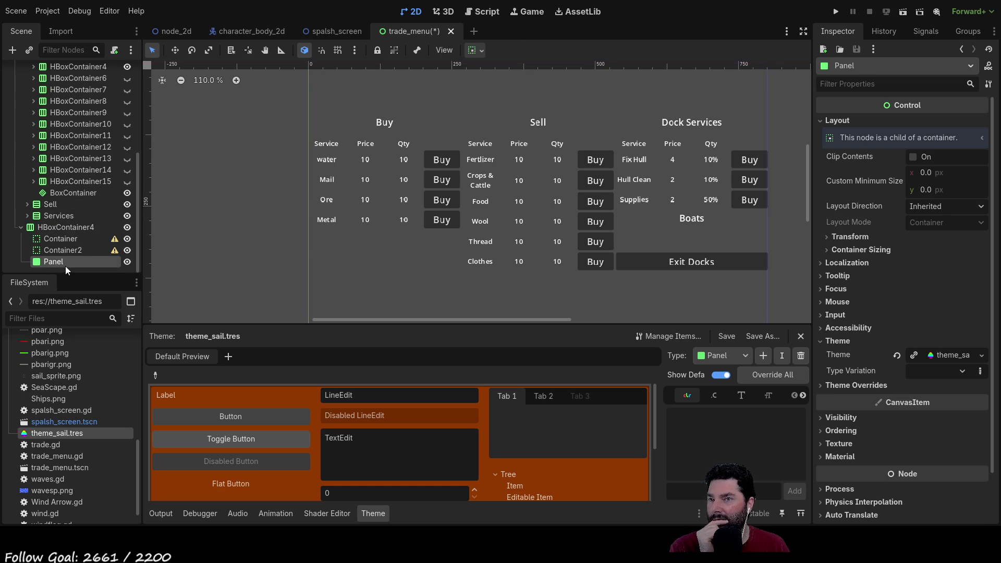
mouse_move(63, 265)
mouse_down()
mouse_move(37, 71)
mouse_move(34, 98)
mouse_move(52, 95)
mouse_move(49, 108)
mouse_move(57, 83)
mouse_up()
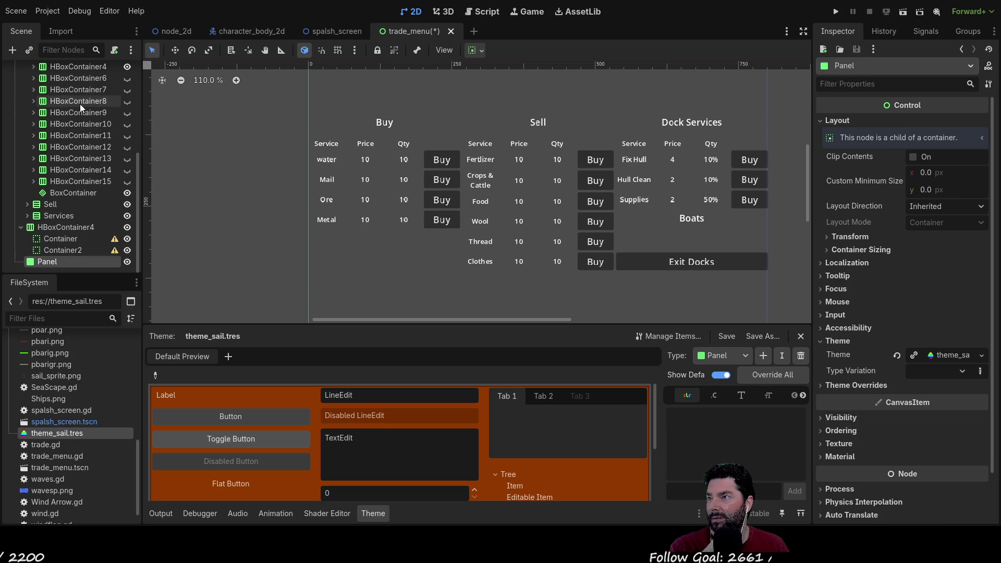
Collapse HBoxContainer3 and HBoxContainer4 and pan toward the trade menu.
scroll(76, 208, up, 5)
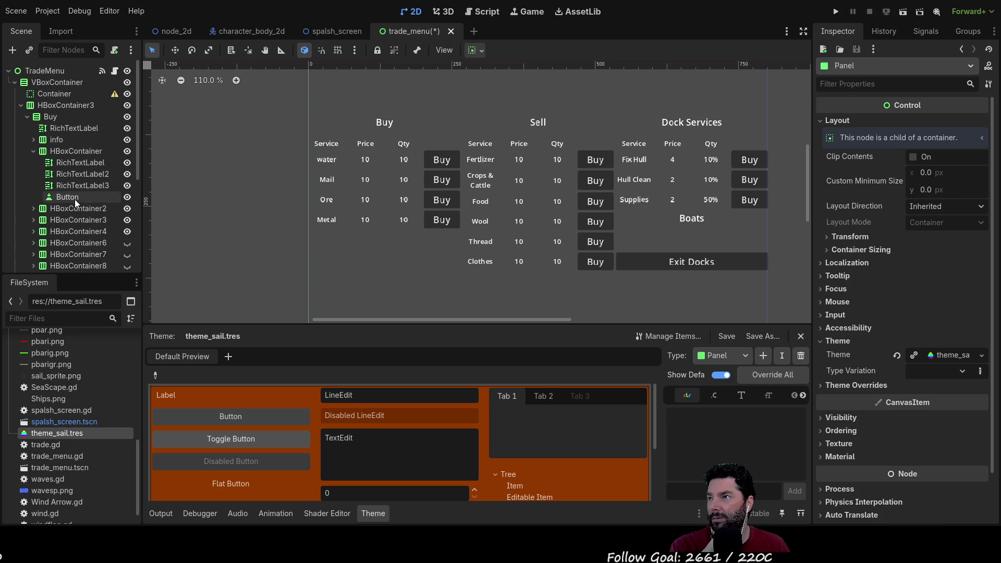
click(22, 104)
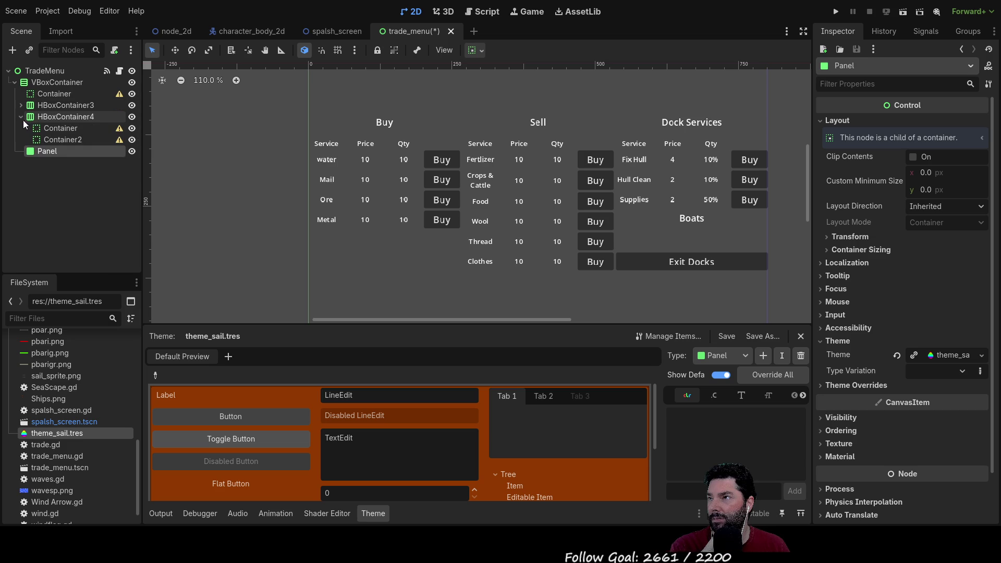
click(21, 118)
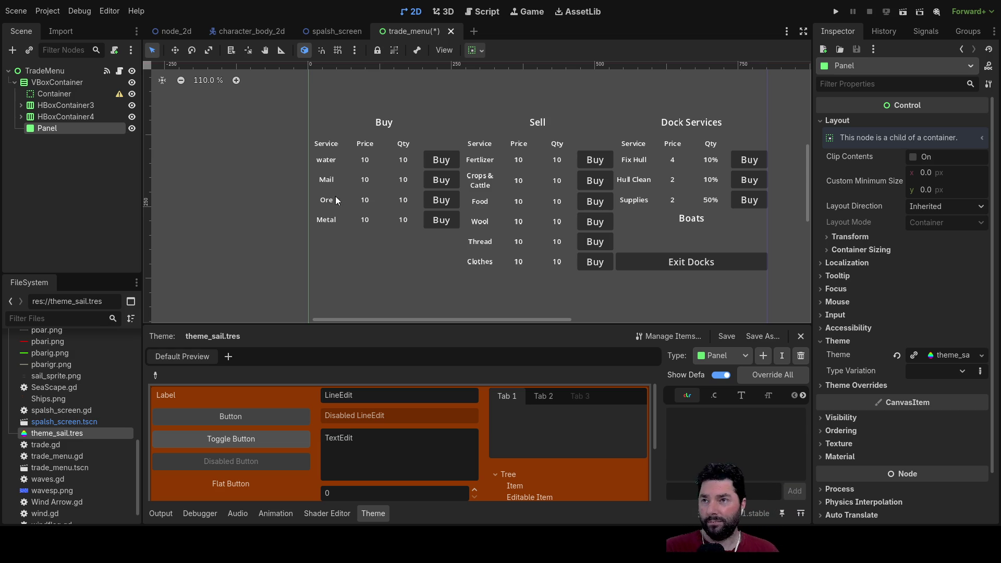
scroll(370, 214, down, 4)
drag(406, 213, 357, 90)
Try reparenting Panel under TradeMenu and nesting VBoxContainer inside it.
key(f)
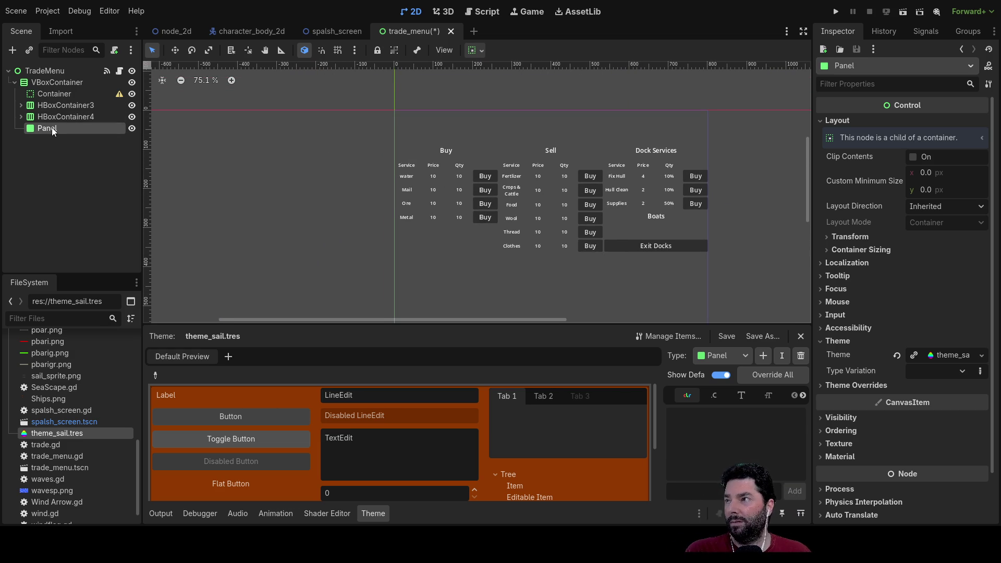
drag(46, 128, 49, 84)
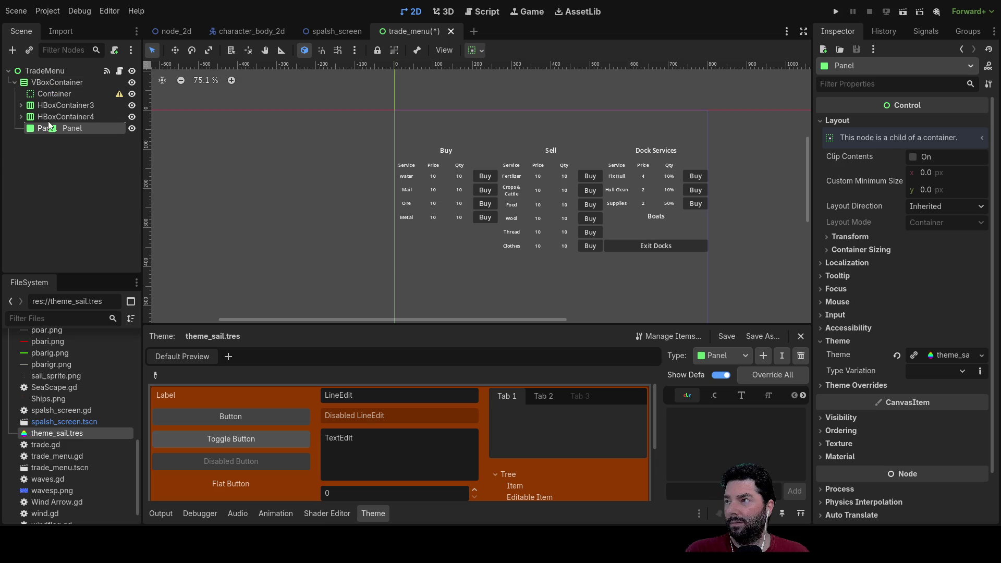
click(53, 84)
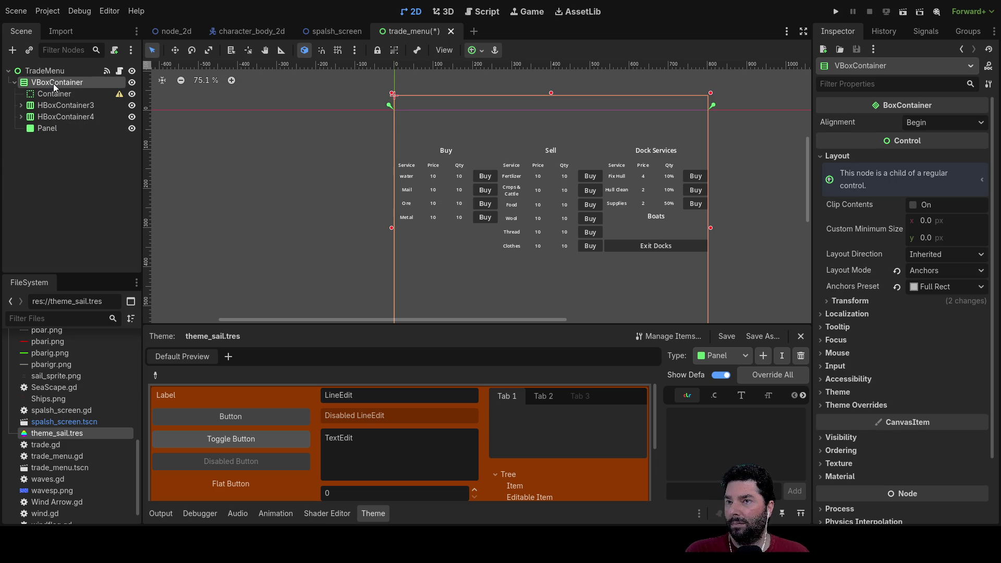
click(39, 130)
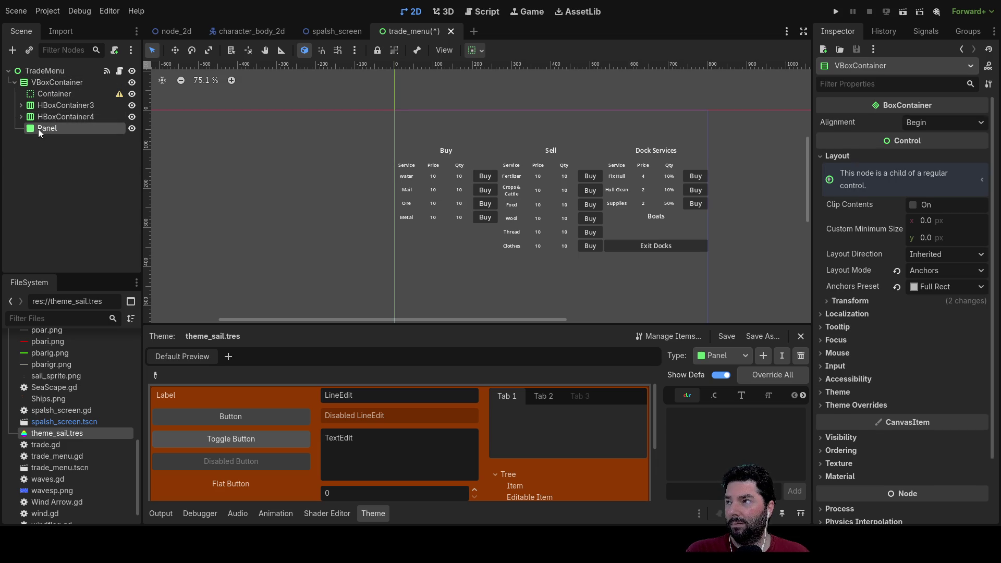
mouse_move(40, 128)
mouse_down()
mouse_move(47, 84)
mouse_move(29, 82)
mouse_move(39, 128)
mouse_up()
drag(37, 135, 38, 133)
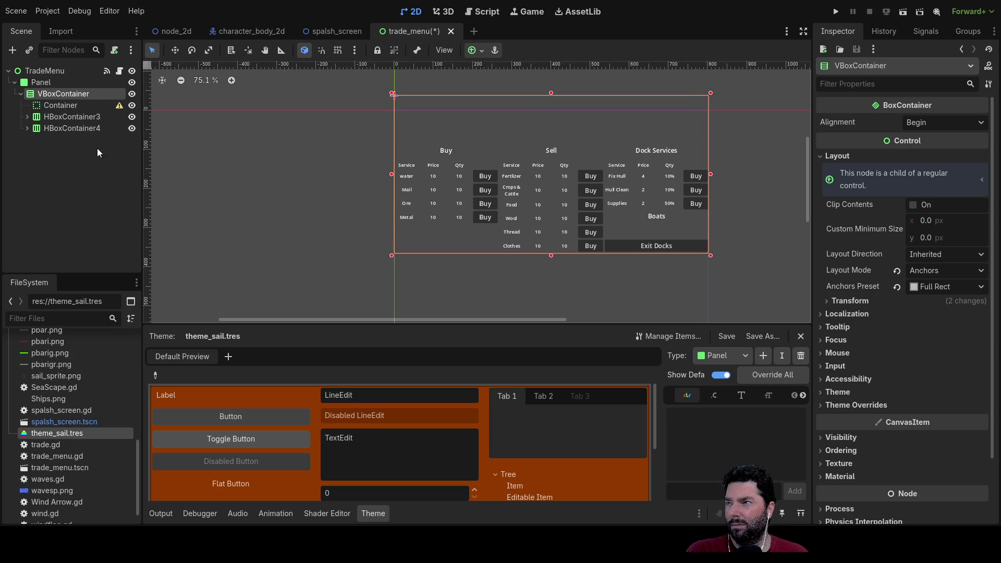
Check Panel's transform values, then move VBoxContainer out of Panel under TradeMenu.
click(40, 84)
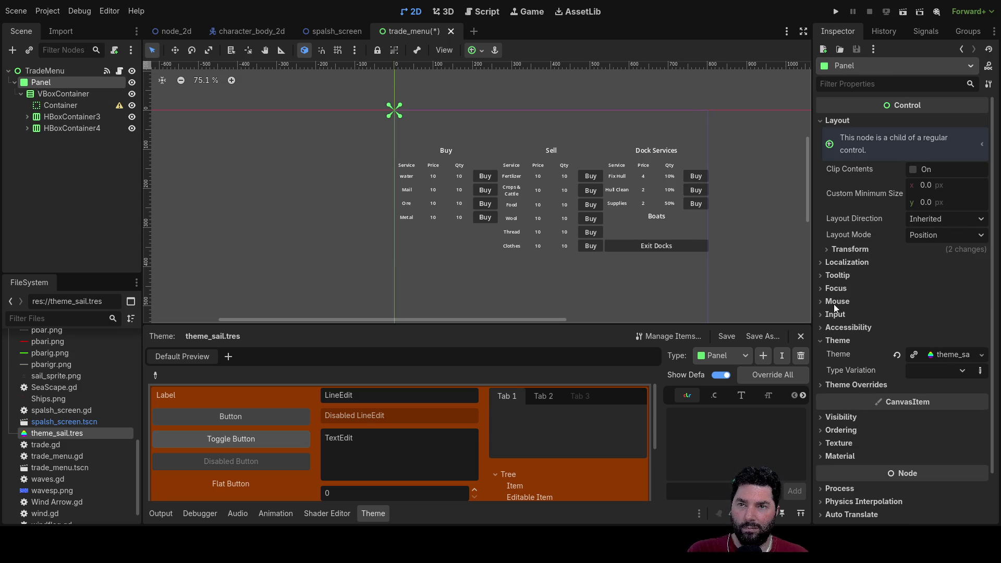
click(827, 252)
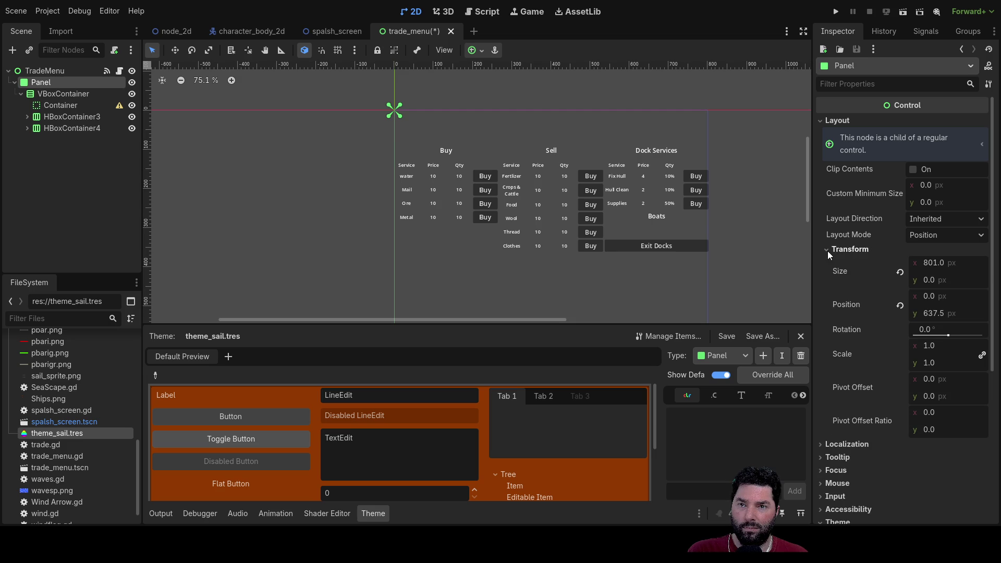
click(827, 251)
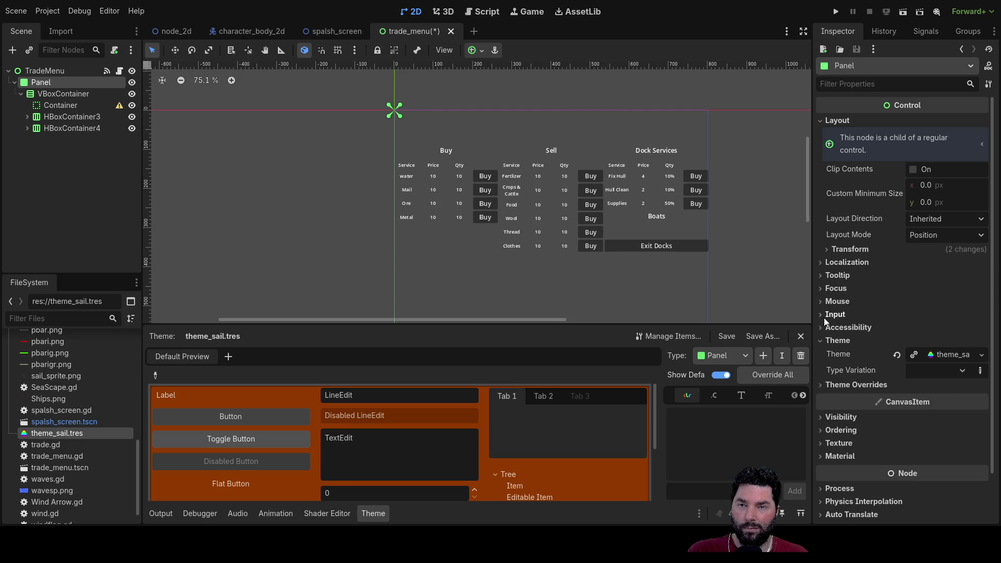
click(828, 250)
click(828, 250)
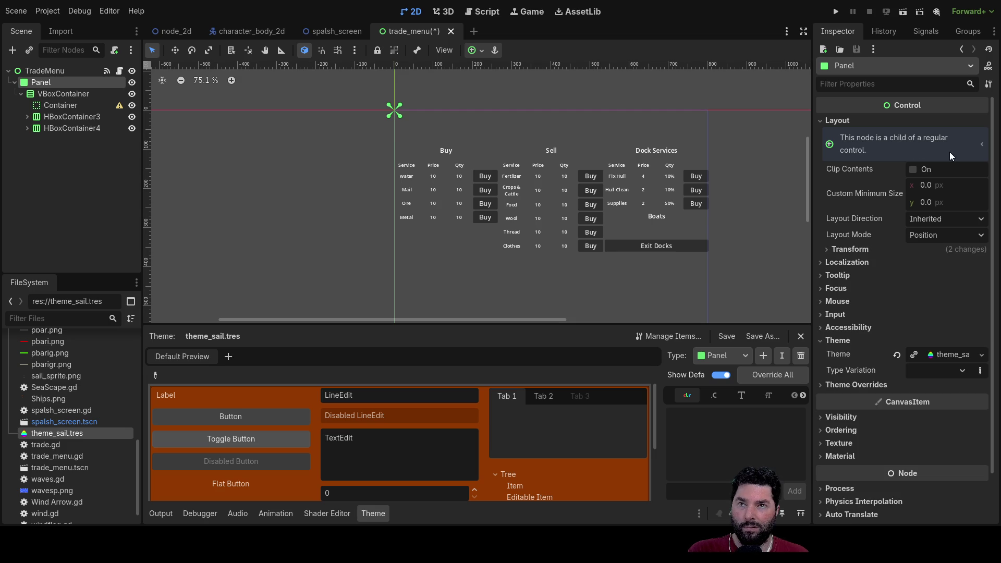
click(61, 94)
click(32, 83)
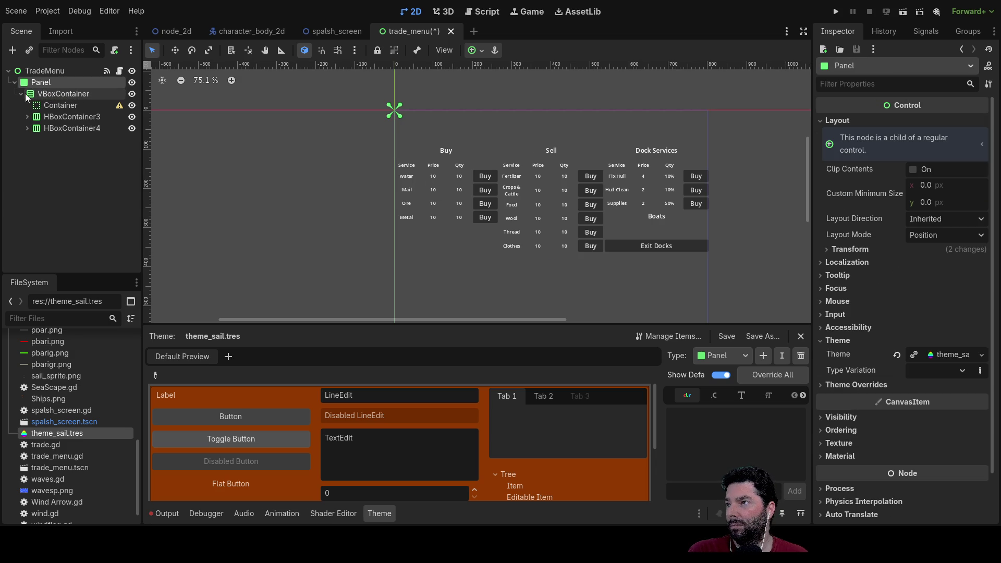
drag(48, 97, 46, 71)
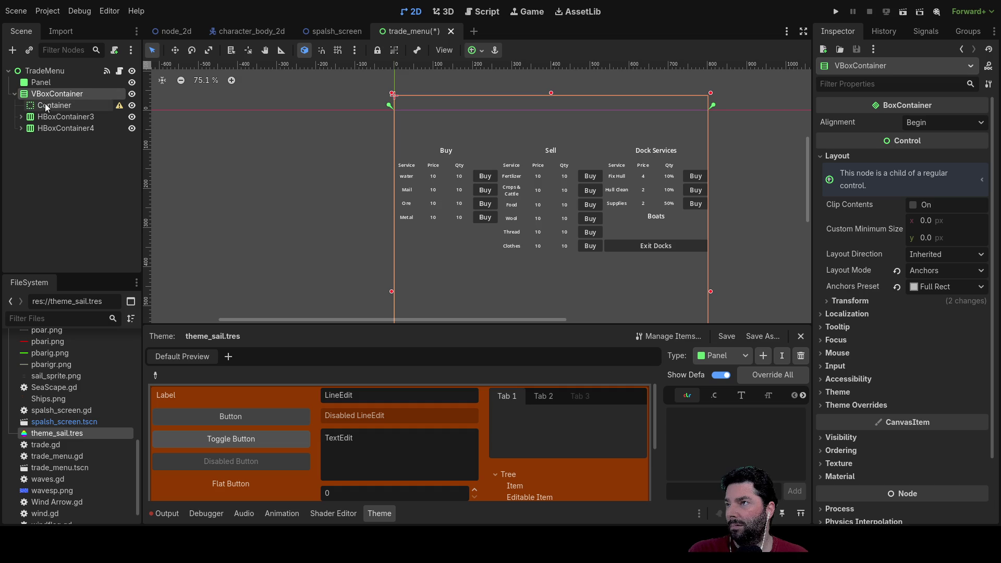
Nest Panel inside VBoxContainer and HBoxContainer3 inside Panel.
click(46, 104)
drag(38, 83, 43, 111)
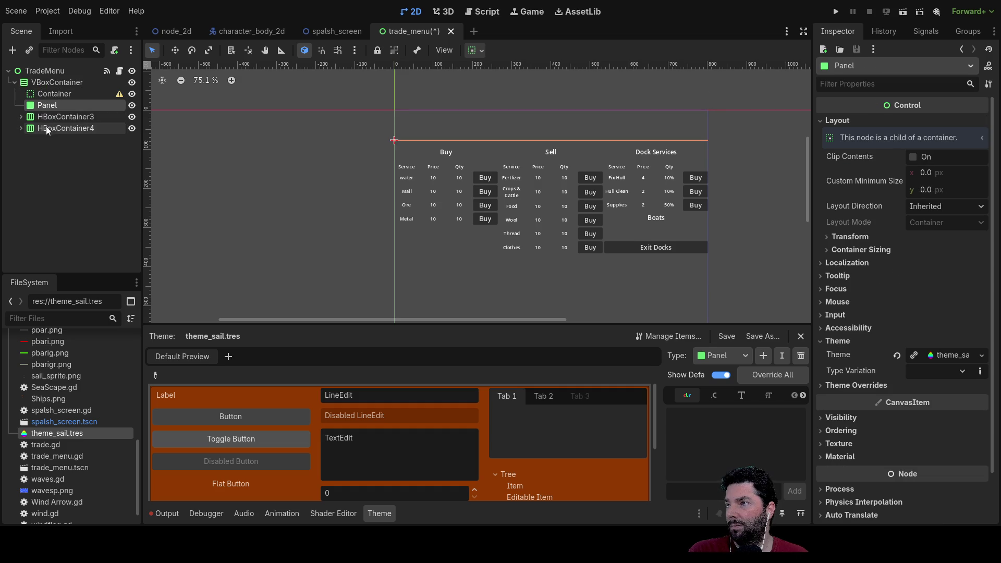
click(53, 118)
drag(46, 115, 46, 105)
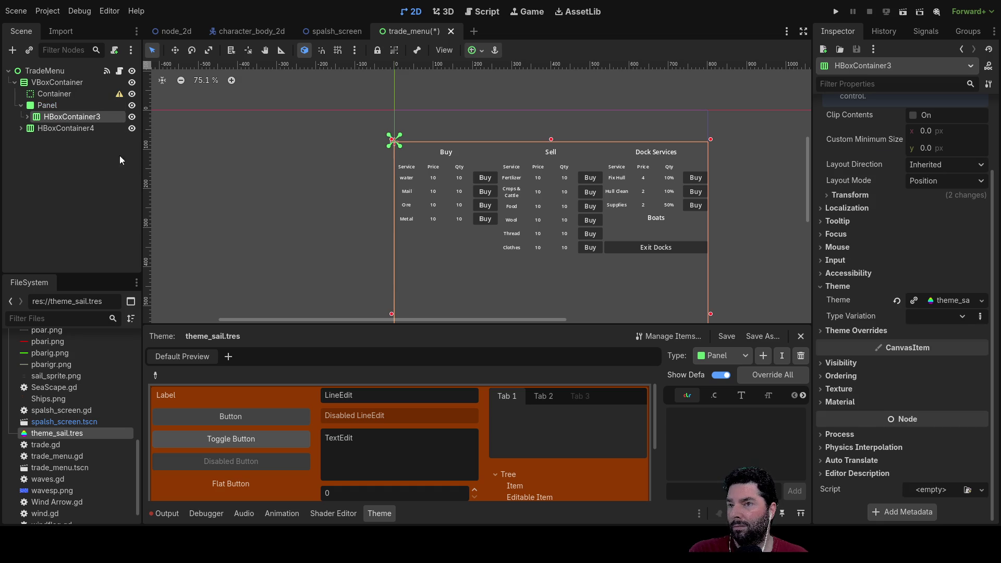
Set HBoxContainer3's custom minimum size x to 10.
mouse_move(283, 210)
mouse_down()
mouse_move(203, 84)
mouse_move(203, 171)
mouse_up()
scroll(881, 166, up, 2)
click(923, 185)
text(10)
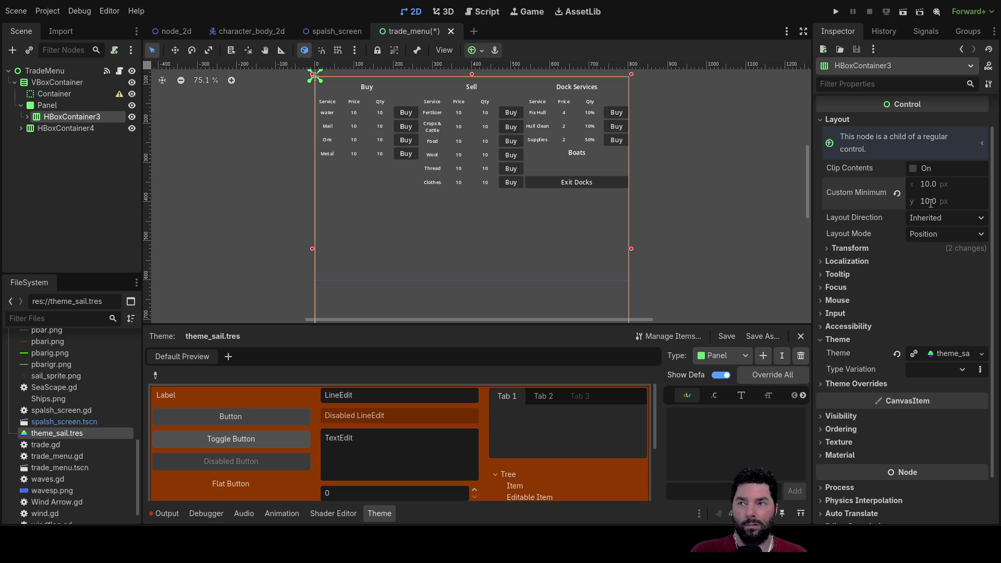
scroll(375, 219, up, 5)
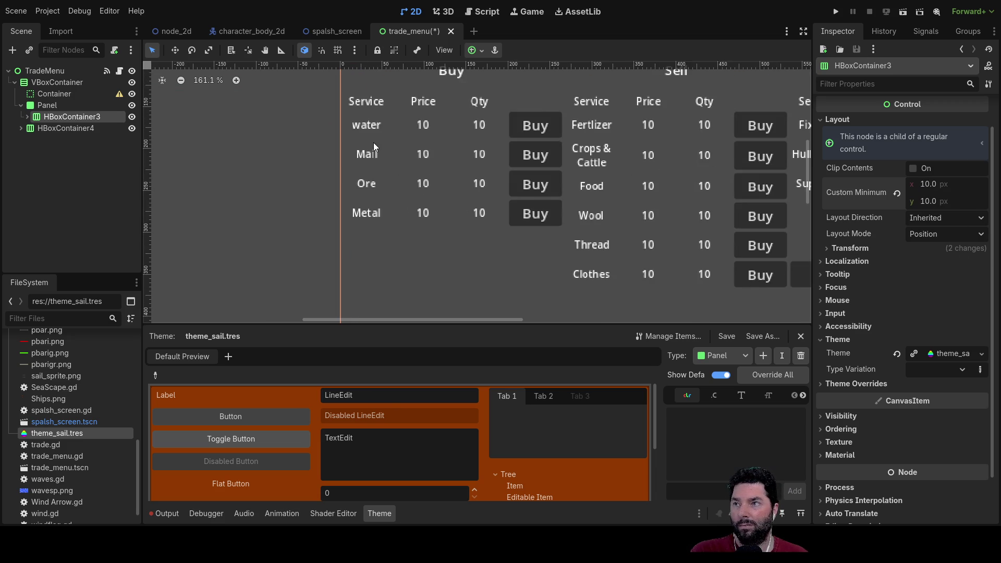
scroll(351, 182, up, 12)
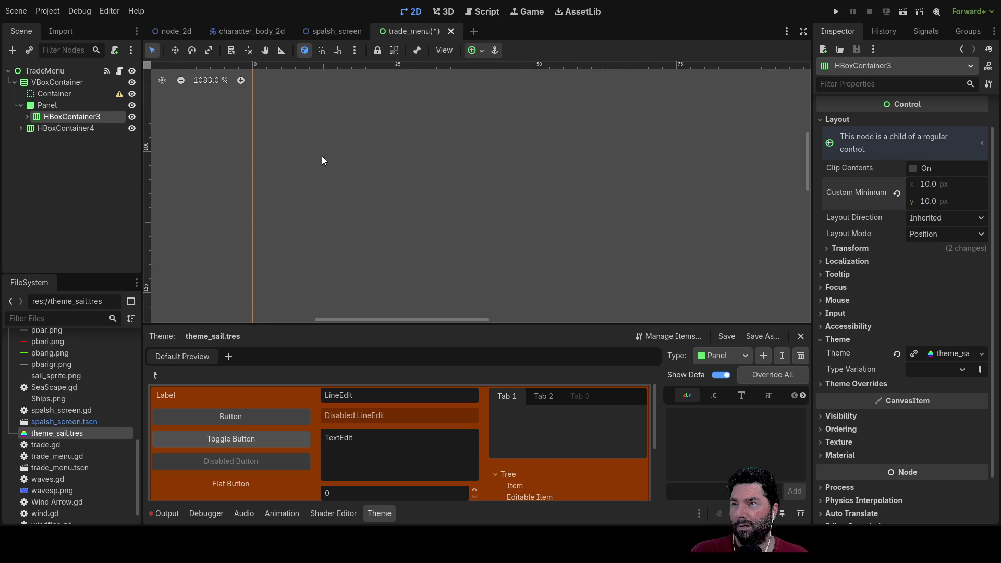
Tick Vertical Expand in Panel's Container Sizing so the orange background fills the menu.
click(48, 106)
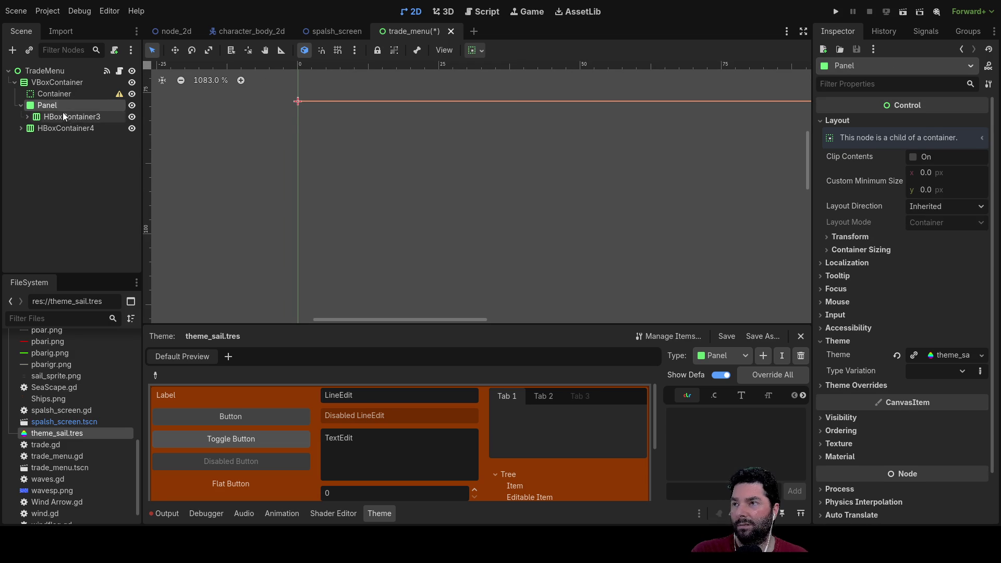
click(62, 115)
click(63, 106)
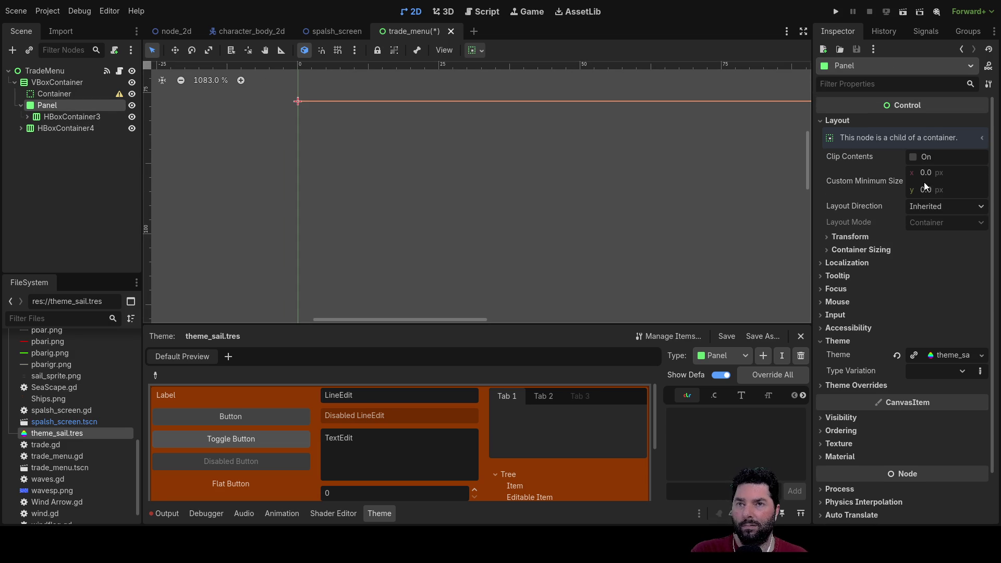
click(832, 249)
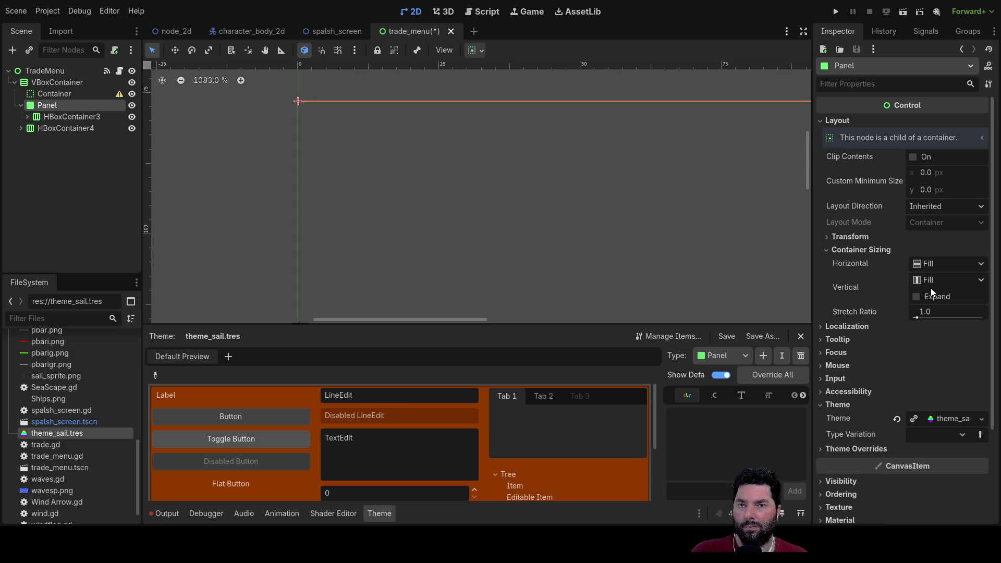
click(916, 297)
scroll(443, 213, down, 5)
scroll(533, 214, down, 6)
scroll(608, 209, down, 3)
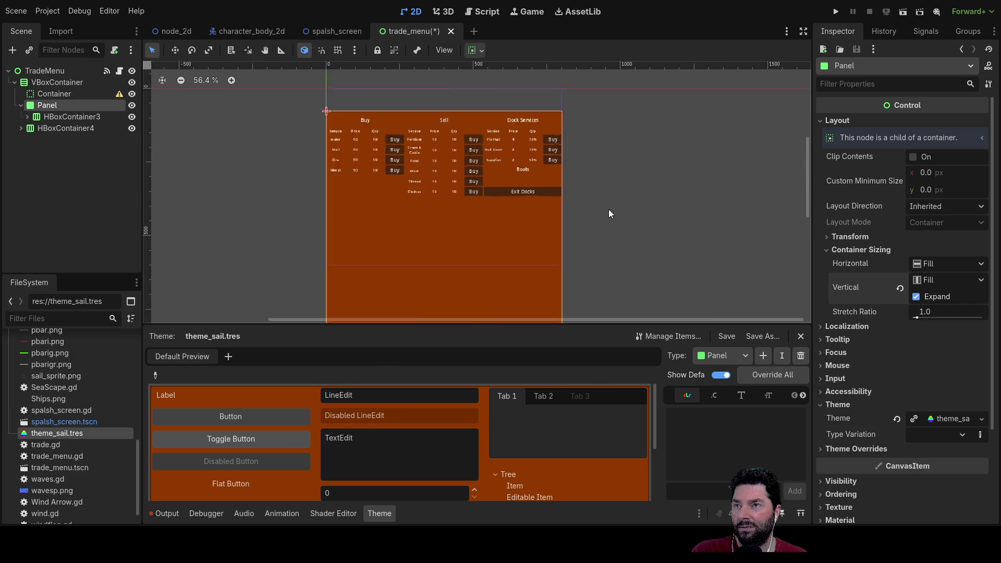
scroll(608, 209, up, 6)
scroll(657, 247, up, 3)
scroll(241, 125, left, 5)
scroll(386, 180, down, 2)
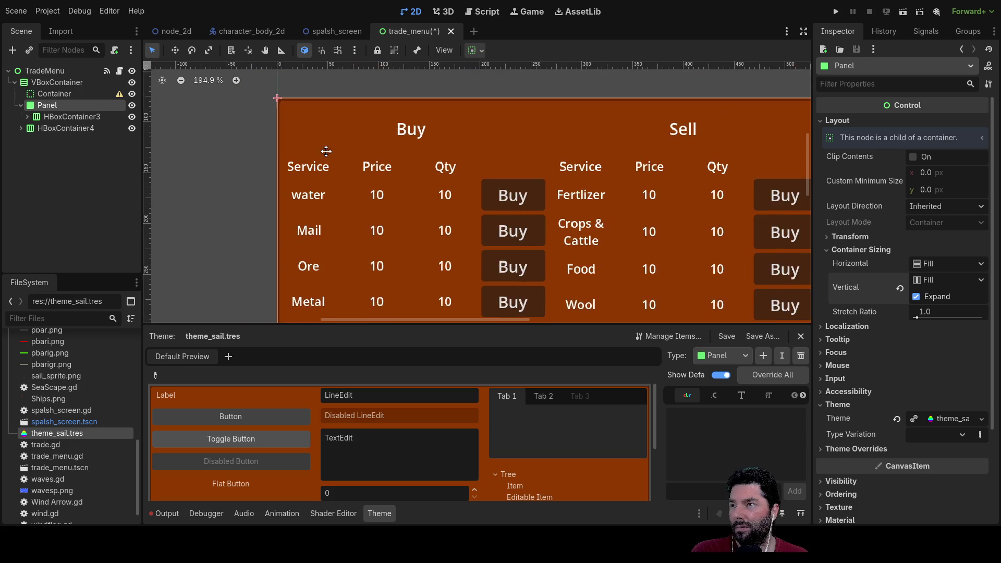
click(54, 117)
scroll(177, 171, down, 6)
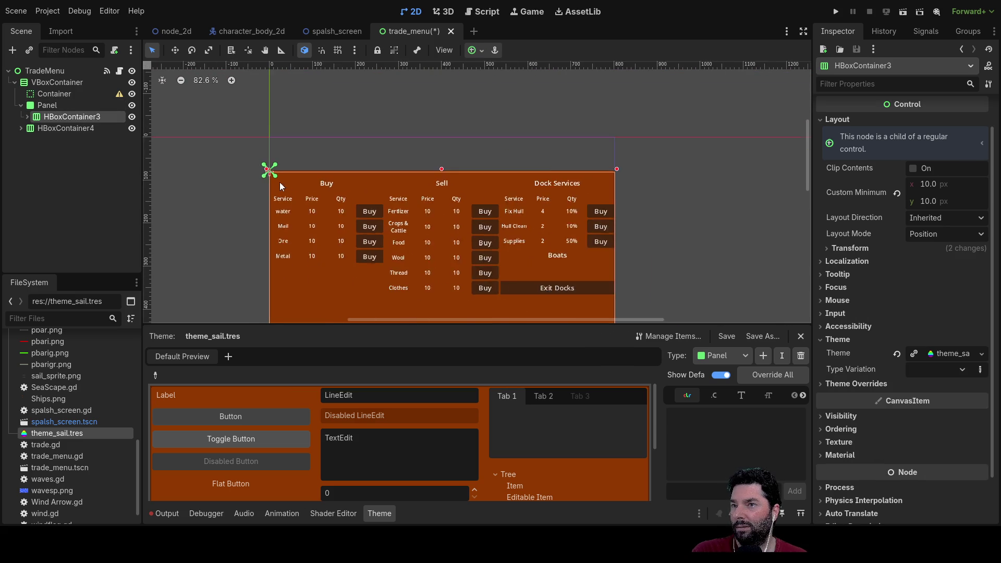
Delete HBoxContainer4 with its empty Container and Container2, leaving HBoxContainer3 under Panel.
scroll(217, 202, up, 2)
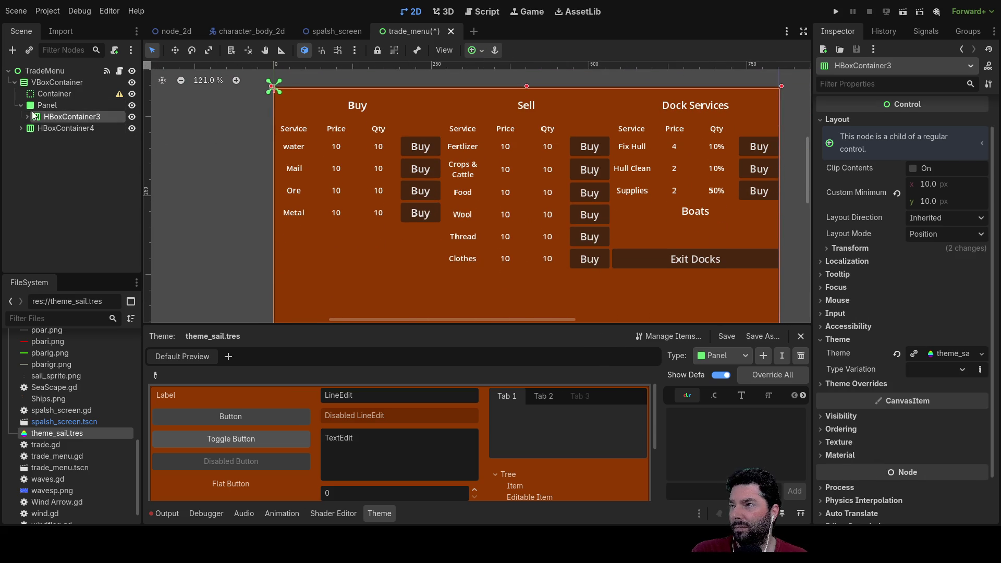
click(51, 128)
scroll(224, 171, down, 6)
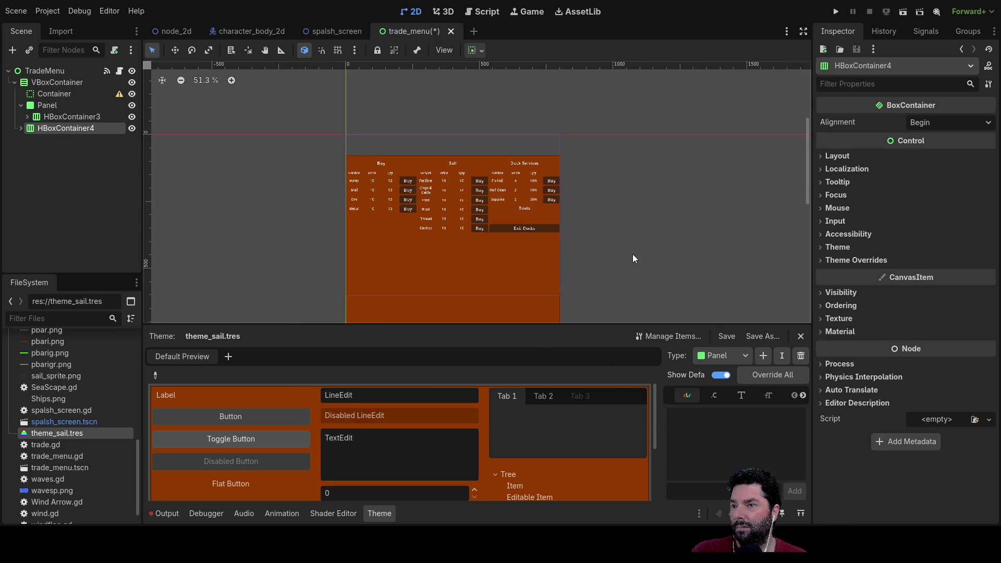
drag(633, 258, 556, 94)
click(20, 128)
click(56, 140)
click(56, 150)
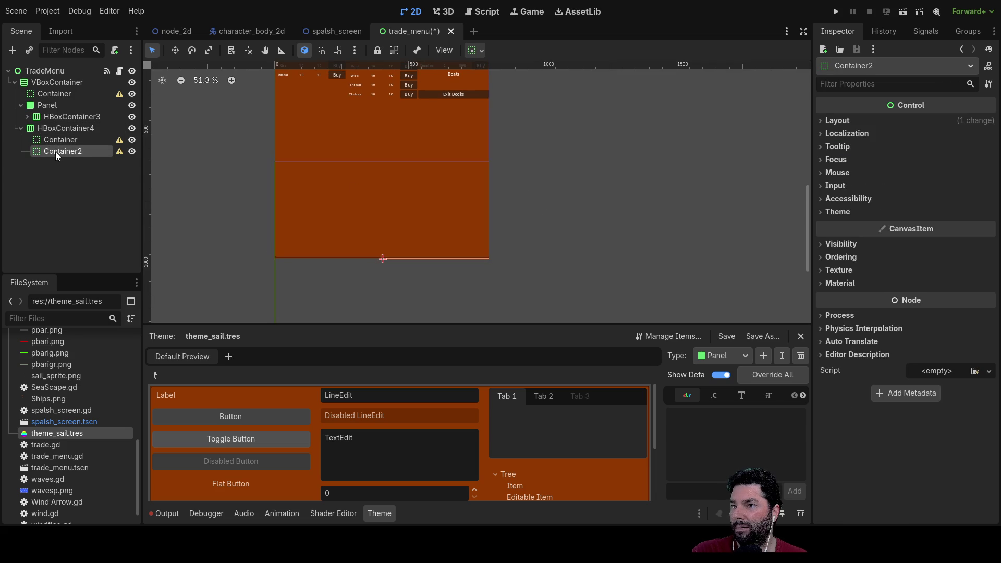
click(56, 140)
click(57, 128)
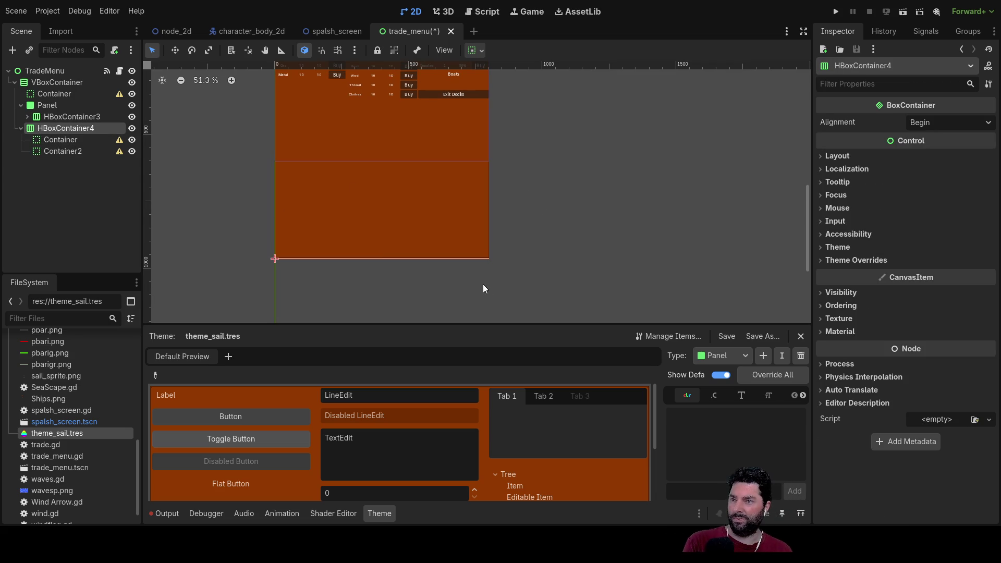
key(Delete)
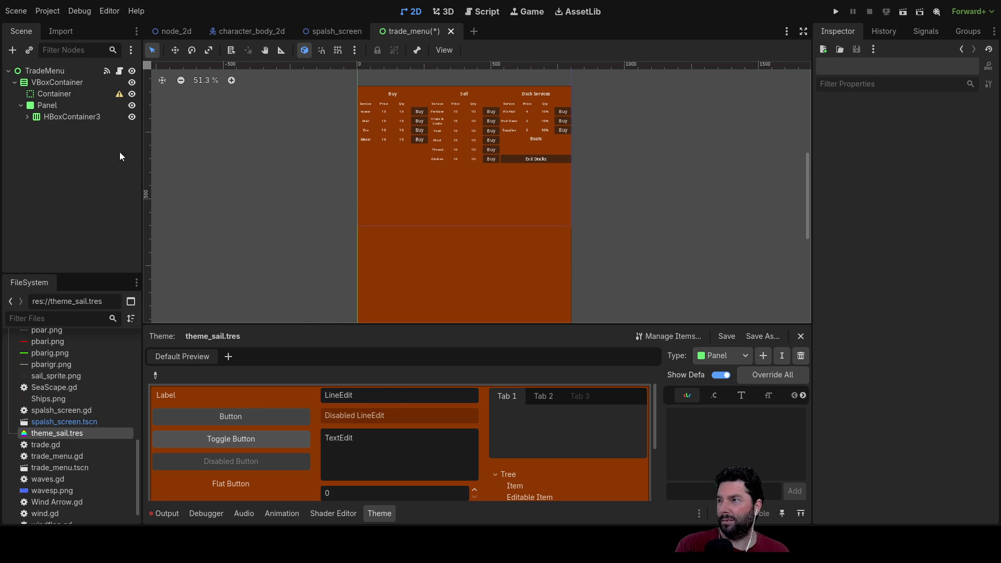
click(75, 118)
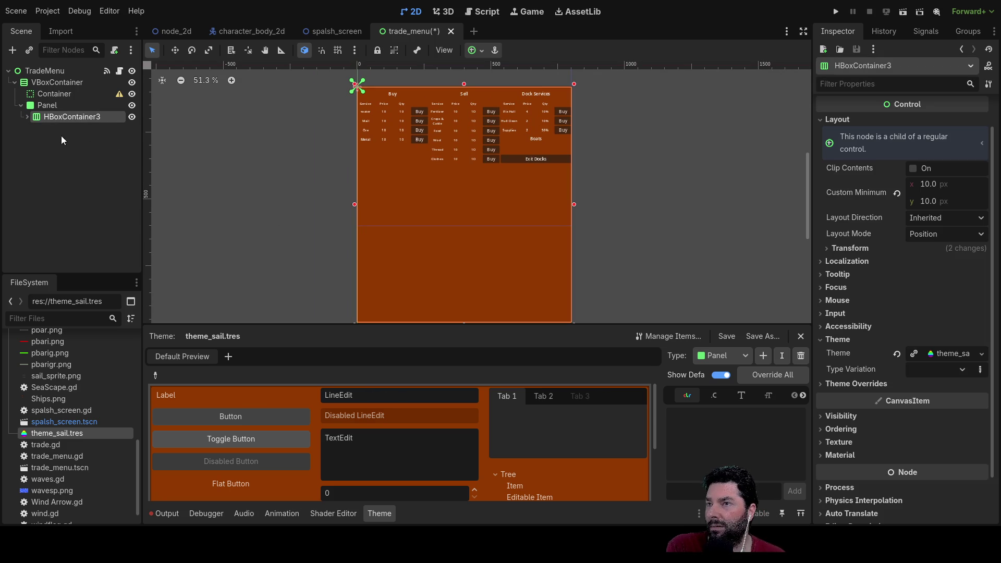
Move HBoxContainer3 out under VBoxContainer and place the Panel inside HBoxContainer3.
click(27, 117)
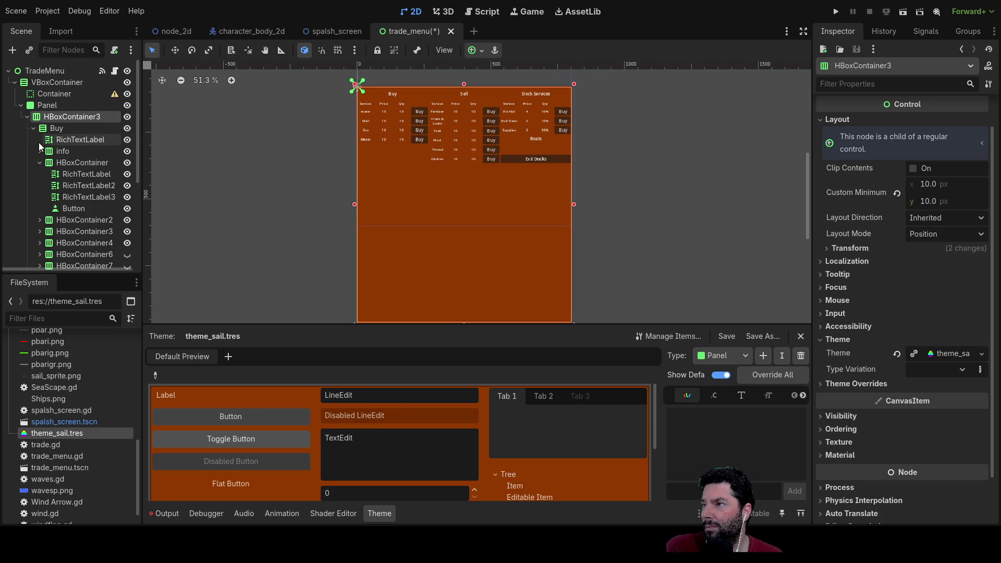
click(61, 132)
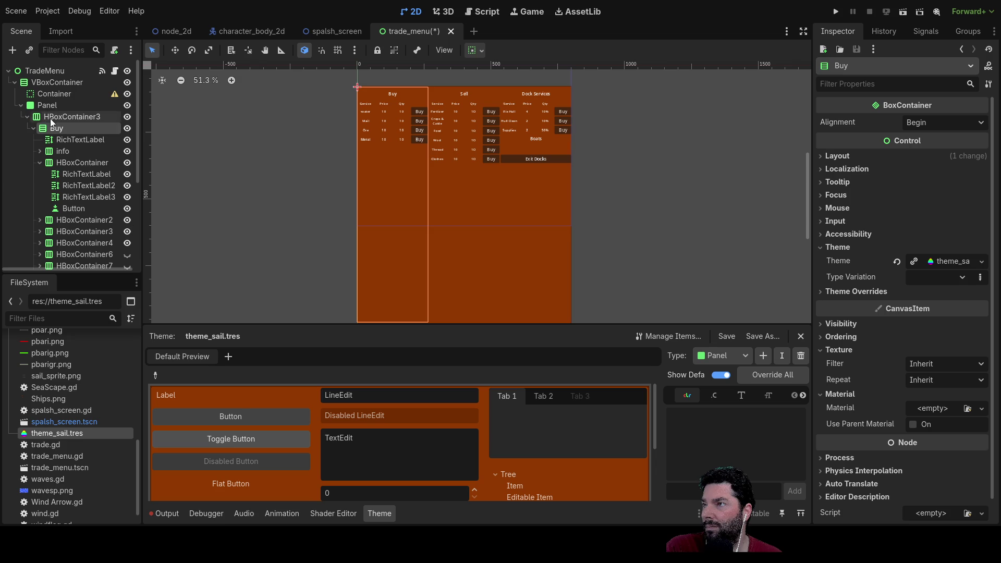
click(38, 107)
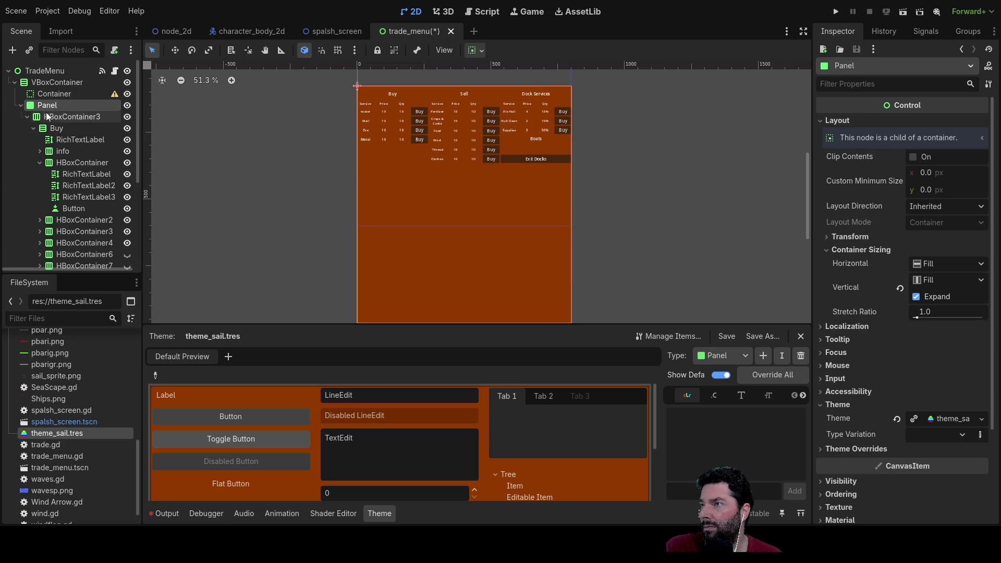
click(62, 117)
mouse_move(63, 119)
mouse_down()
mouse_move(48, 87)
mouse_move(55, 129)
mouse_move(50, 118)
mouse_up()
click(42, 106)
Nest the collapsed Buy column inside the Panel and select the Panel.
scroll(42, 151, up, 5)
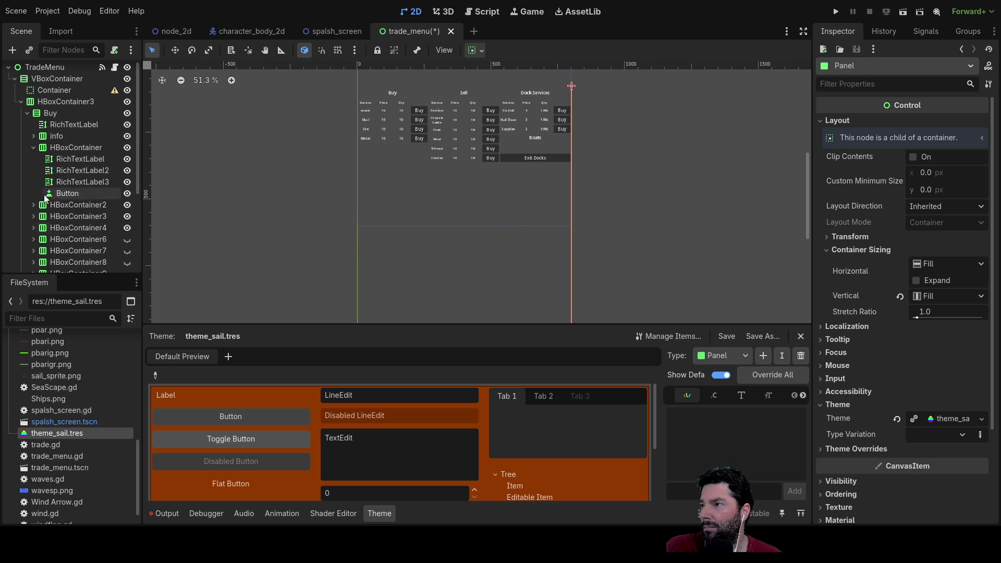
click(27, 119)
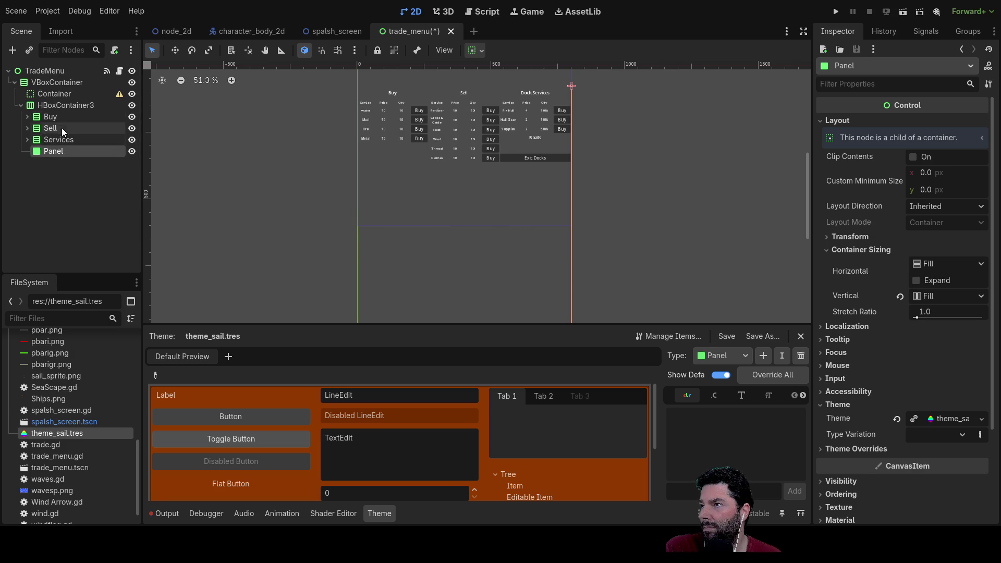
mouse_move(48, 118)
mouse_down()
mouse_move(66, 152)
mouse_move(56, 156)
mouse_up()
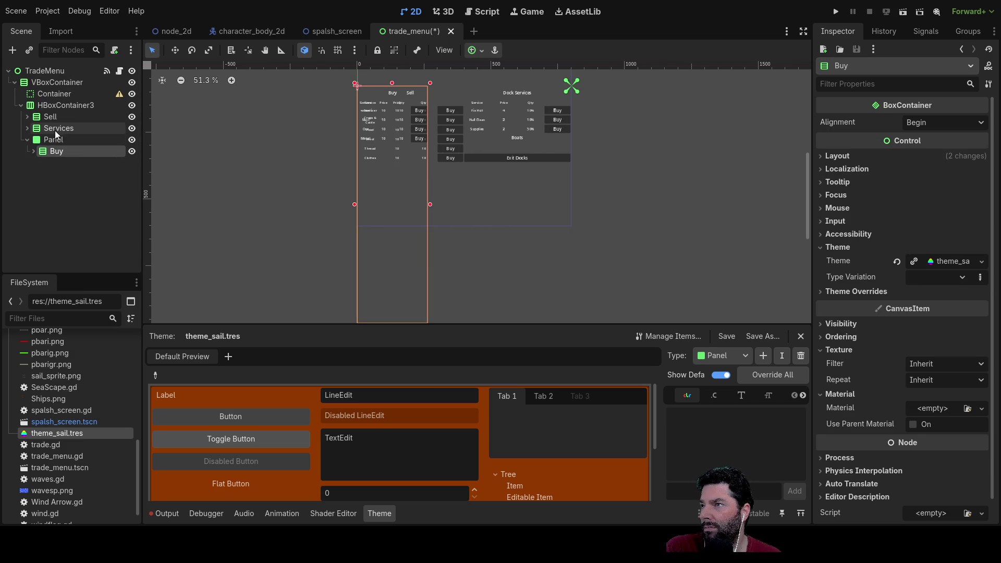
scroll(175, 163, down, 1)
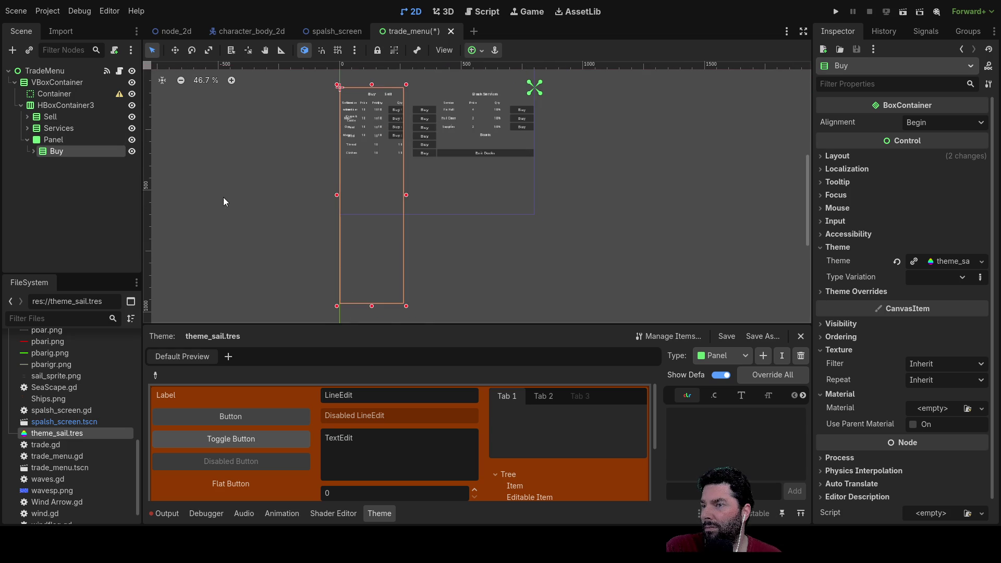
scroll(183, 141, up, 1)
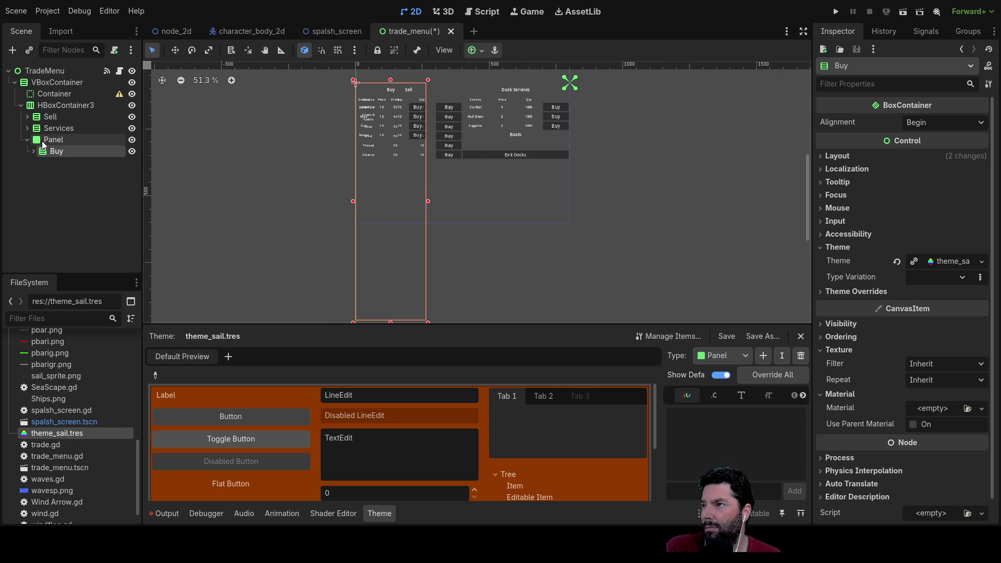
scroll(299, 145, up, 5)
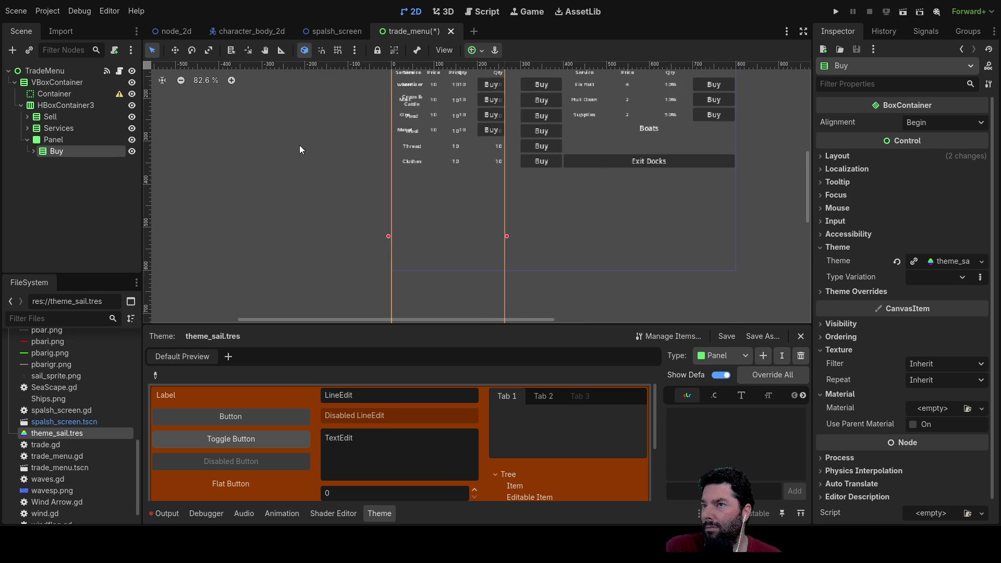
click(47, 139)
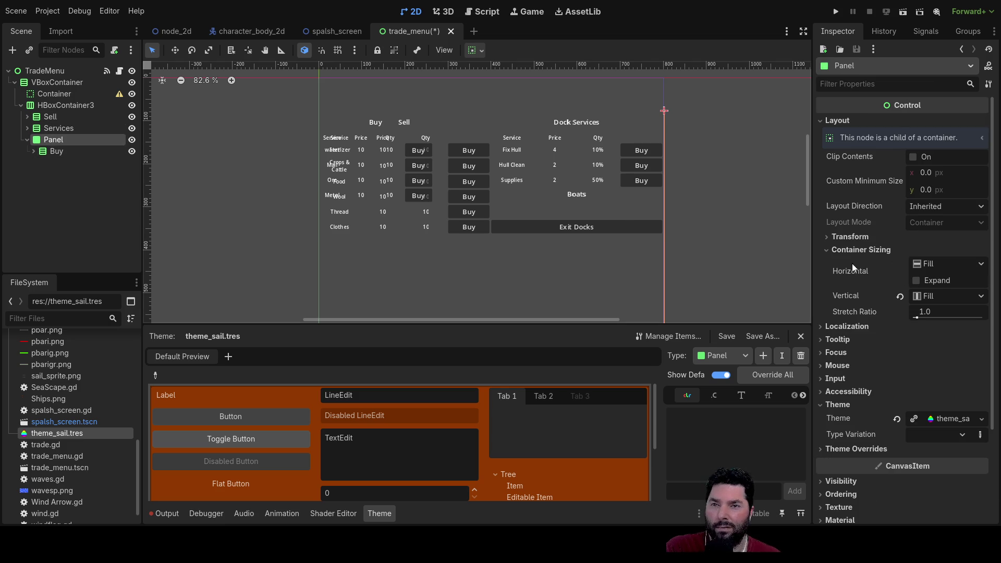
Tick Horizontal Expand on the Panel and frame the trade menu columns.
click(917, 280)
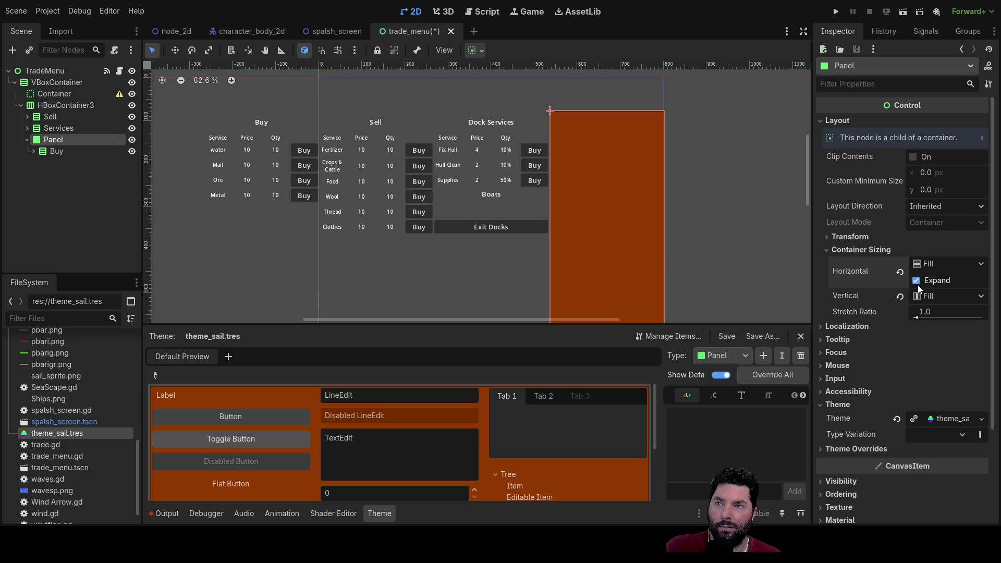
scroll(540, 230, down, 2)
mouse_move(643, 189)
mouse_down()
mouse_move(552, 99)
mouse_move(618, 230)
mouse_move(710, 212)
mouse_move(721, 222)
mouse_up()
scroll(619, 230, up, 3)
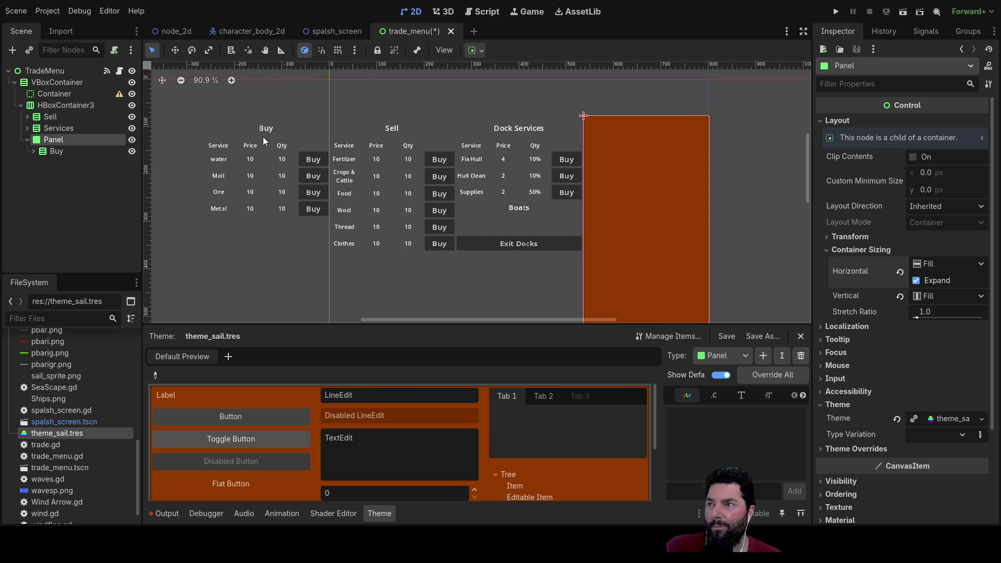
Compare the Buy column and Panel selections on the canvas.
click(58, 151)
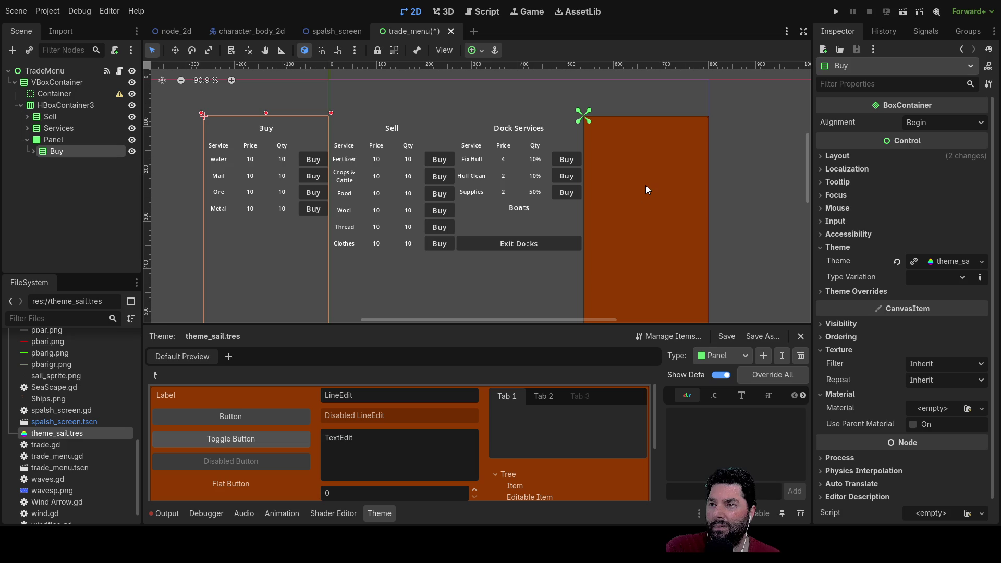
click(51, 140)
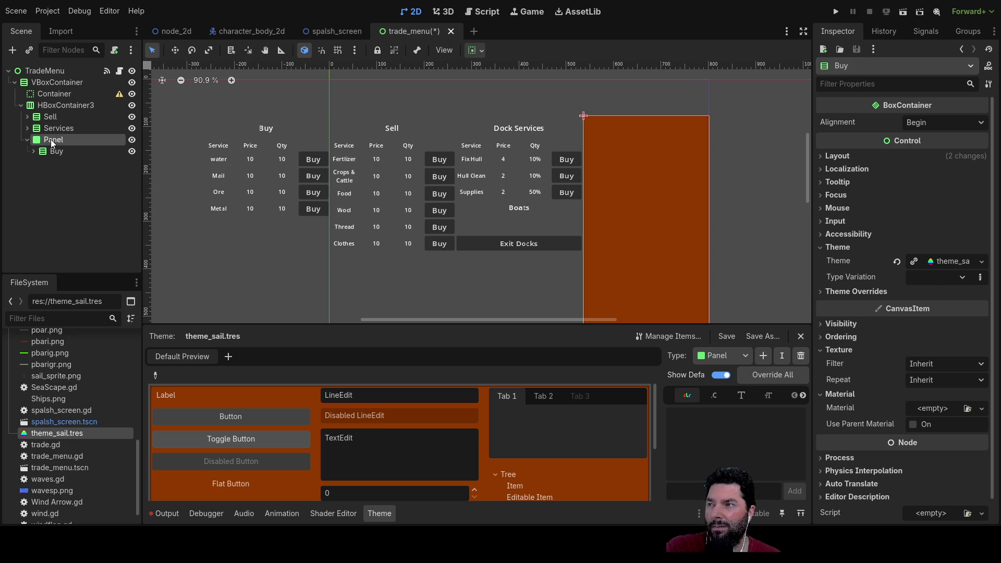
click(55, 151)
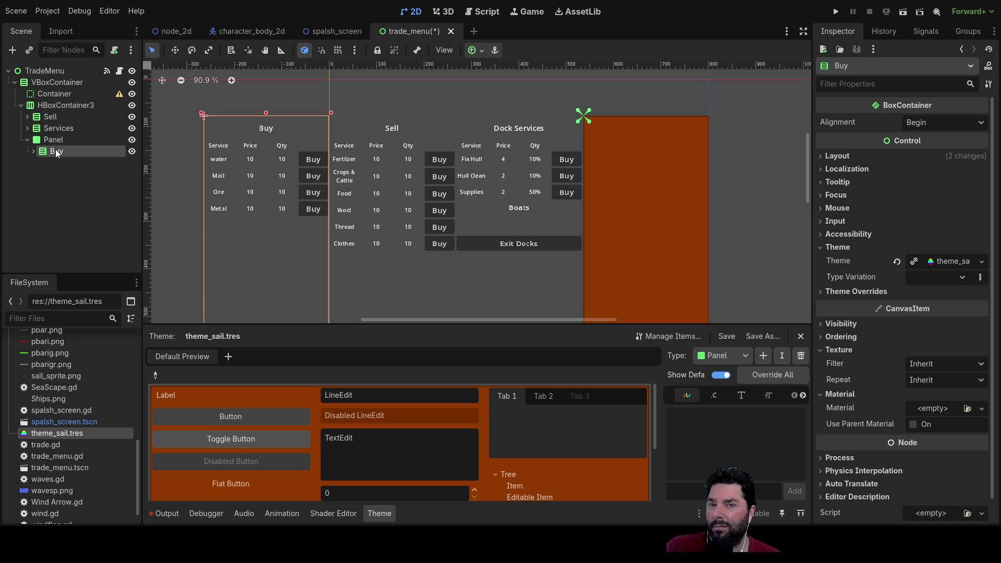
click(52, 139)
click(56, 151)
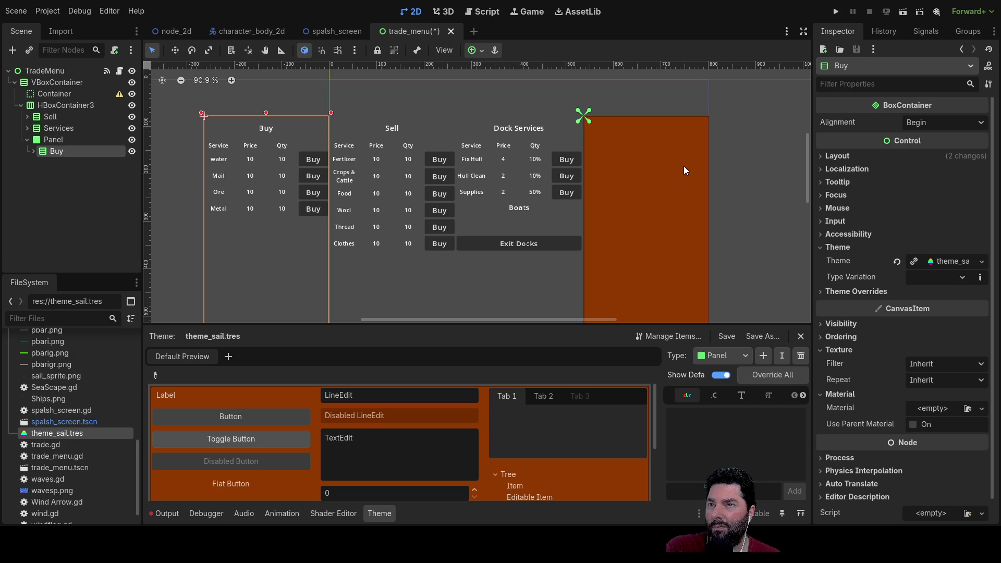
Review the Panel's sizing and transform settings, then pan to check the menu layout.
scroll(684, 188, right, 5)
scroll(518, 123, down, 2)
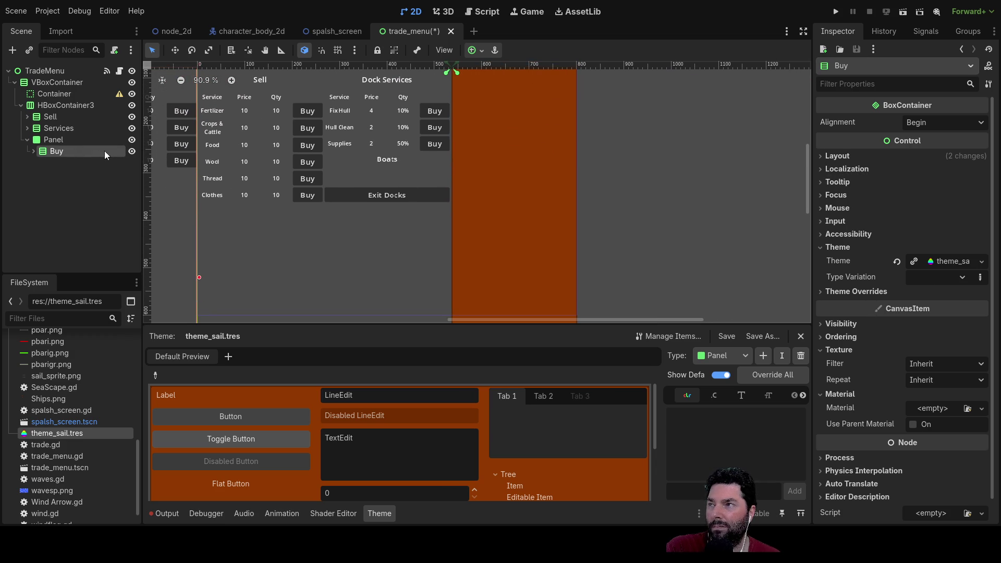
click(67, 138)
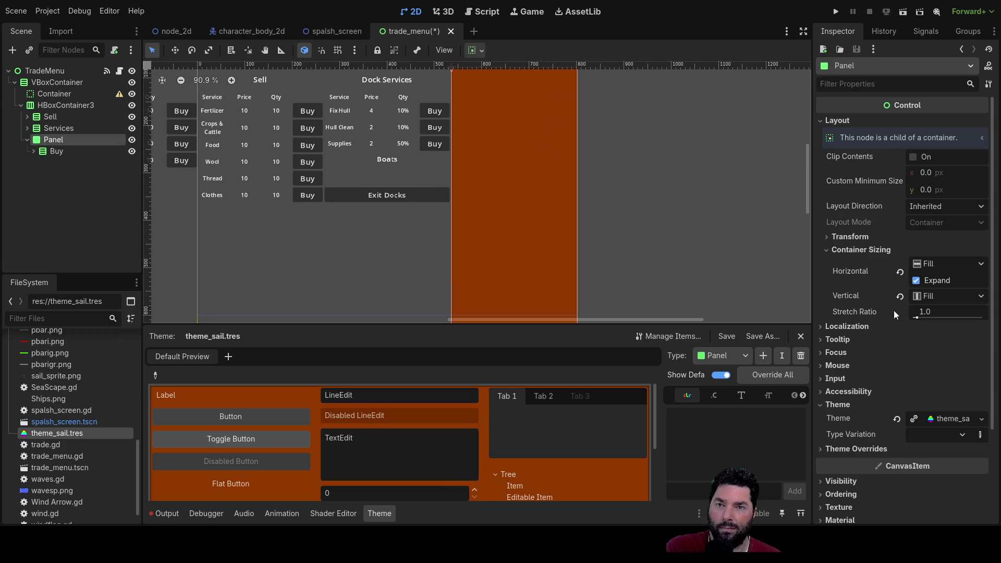
click(830, 239)
click(830, 239)
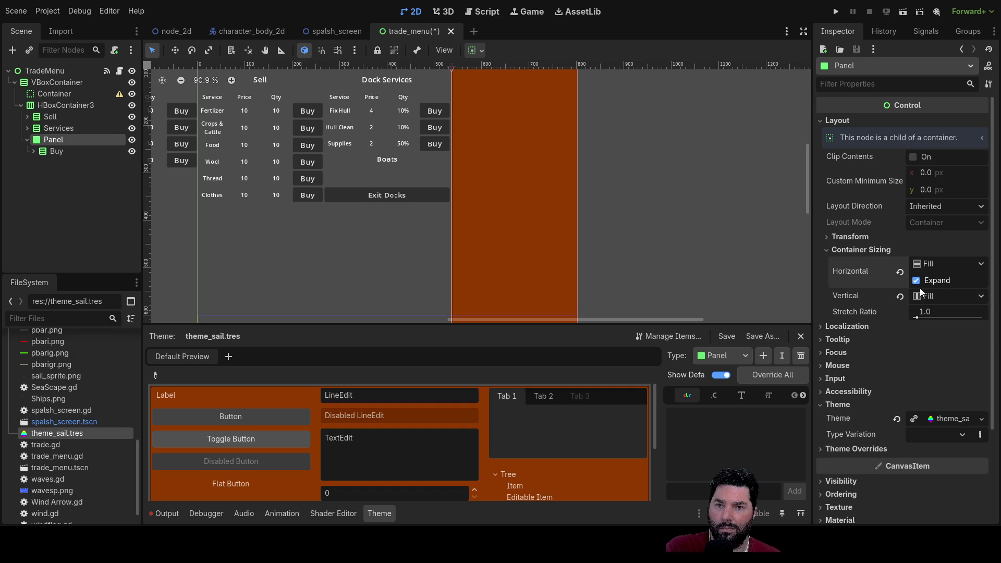
scroll(543, 211, down, 2)
scroll(546, 221, up, 2)
mouse_move(547, 223)
mouse_down()
mouse_move(642, 230)
mouse_move(719, 170)
mouse_move(589, 116)
mouse_move(595, 204)
mouse_up()
Move Buy back into HBoxContainer3 as the last column after Services.
scroll(595, 203, down, 6)
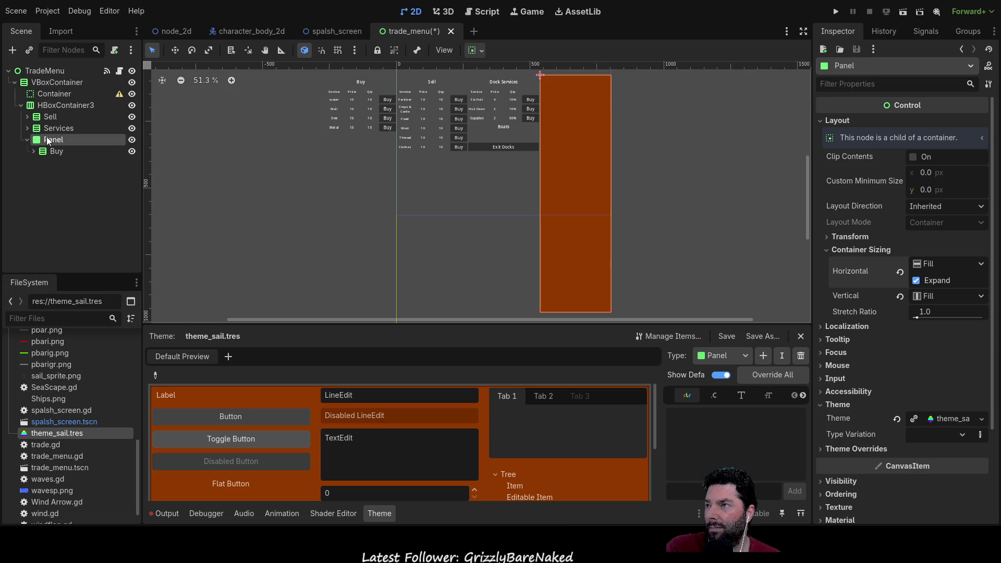
mouse_move(241, 212)
mouse_down()
mouse_move(255, 213)
mouse_move(281, 251)
mouse_up()
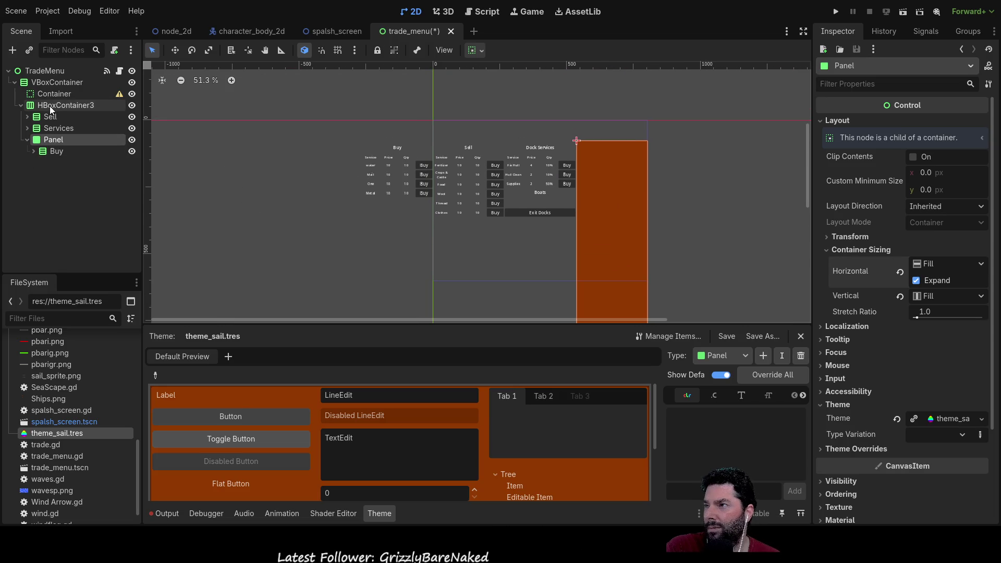
drag(52, 150, 67, 106)
click(54, 140)
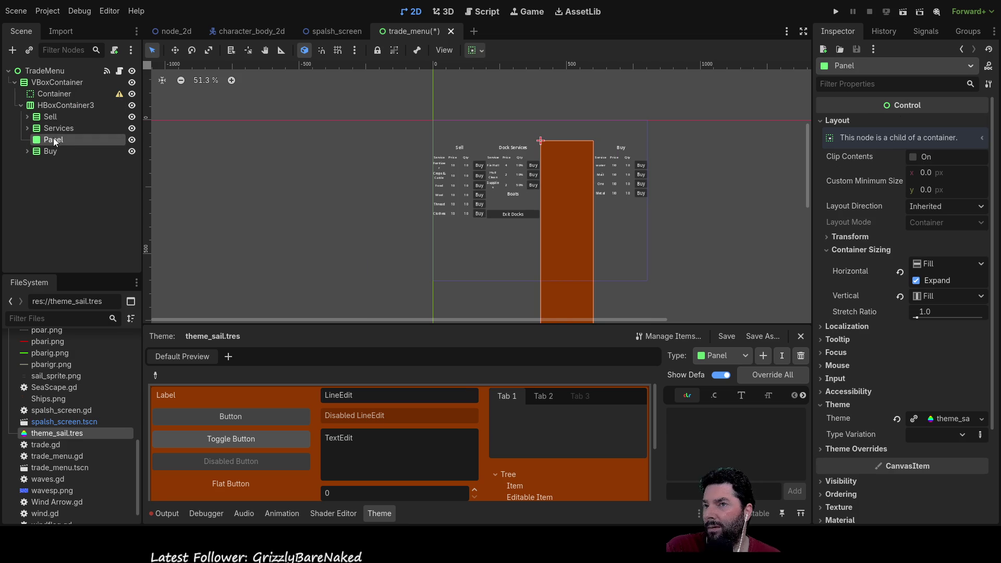
Drag the Panel up the scene tree to sit above the columns row.
mouse_move(53, 141)
mouse_down()
mouse_move(54, 83)
mouse_move(48, 105)
mouse_move(67, 155)
mouse_move(48, 149)
mouse_up()
mouse_move(356, 155)
mouse_down()
mouse_move(311, 245)
mouse_move(219, 217)
mouse_move(324, 263)
mouse_up()
mouse_move(42, 106)
mouse_down()
mouse_move(52, 101)
mouse_move(48, 115)
mouse_move(68, 83)
mouse_up()
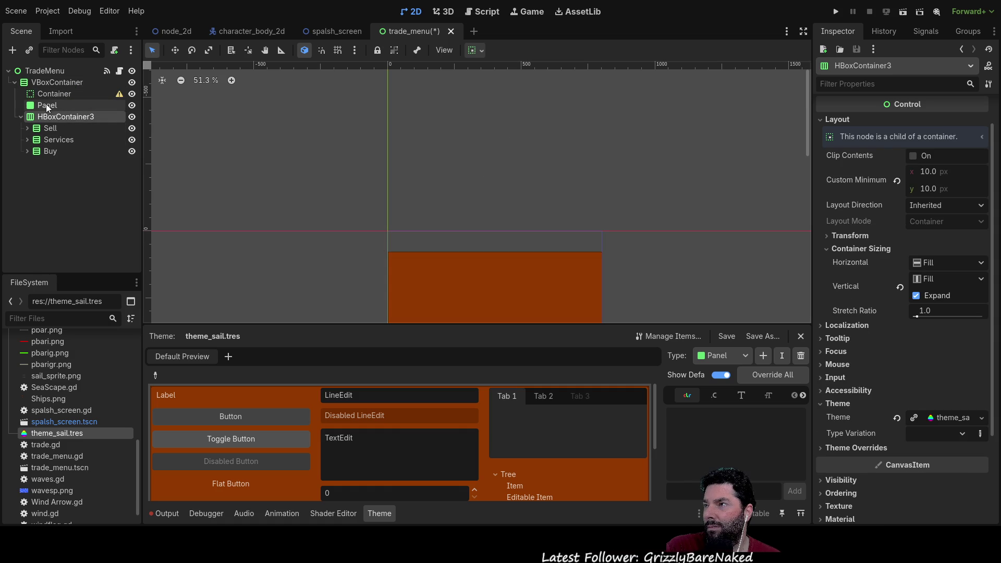
mouse_move(485, 226)
mouse_down()
mouse_move(442, 87)
mouse_move(444, 157)
mouse_up()
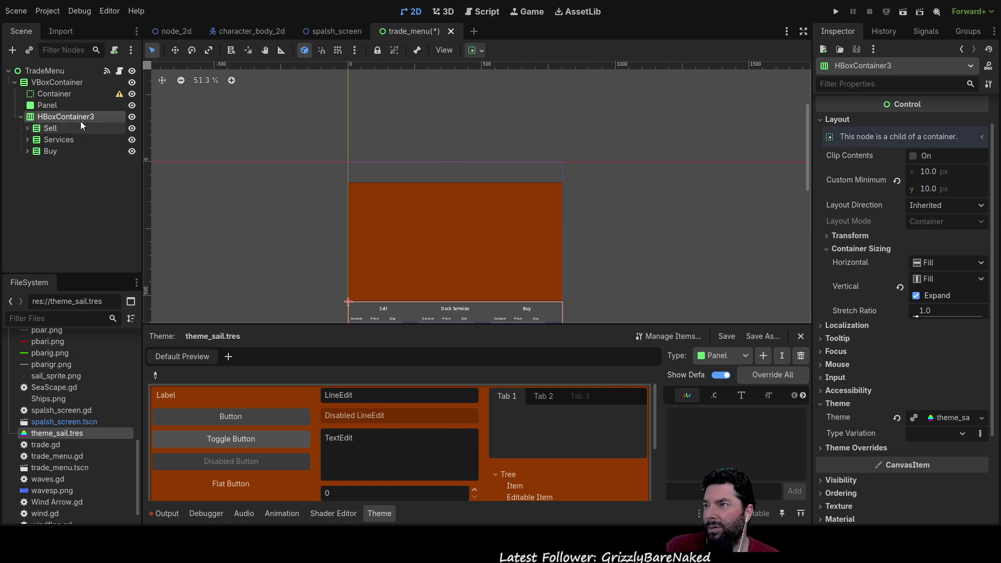
Place the Panel directly under TradeMenu after VBoxContainer.
click(38, 103)
click(47, 96)
click(48, 106)
click(49, 116)
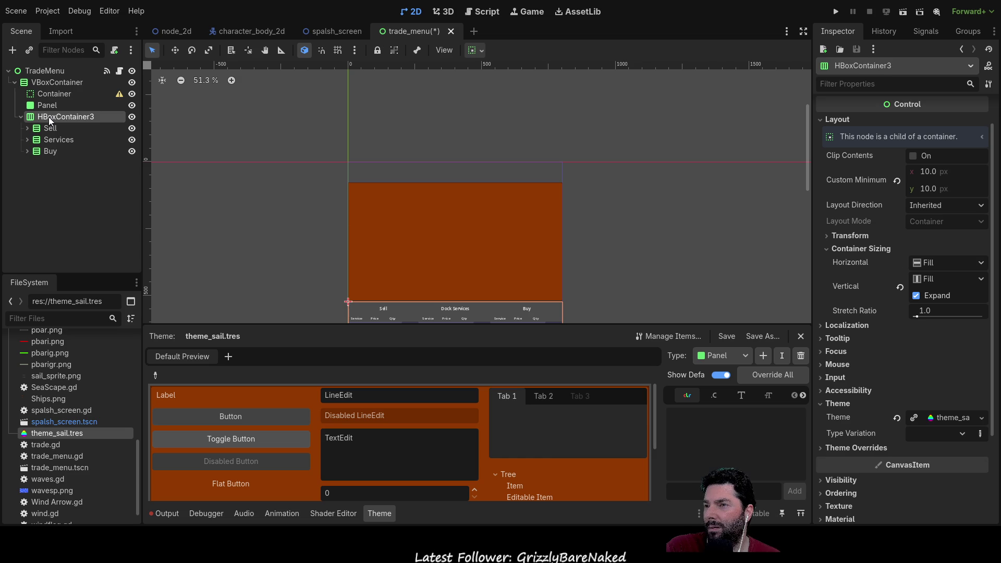
click(49, 105)
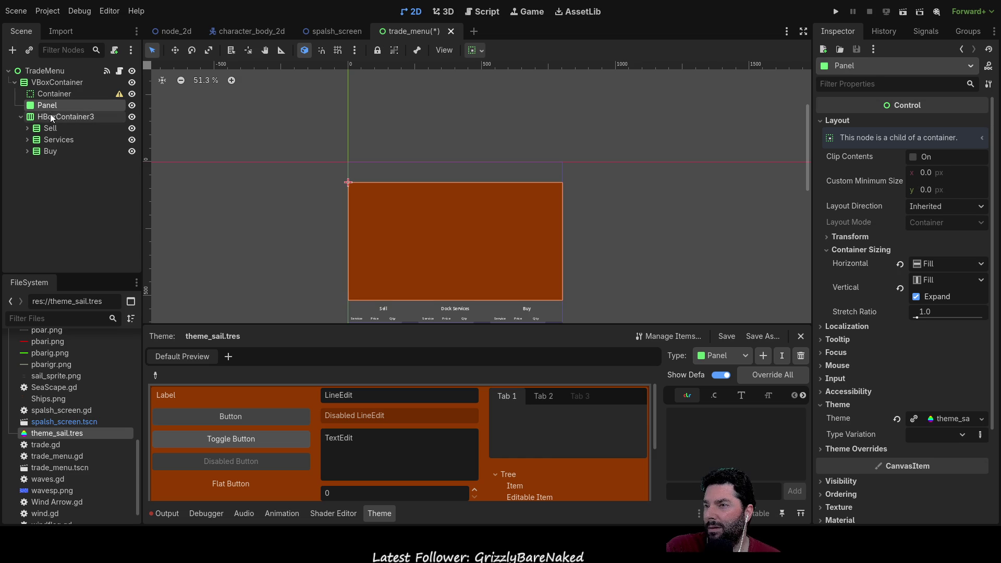
click(48, 116)
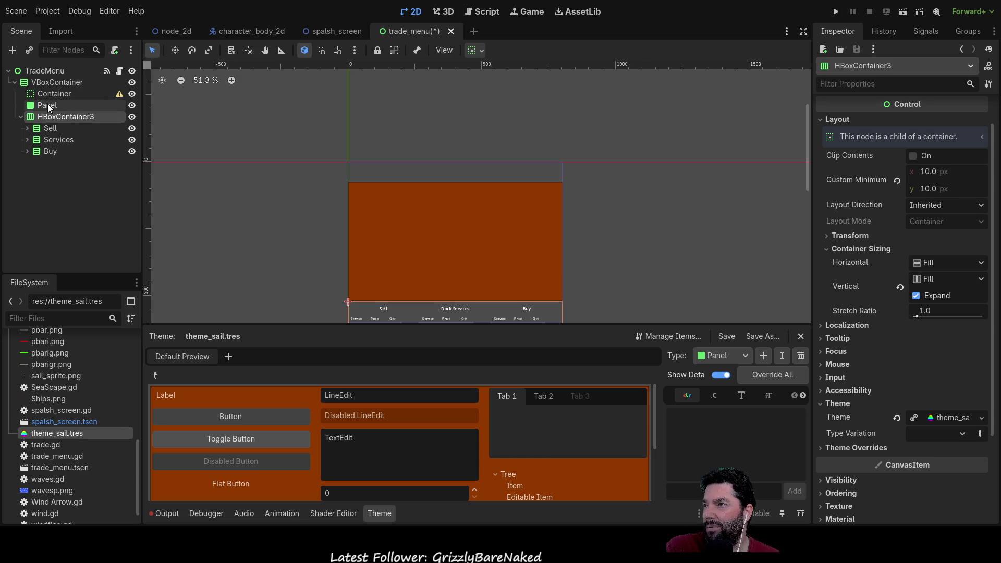
click(46, 105)
drag(52, 107, 53, 75)
Make Panel a direct child of TradeMenu and nest VBoxContainer inside it.
click(41, 84)
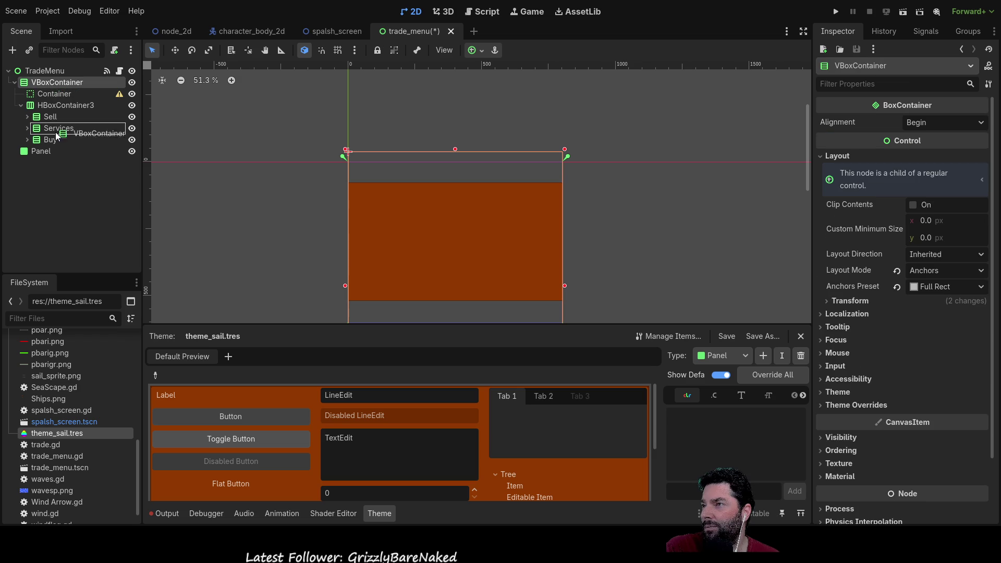
drag(44, 158, 43, 156)
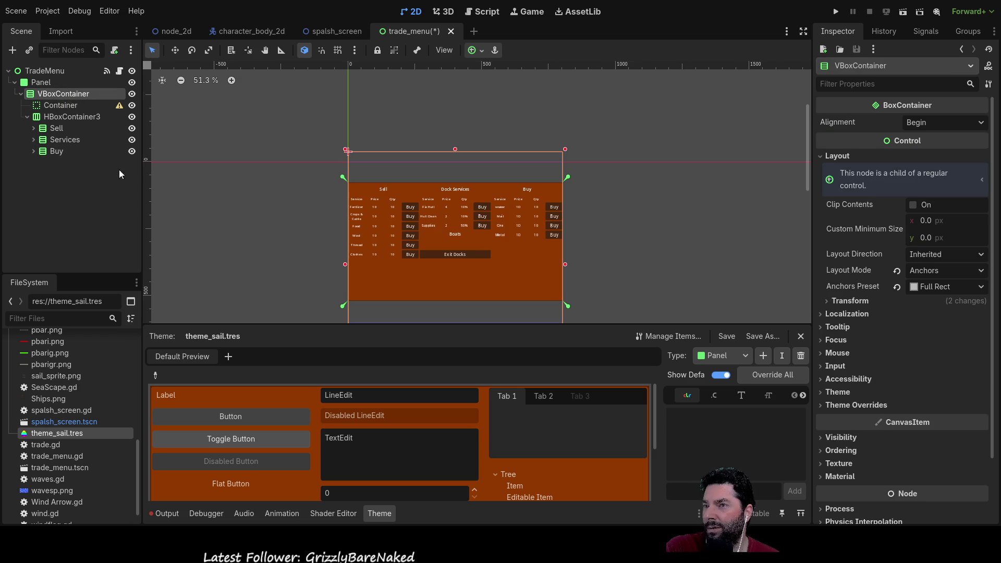
scroll(291, 229, up, 5)
mouse_move(344, 203)
mouse_down()
mouse_move(138, 152)
mouse_move(122, 157)
mouse_move(144, 168)
mouse_move(156, 161)
mouse_move(170, 188)
mouse_move(168, 175)
mouse_move(161, 201)
mouse_move(161, 167)
mouse_move(149, 239)
mouse_move(165, 199)
mouse_up()
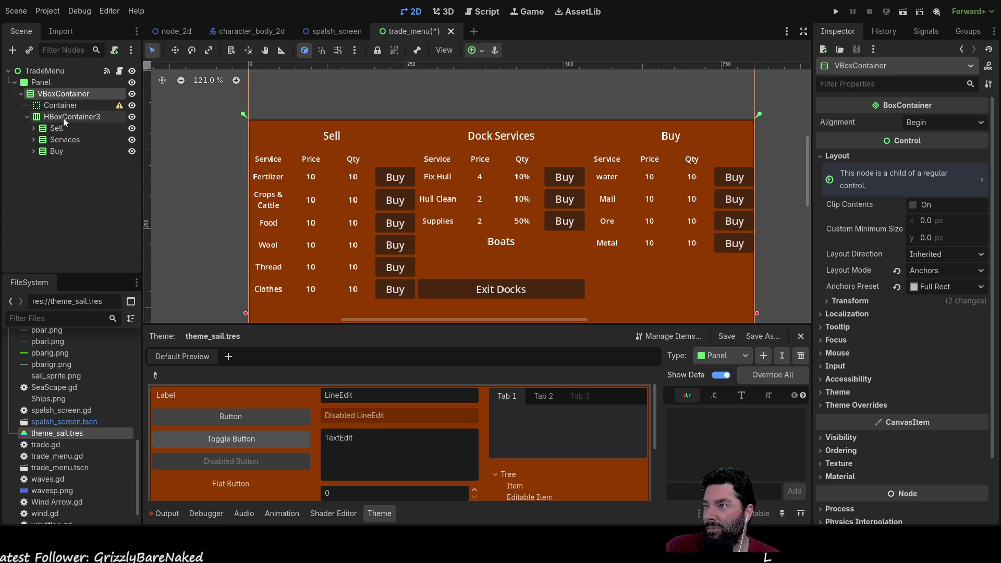
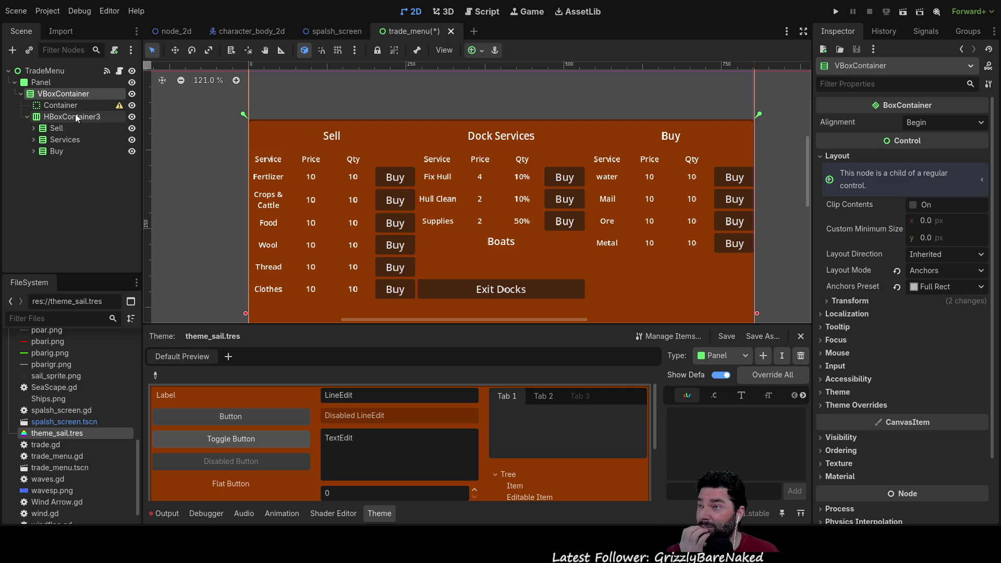
Inspect the Container and HBoxContainer3 nodes' properties in the Scene dock.
scroll(188, 176, down, 2)
scroll(189, 176, up, 2)
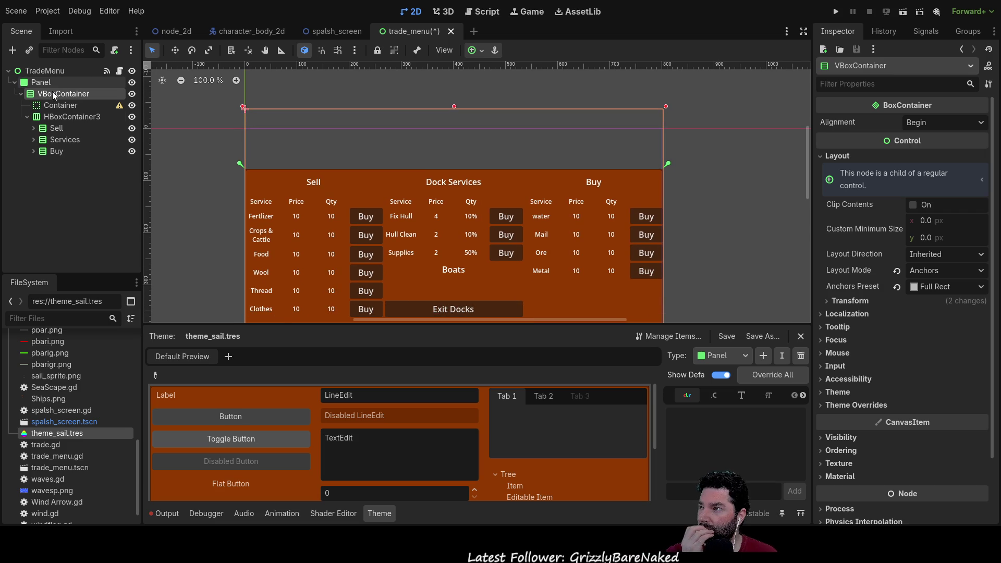
click(54, 104)
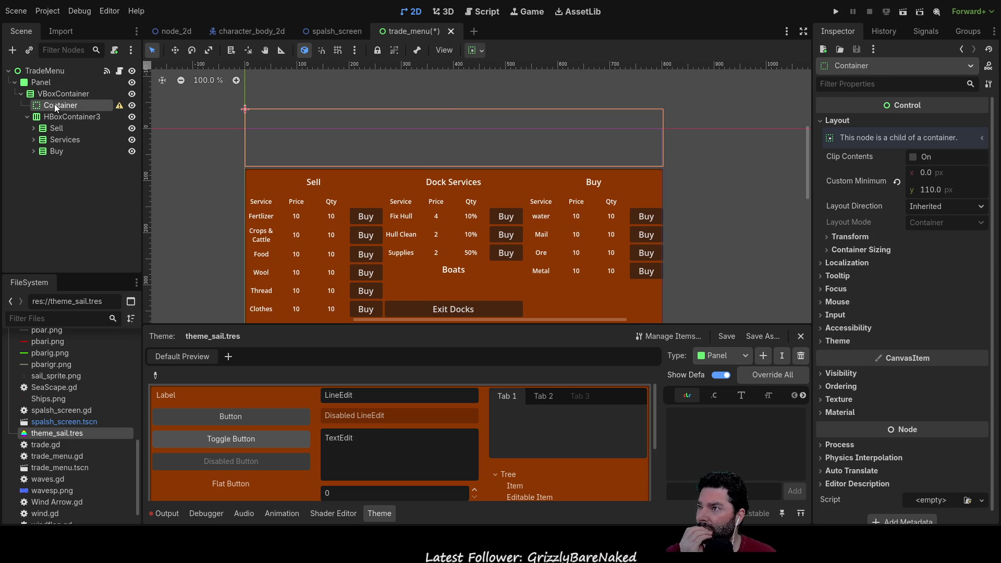
click(57, 118)
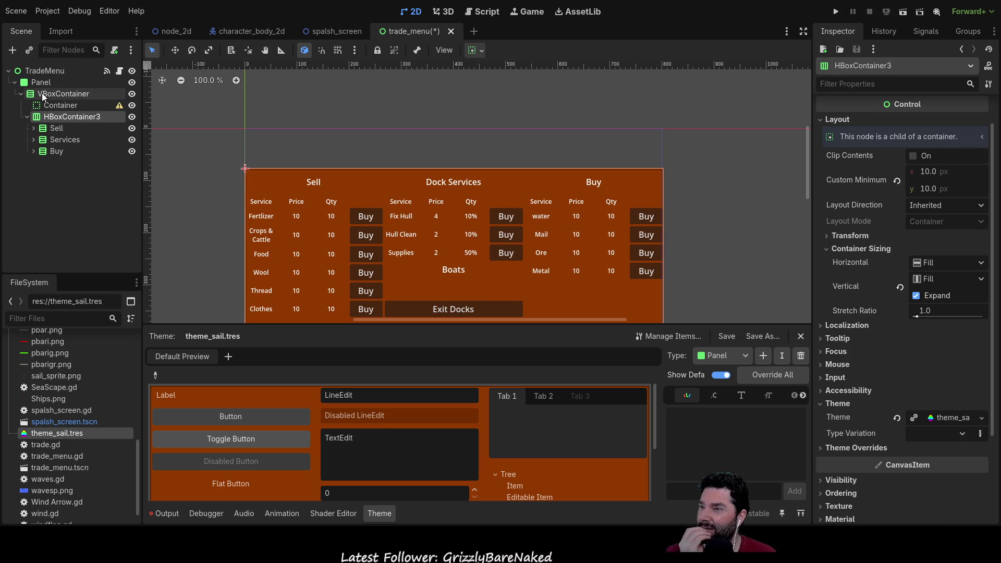
click(53, 100)
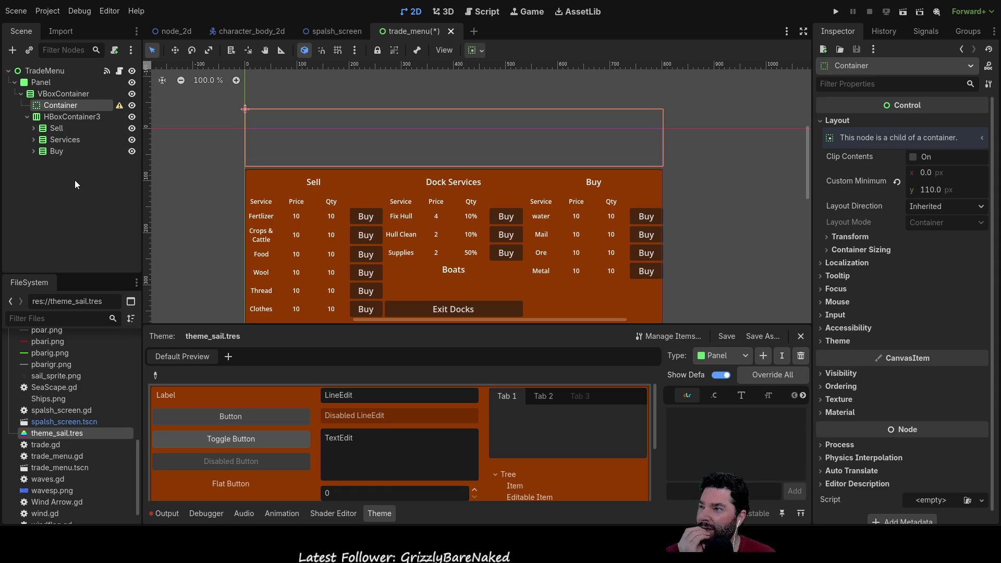
Collapse VBoxContainer, select Panel and run the project to test the trade menu.
click(22, 94)
click(38, 95)
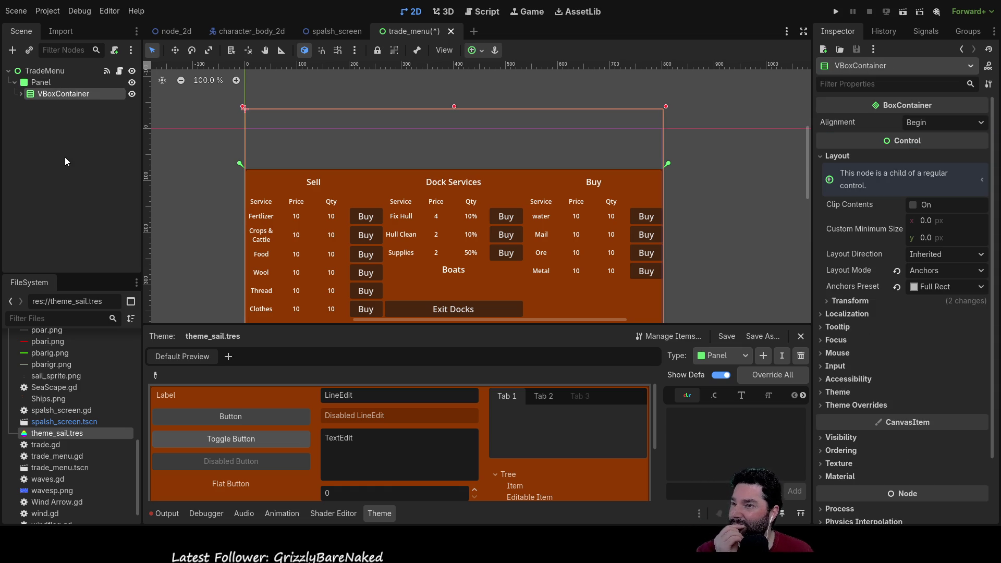
mouse_move(496, 273)
mouse_down()
mouse_move(452, 129)
mouse_move(463, 136)
mouse_move(476, 193)
mouse_move(473, 151)
mouse_move(472, 205)
mouse_up()
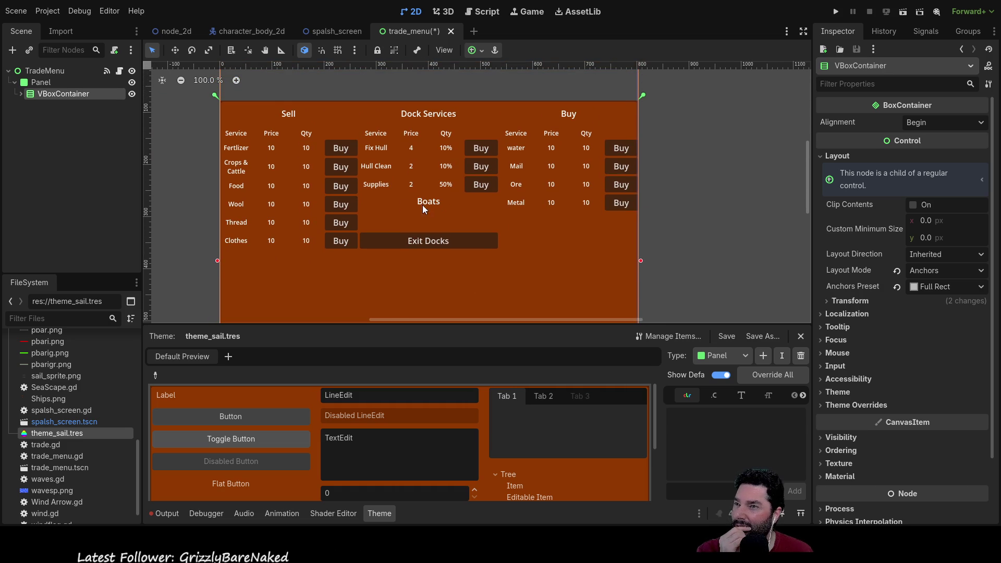
click(33, 82)
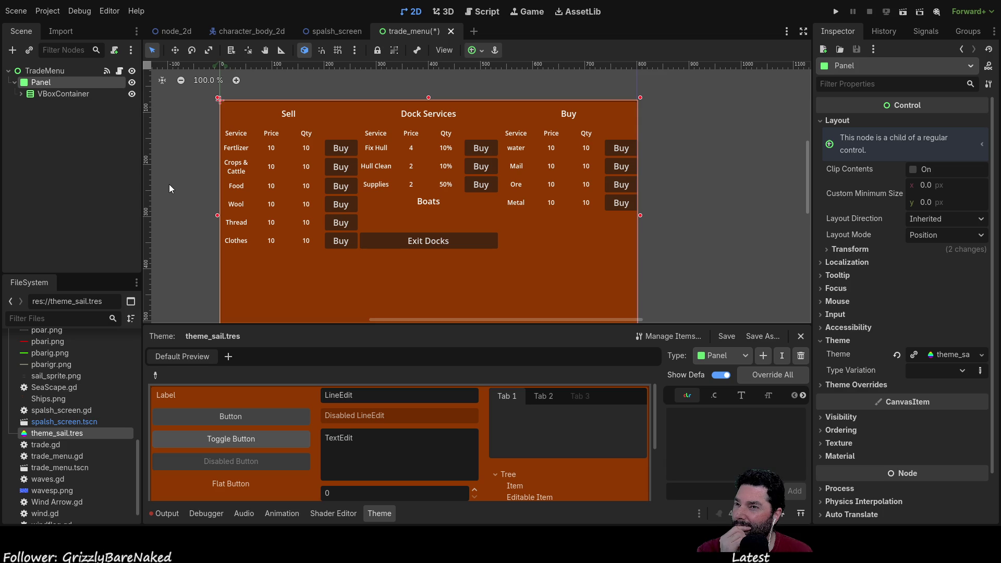
click(835, 12)
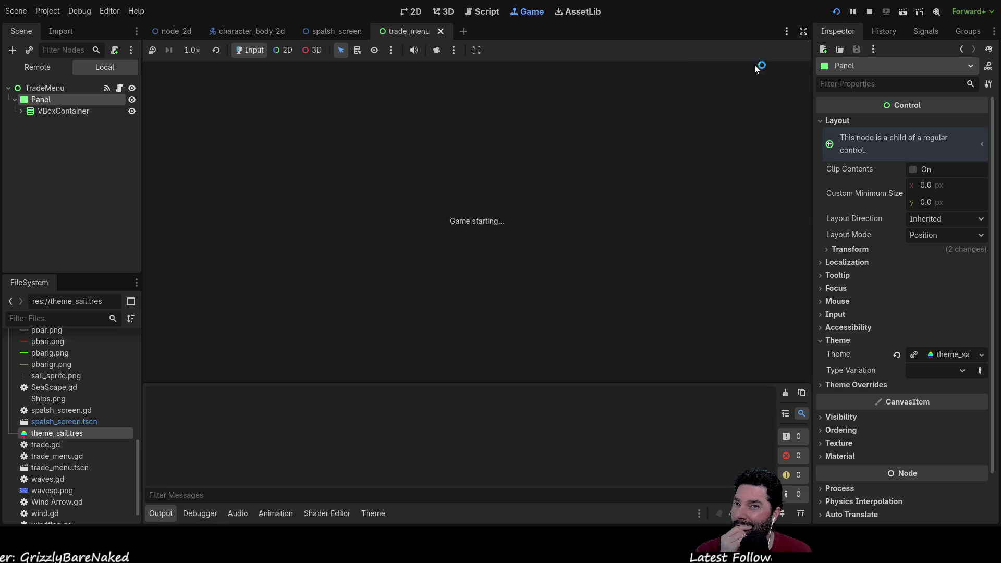
Start the game, dock with E to open the trade menu, then exit the docks.
click(387, 83)
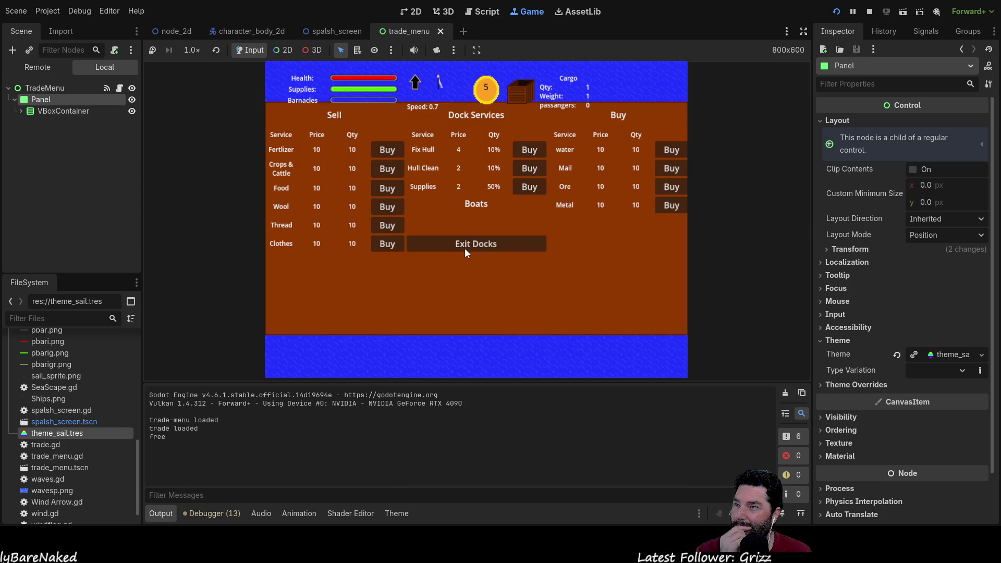
click(513, 245)
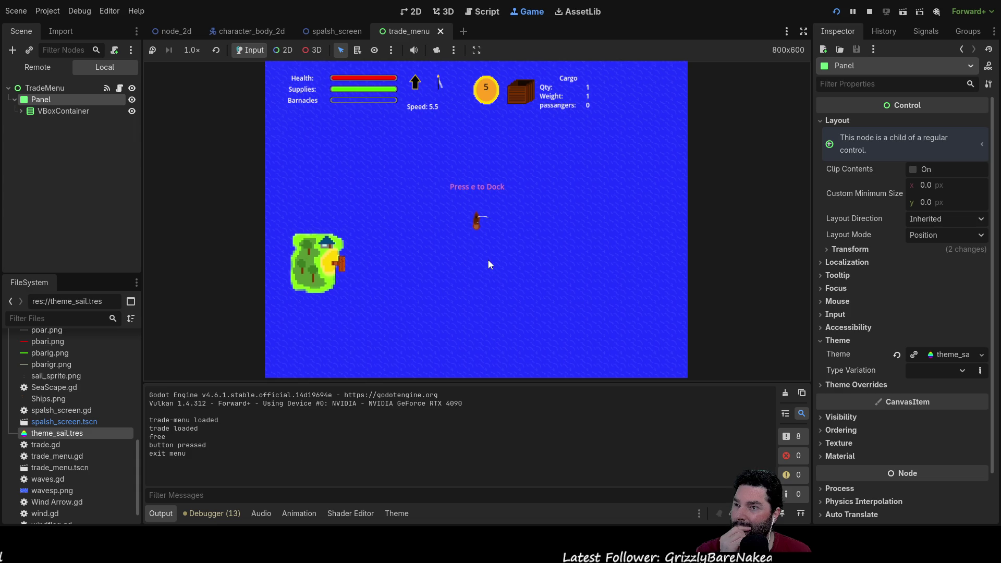
key(e)
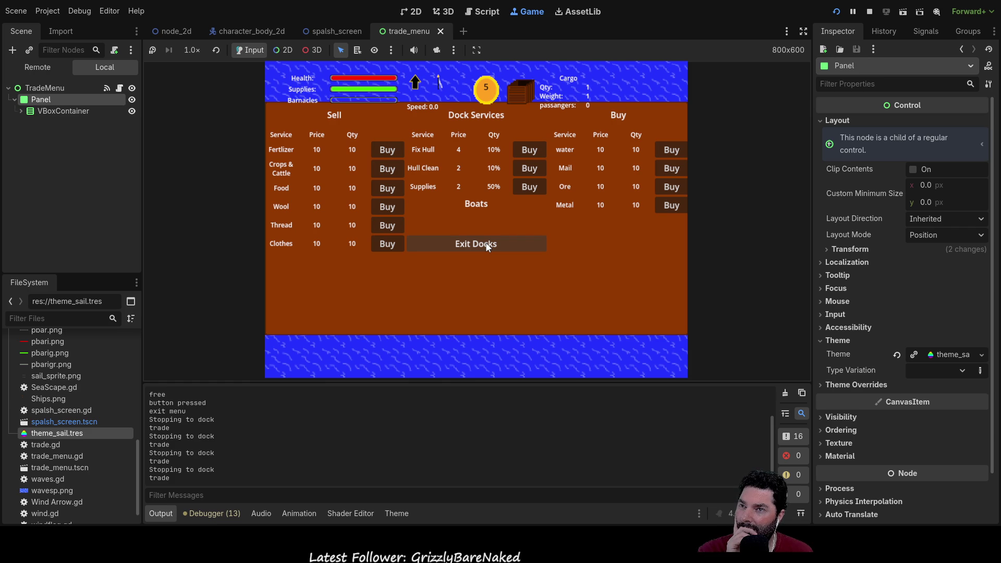
click(486, 243)
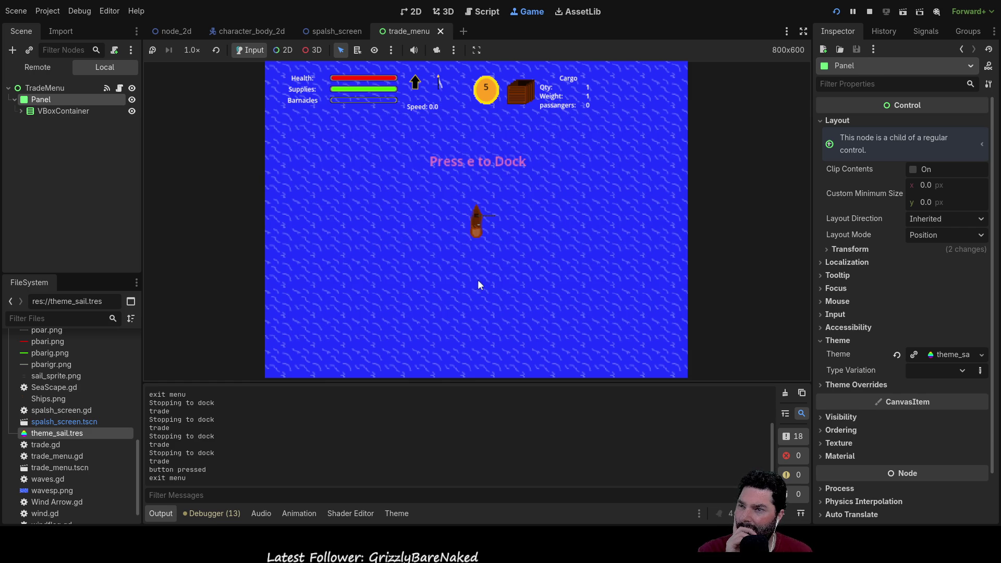
Sail toward the island with W and A and dock there with E.
scroll(466, 279, down, 2)
key(w)
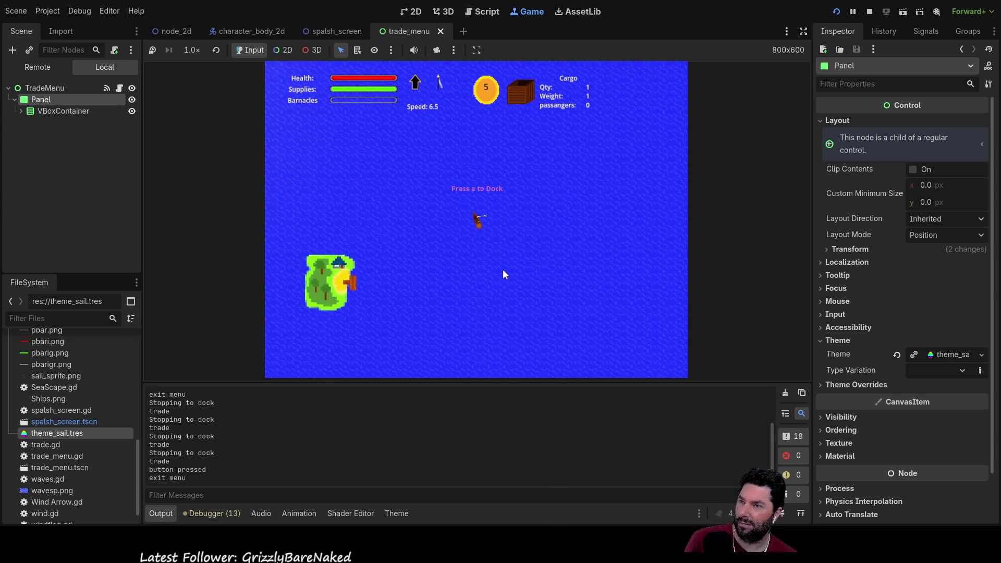
key(a)
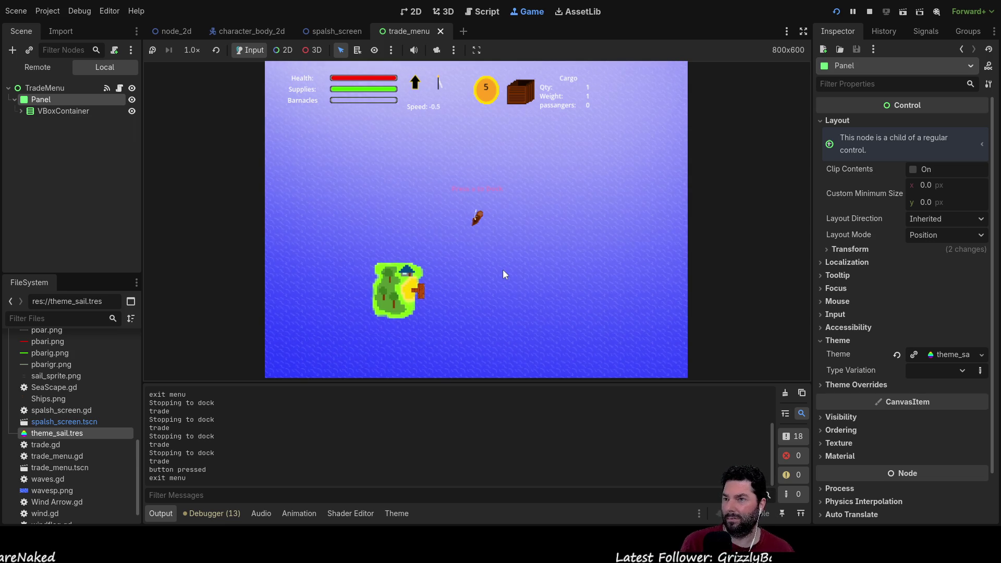
scroll(502, 269, up, 5)
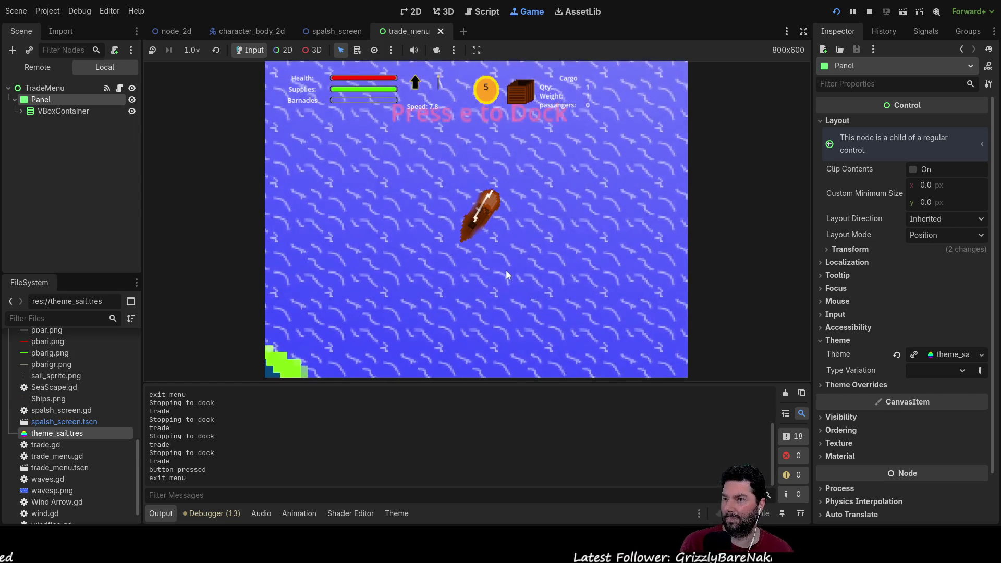
scroll(507, 268, down, 5)
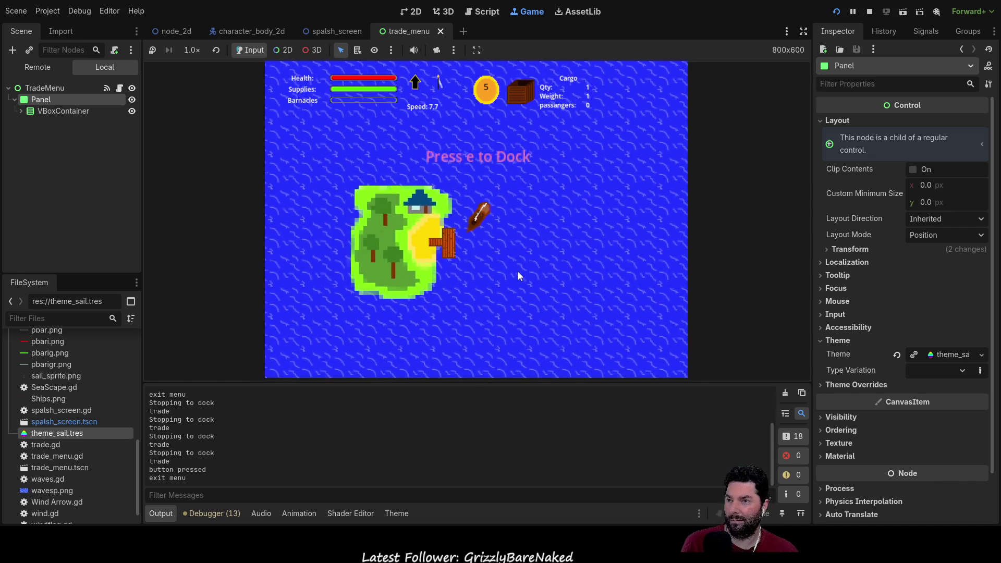
key(e)
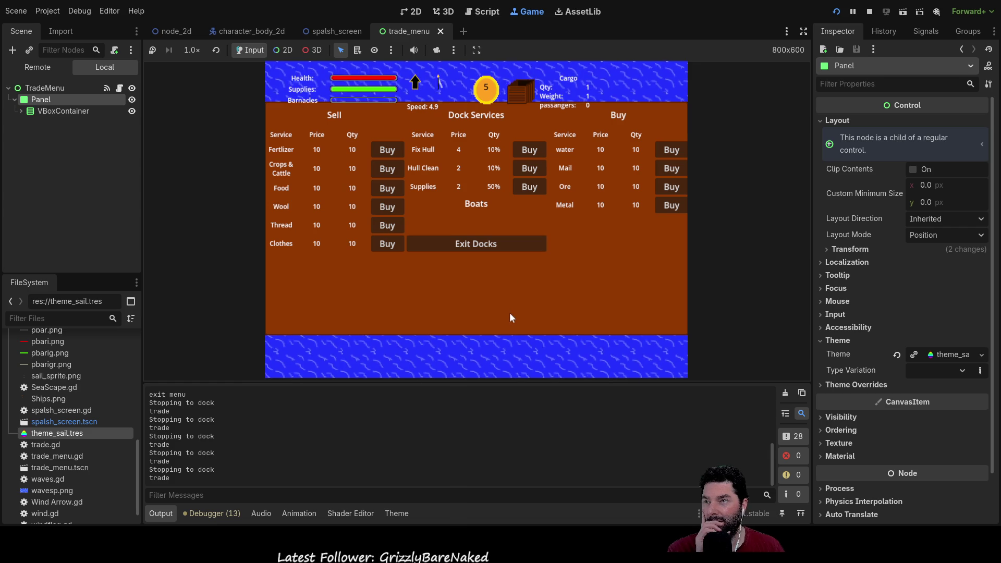
Leave the docks, redock to reopen the trade menu, exit, and stop the game with F8.
click(510, 246)
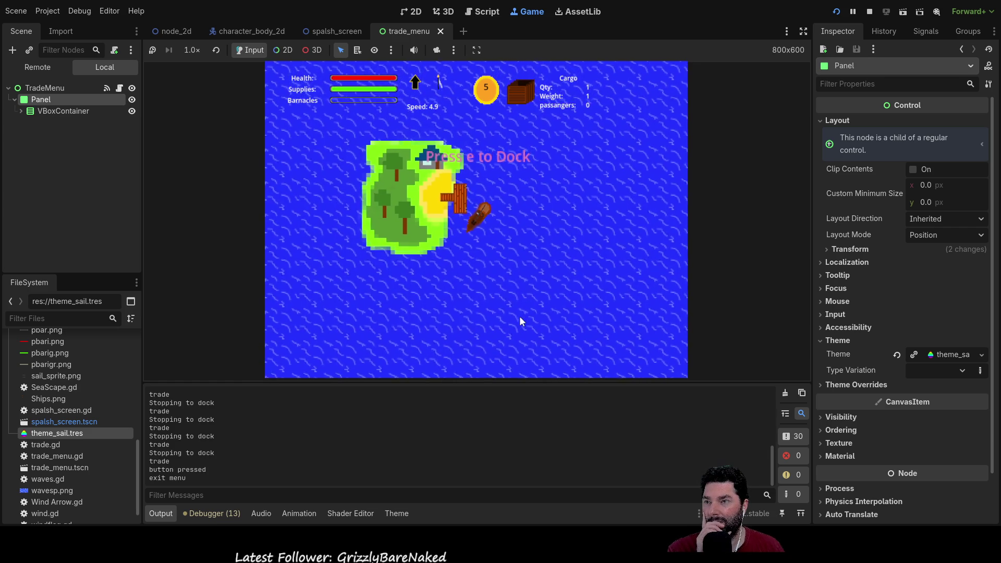
scroll(489, 237, up, 3)
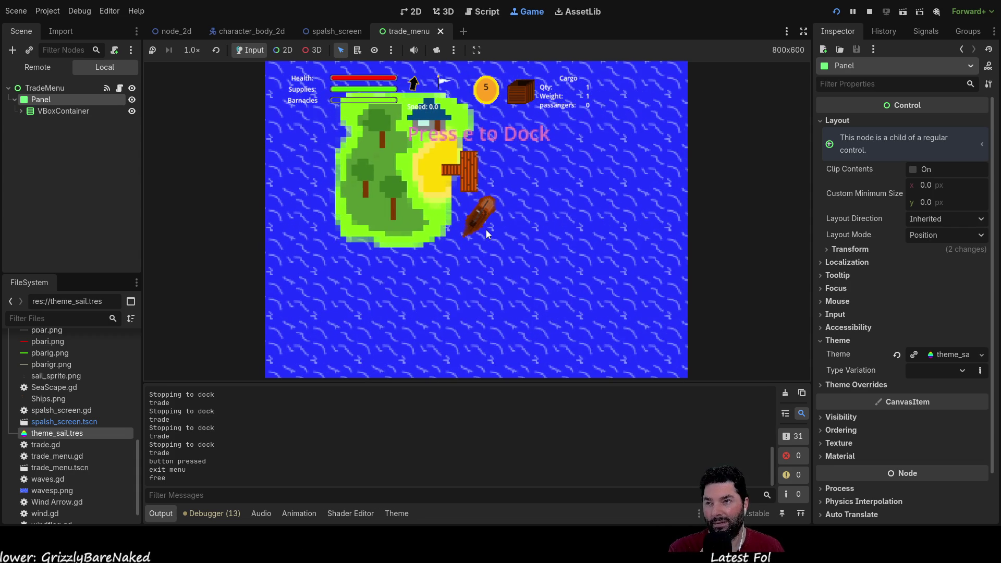
key(e)
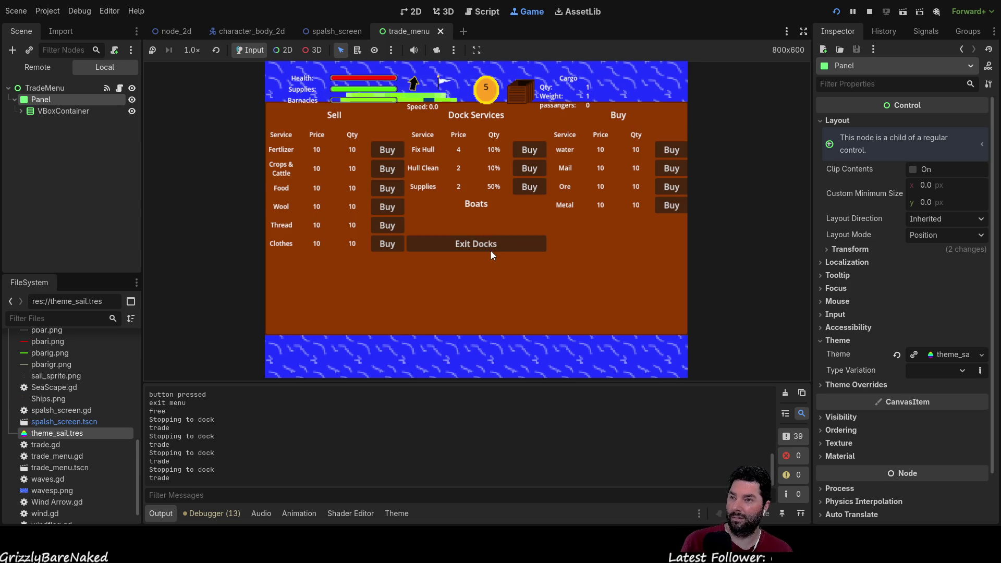
click(495, 243)
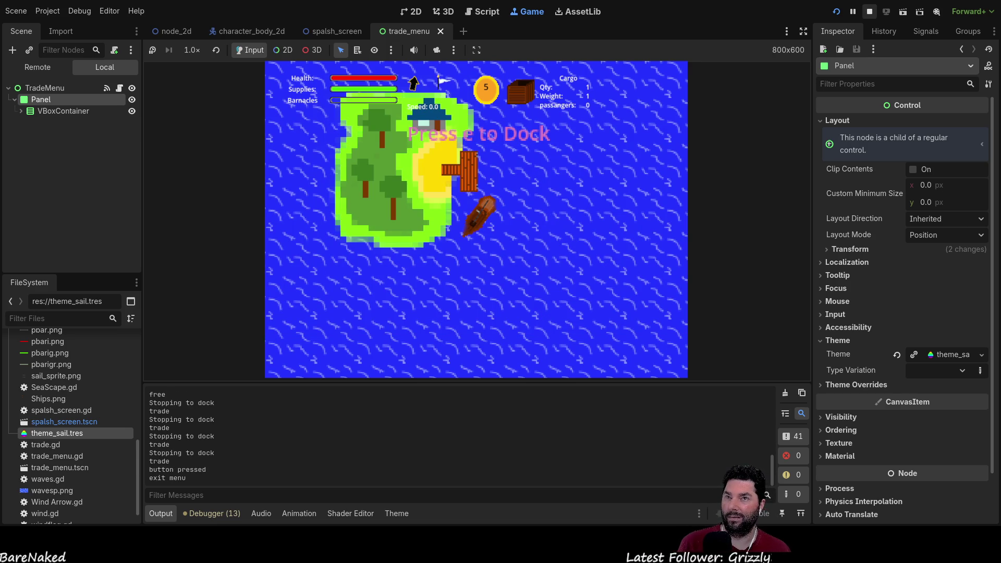
key(F8)
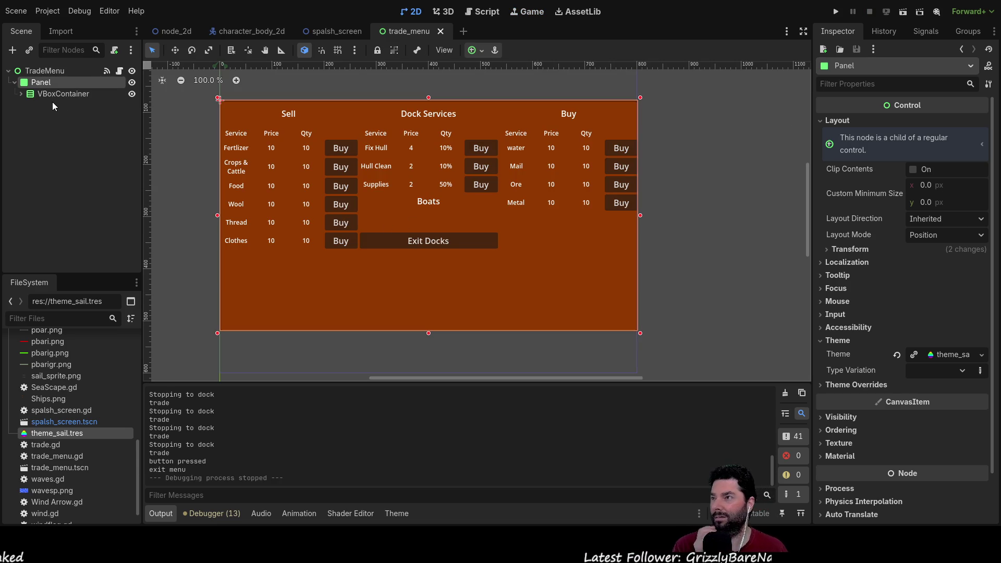
Expand VBoxContainer and drag the Buy column node, which ends up nested inside Sell.
click(21, 94)
click(55, 130)
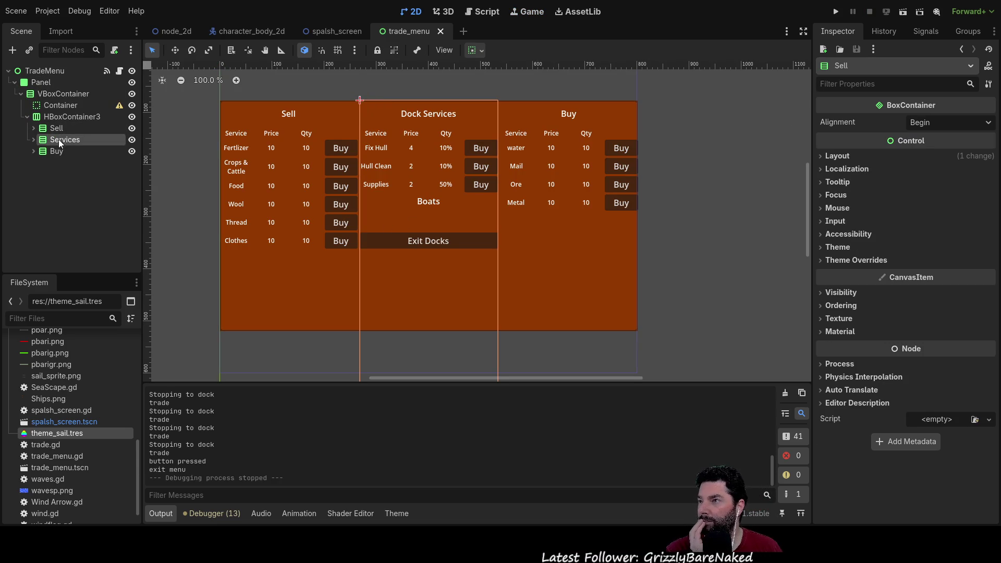
click(57, 151)
drag(52, 152, 63, 129)
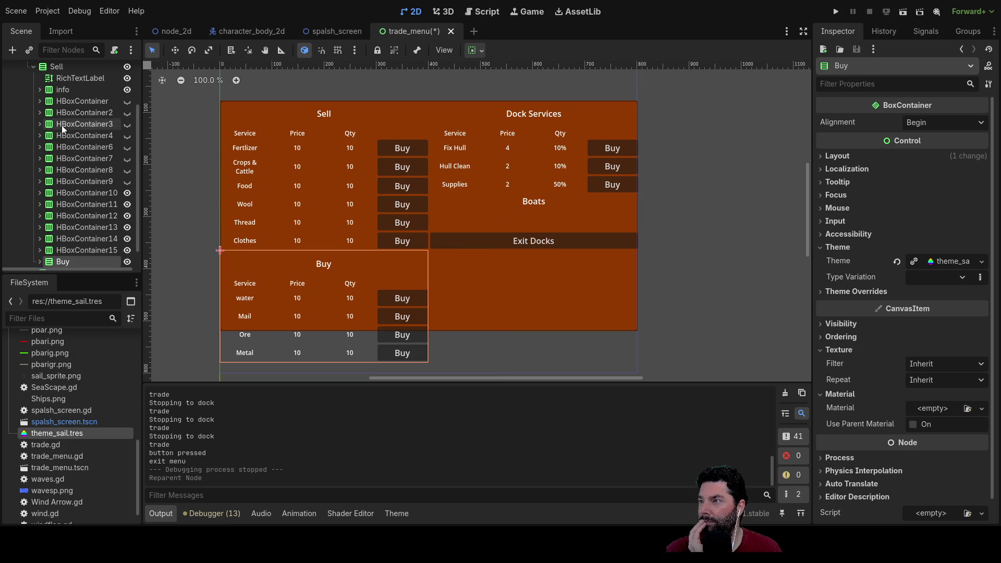
click(33, 66)
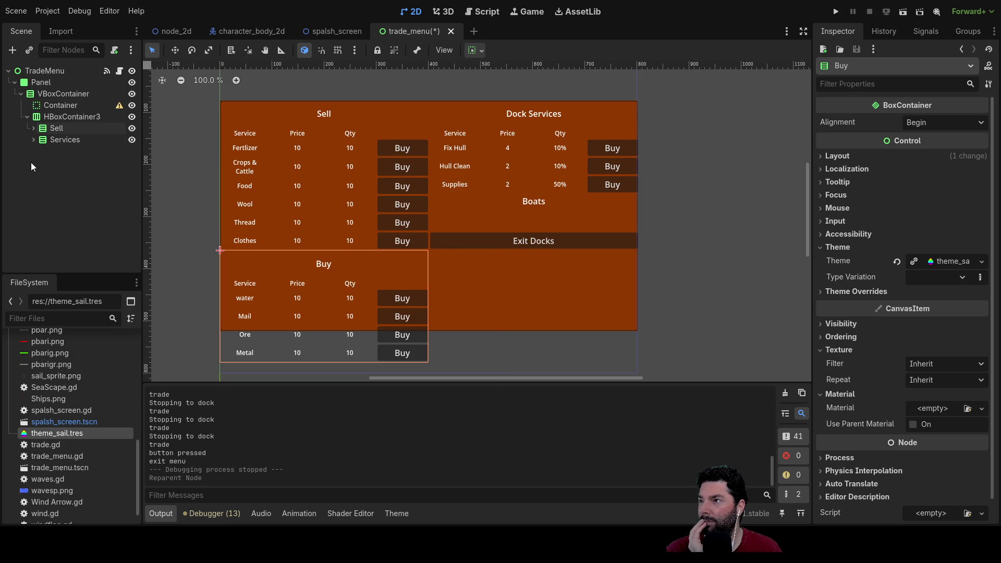
click(33, 128)
scroll(72, 183, down, 4)
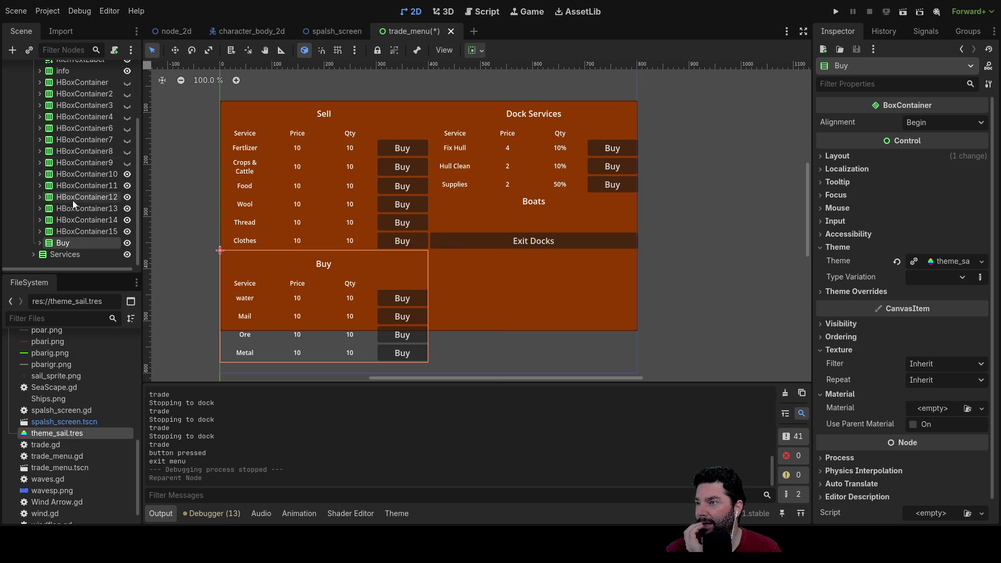
drag(72, 179, 66, 116)
scroll(52, 157, up, 4)
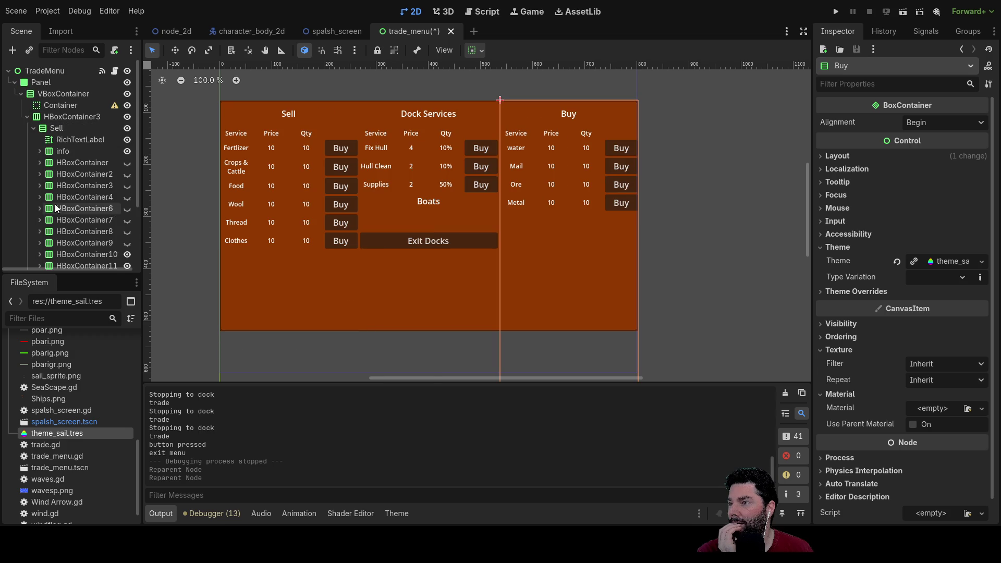
Put Buy back beside the columns and move Sell after it, giving Buy, Sell, Services.
click(33, 128)
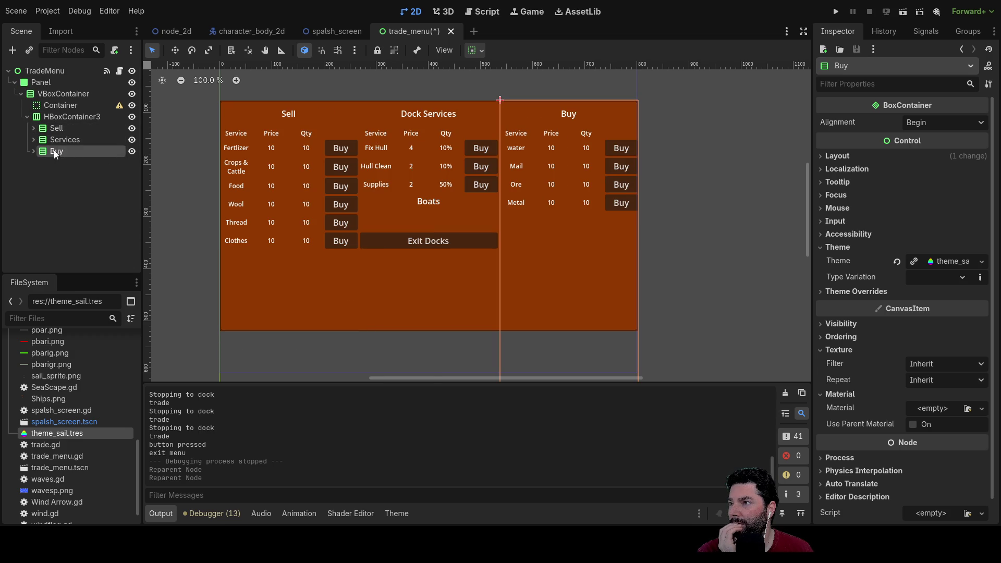
click(62, 141)
click(55, 130)
drag(70, 116, 76, 116)
click(63, 128)
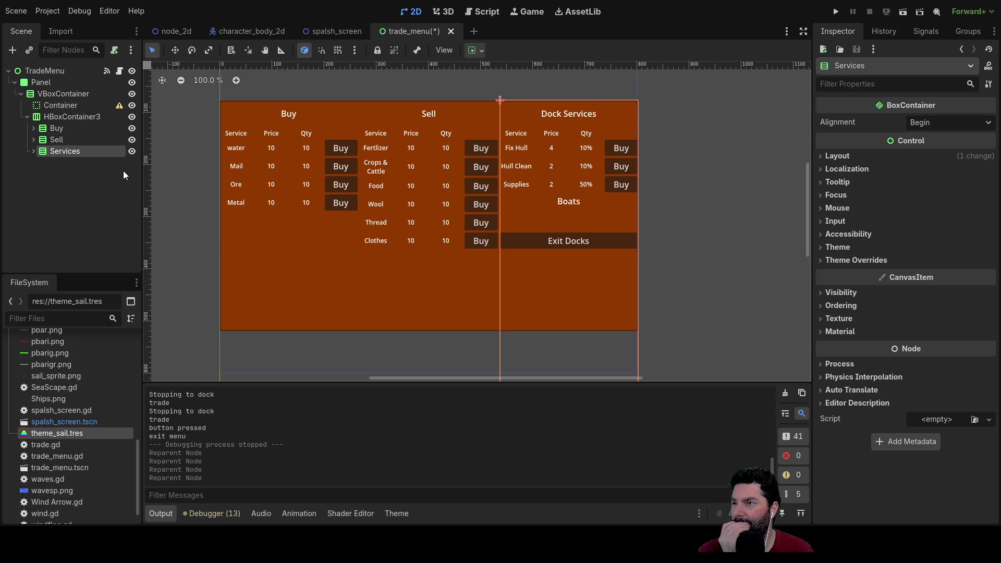
Hide the Metal and Ore rows in the Buy column.
click(33, 128)
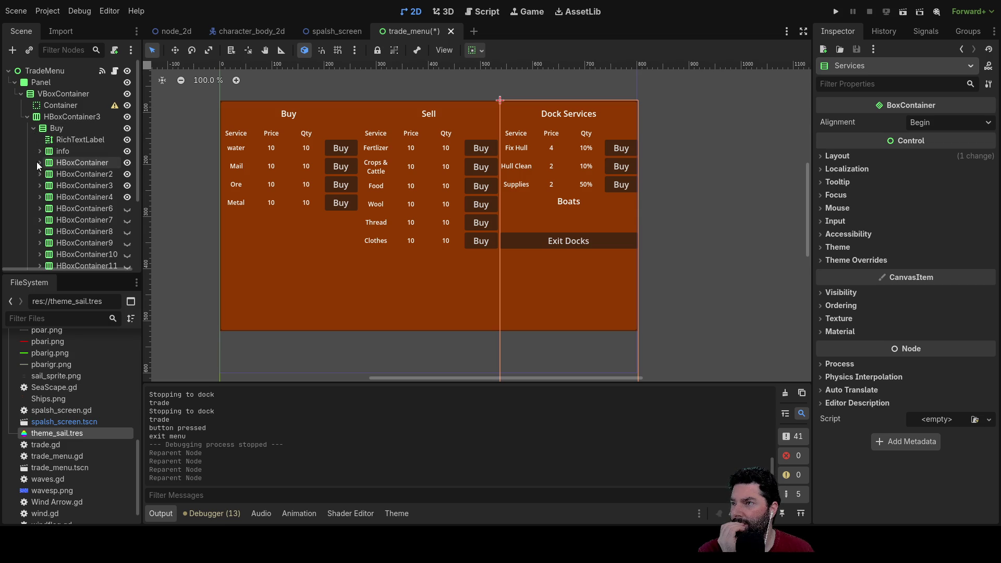
click(126, 197)
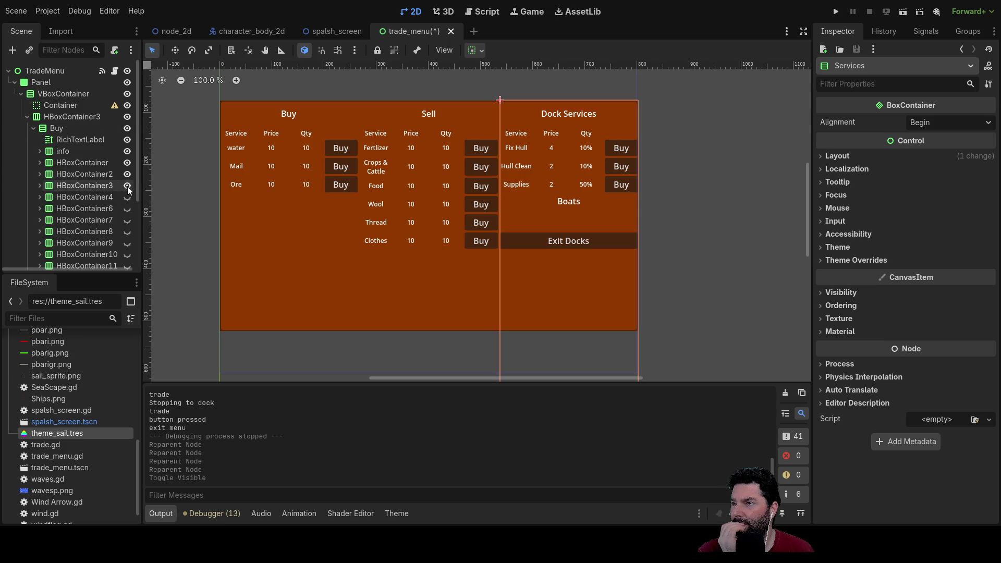
click(126, 186)
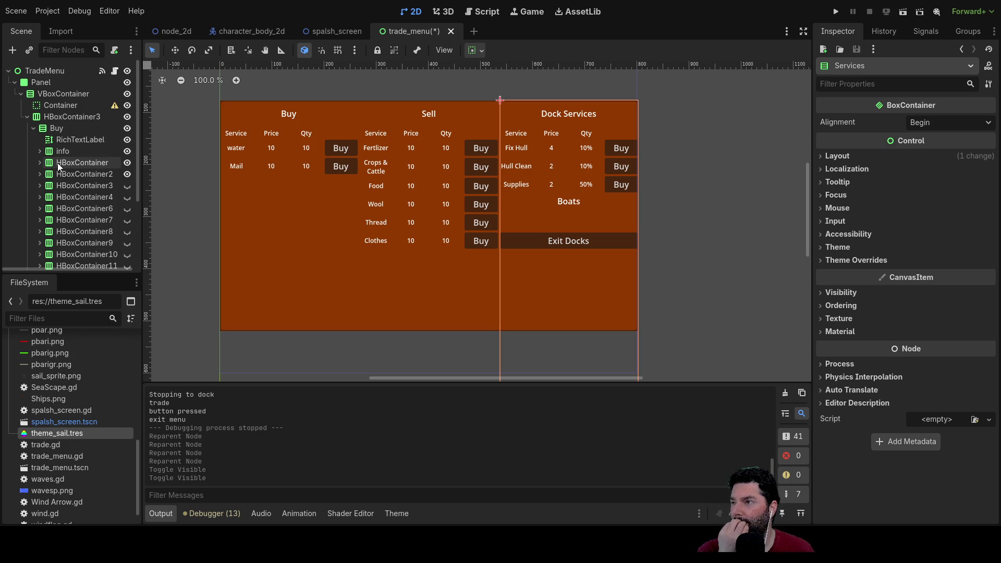
Make the water and Mail rows visible in the Sell column.
click(34, 128)
click(35, 140)
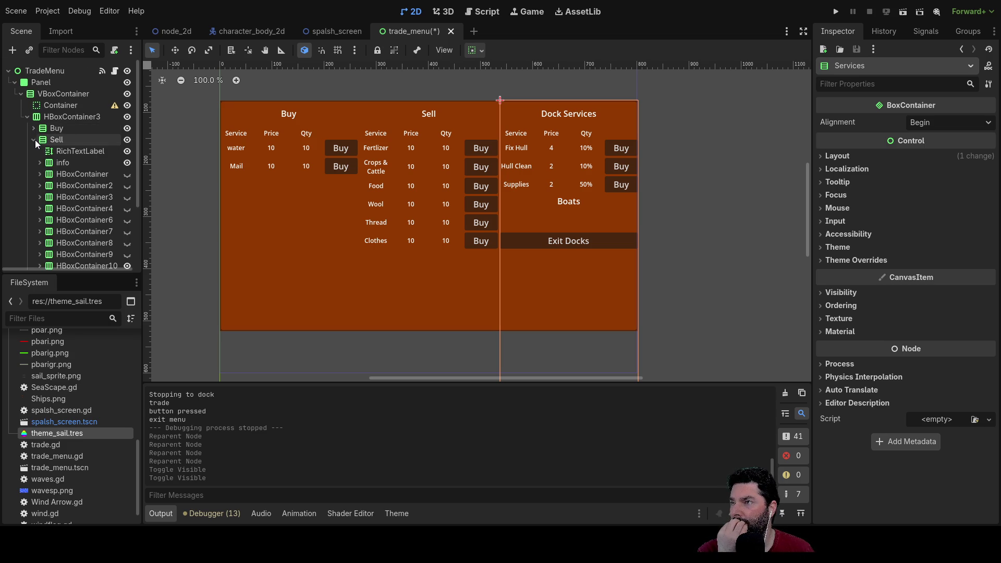
click(127, 174)
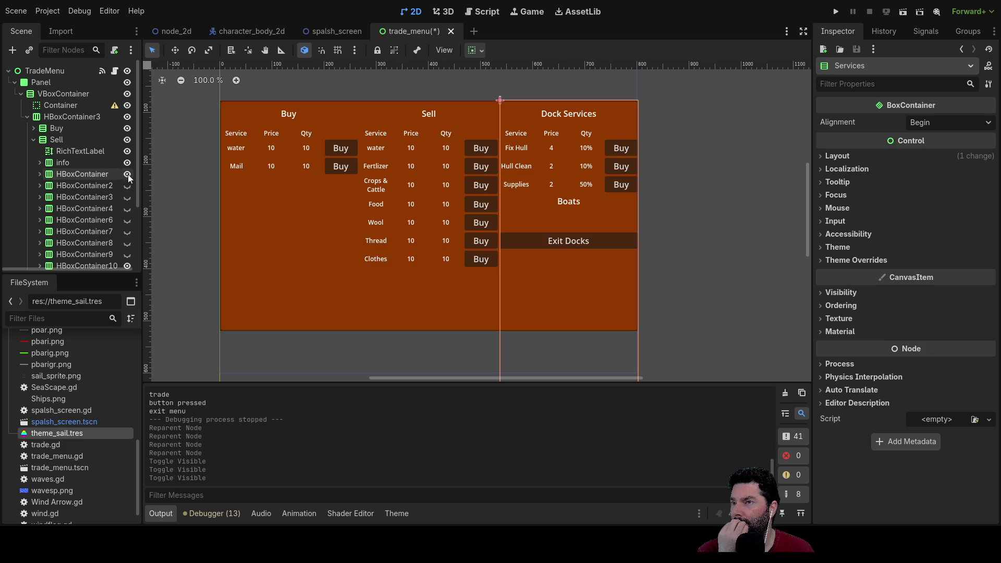
click(128, 186)
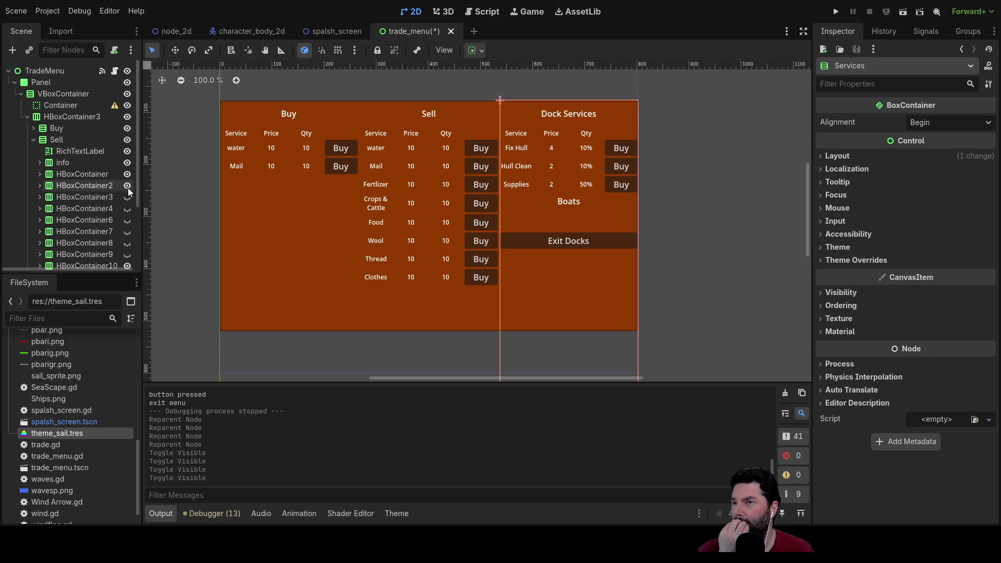
click(243, 148)
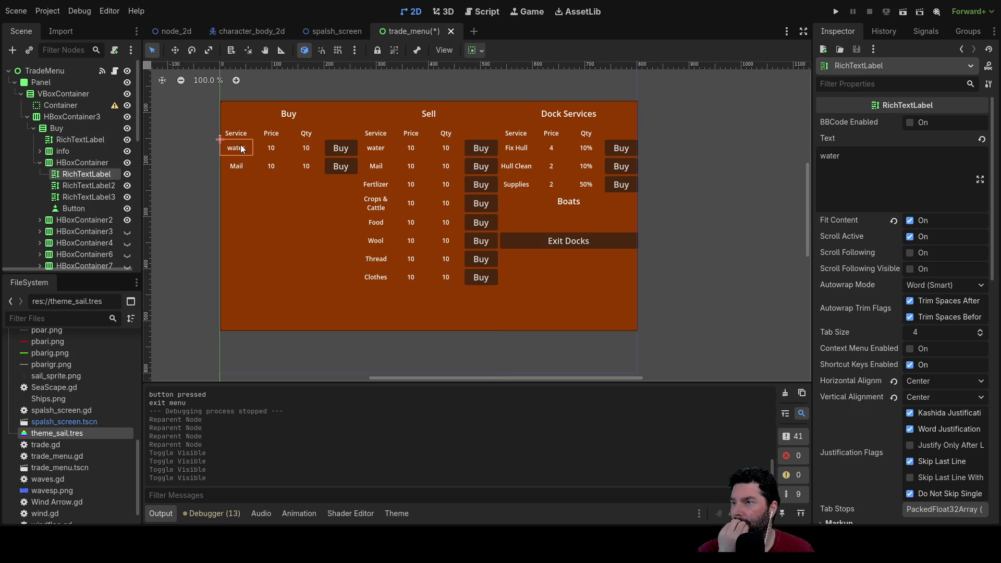
Change the water labels' text to 'Water' in both the Buy and Sell columns.
click(843, 171)
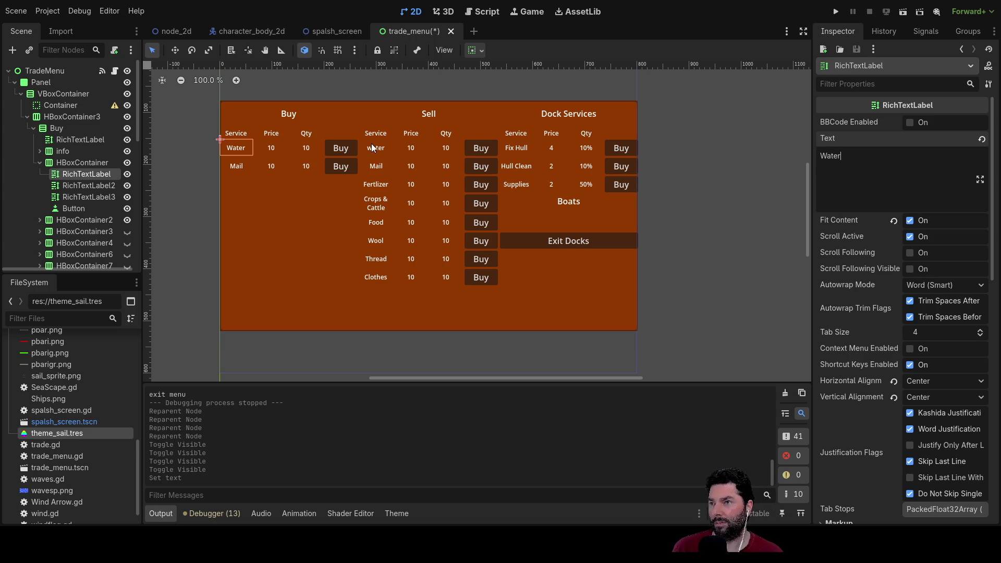
click(374, 148)
click(837, 156)
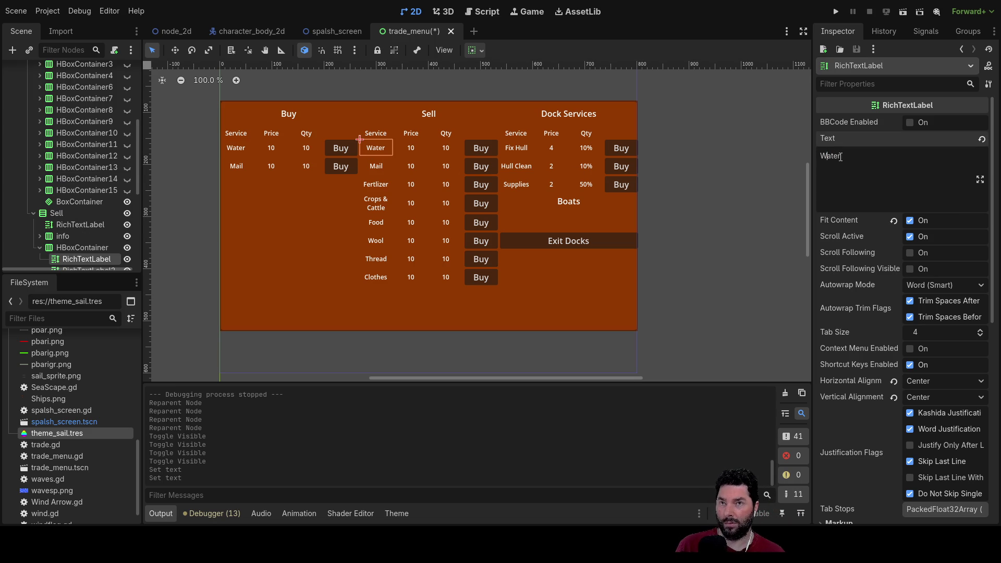
click(302, 232)
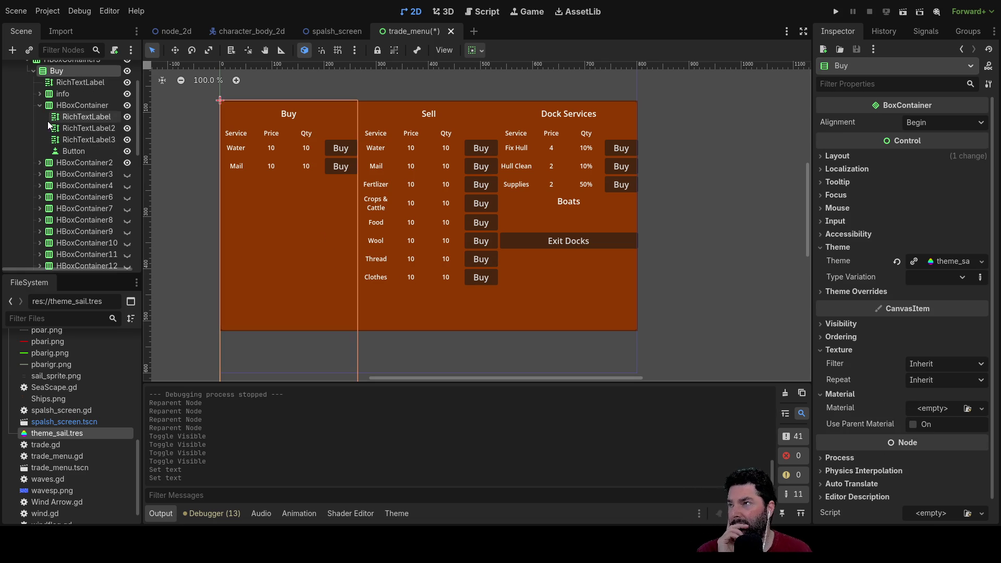
click(40, 107)
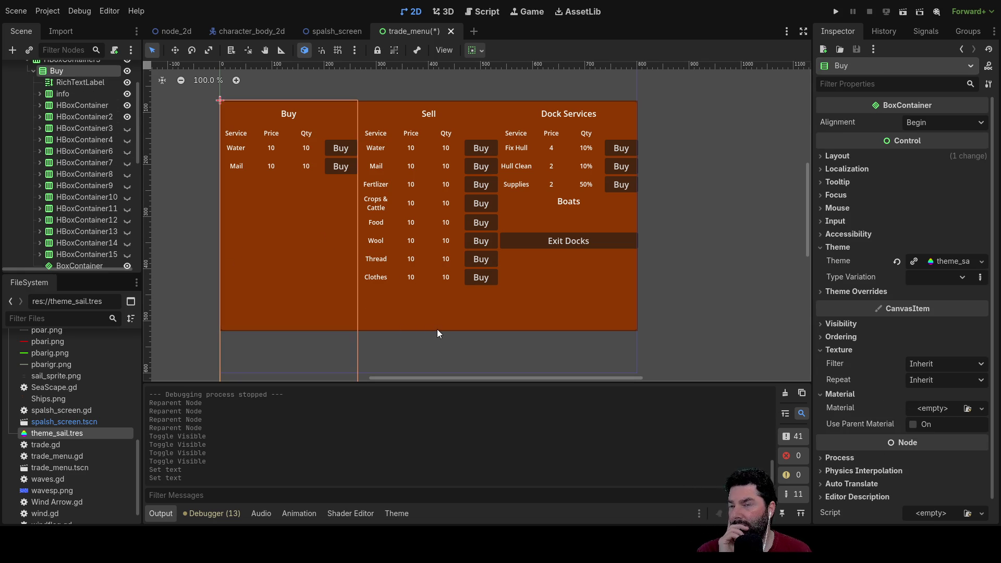
Drag VBoxContainer out of Panel so it sits directly under TradeMenu.
scroll(300, 287, up, 3)
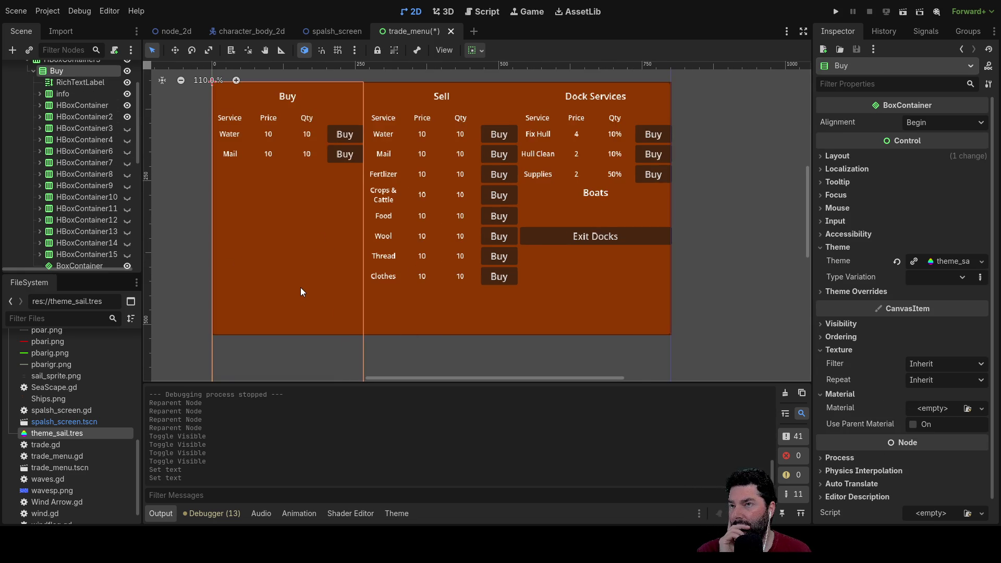
scroll(286, 282, right, 2)
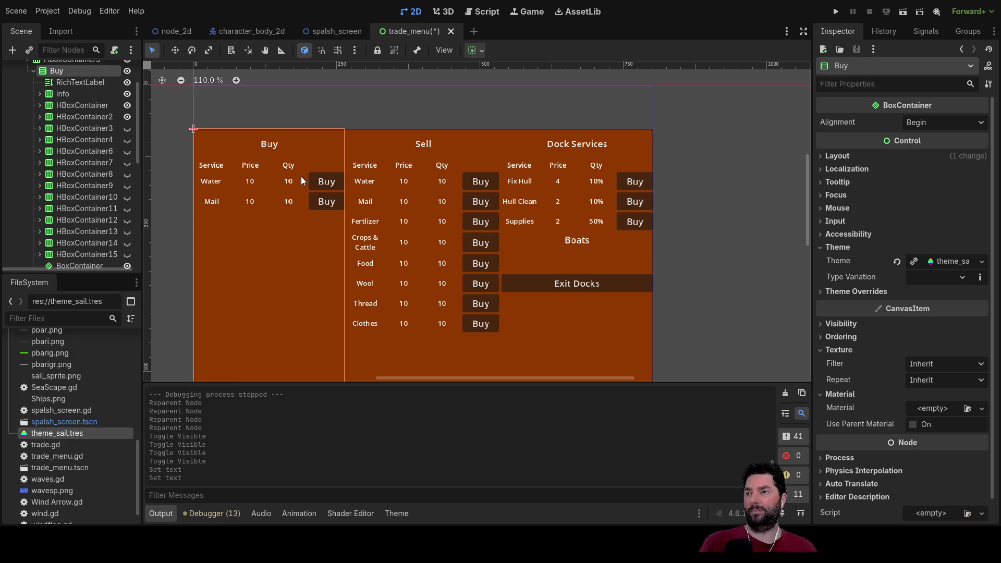
scroll(88, 133, up, 3)
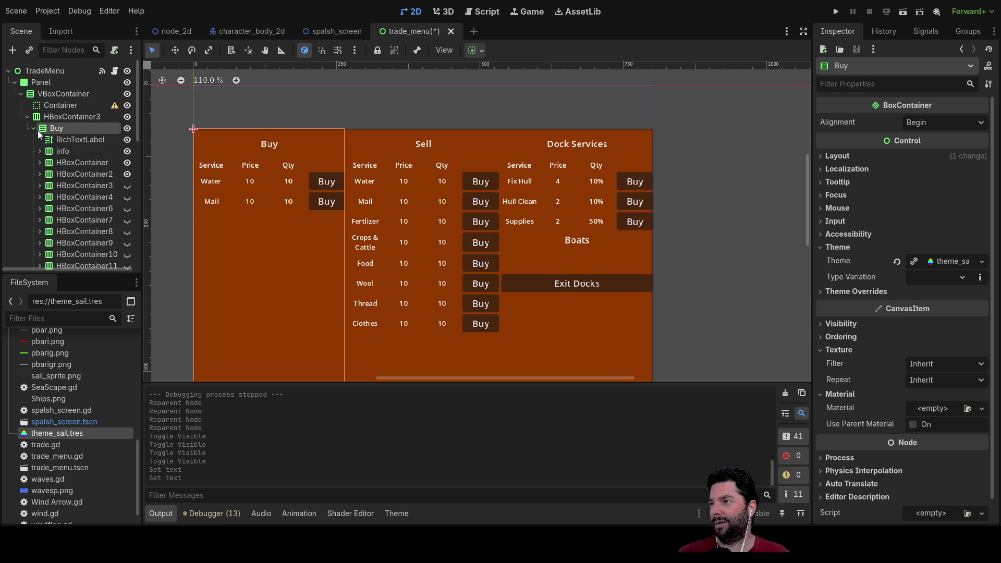
click(31, 120)
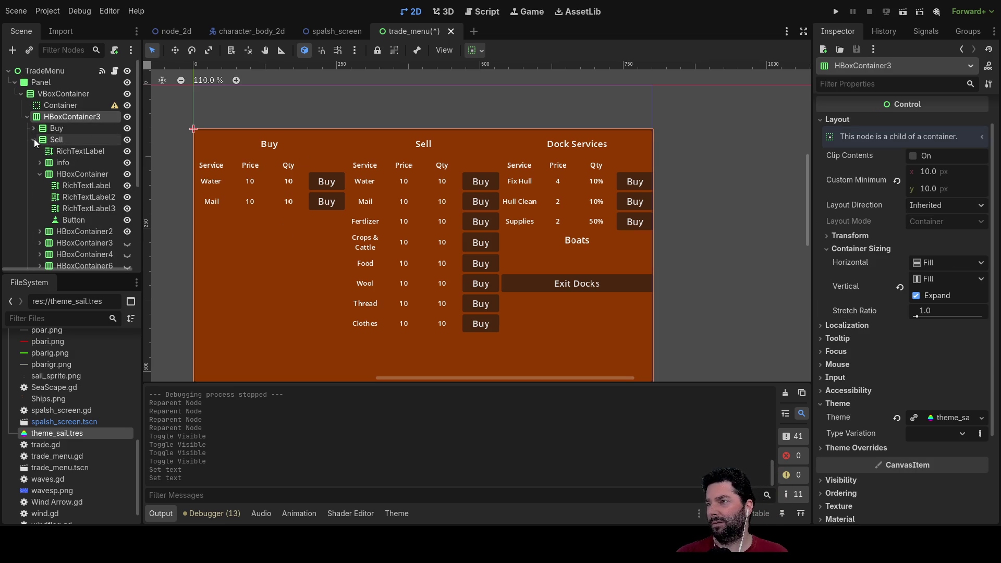
click(34, 129)
click(57, 128)
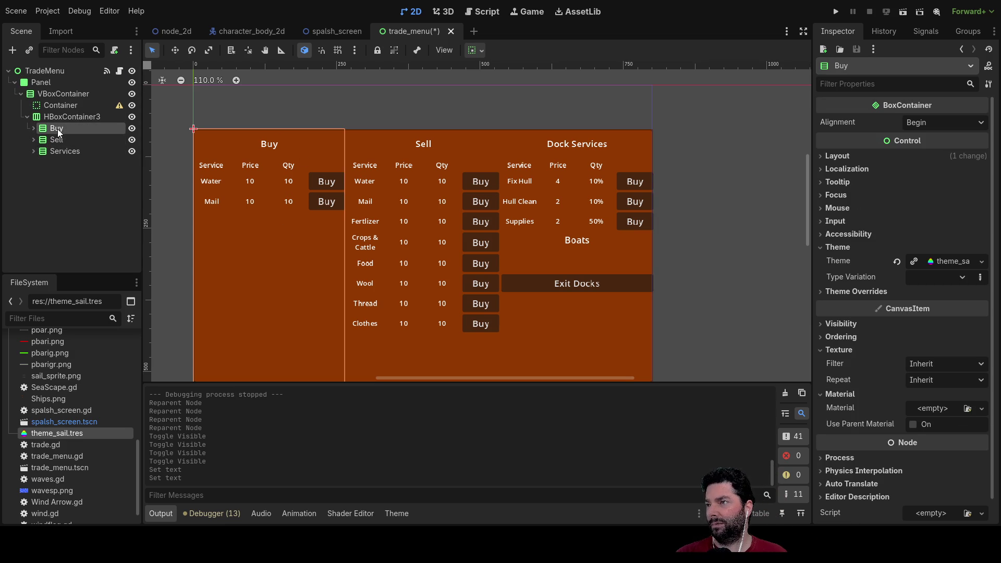
click(32, 82)
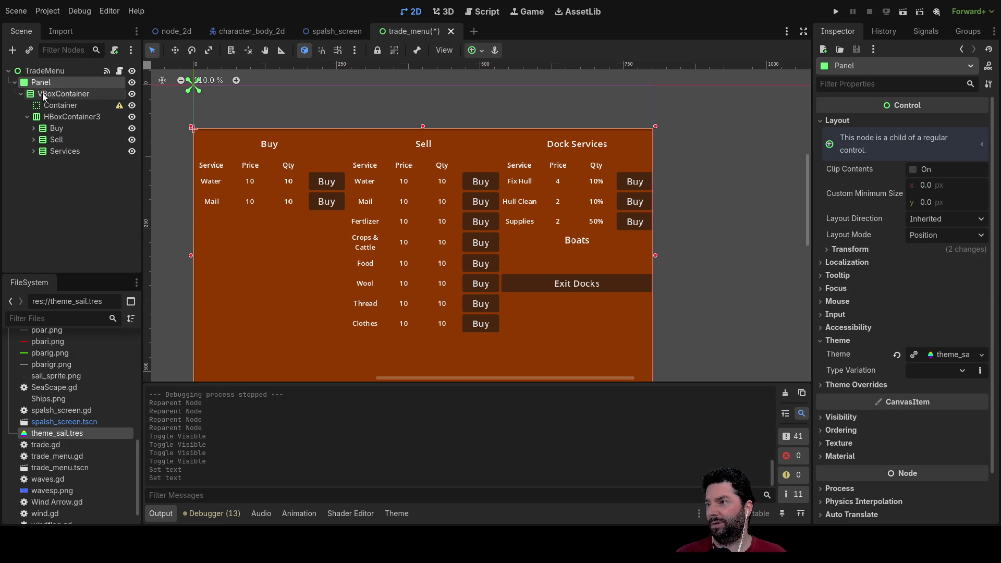
click(44, 94)
drag(47, 94, 49, 77)
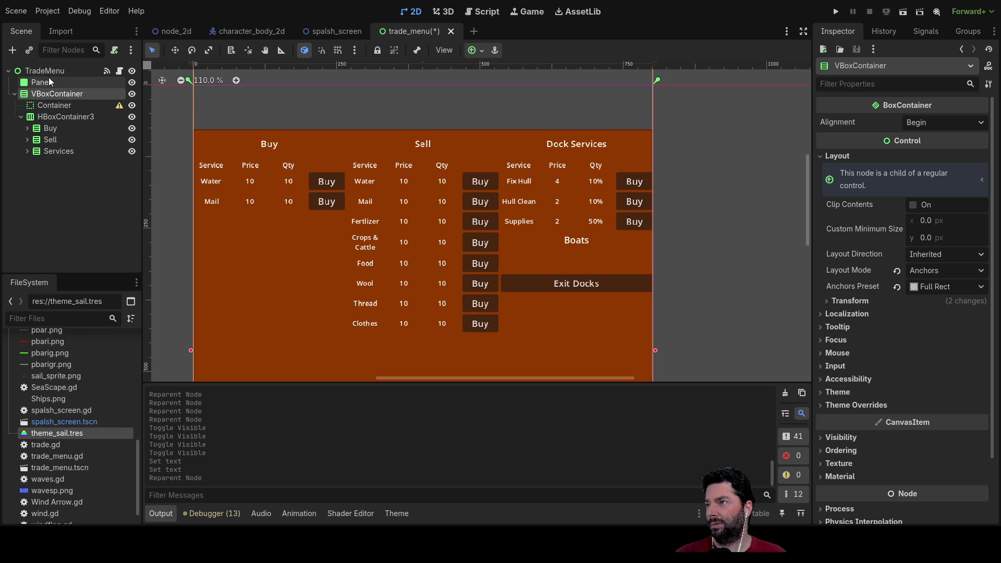
click(42, 83)
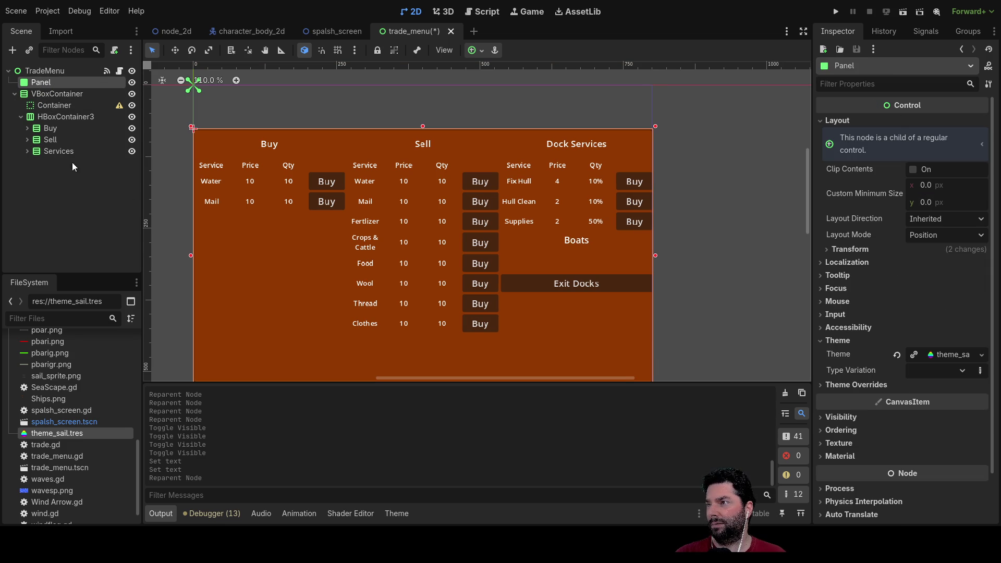
click(15, 94)
click(14, 93)
click(21, 70)
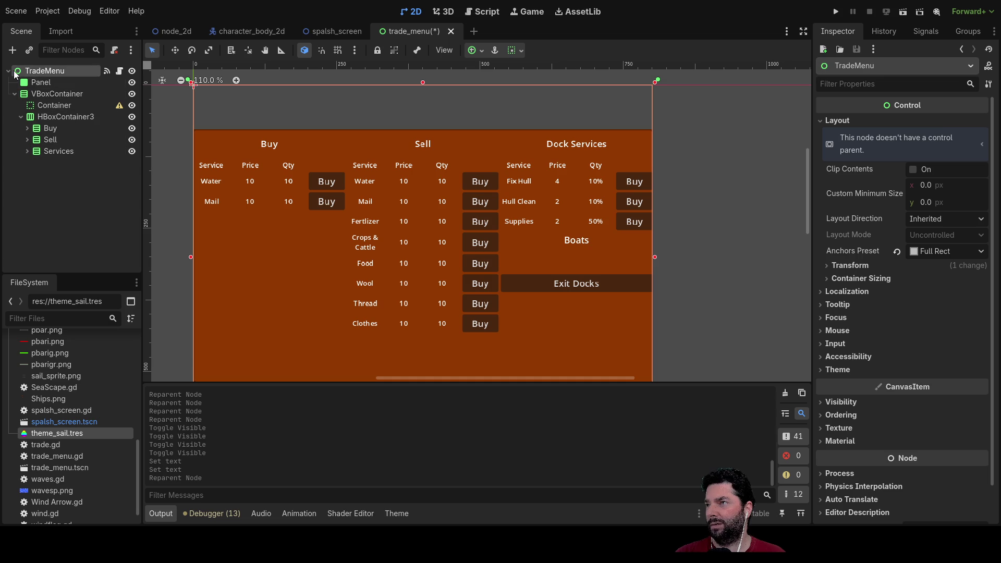
click(39, 83)
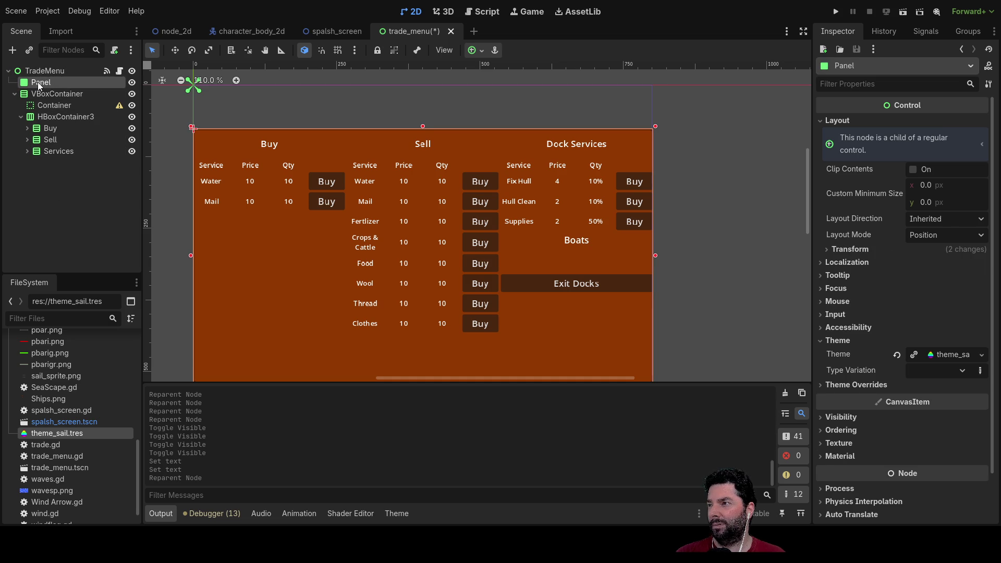
click(36, 70)
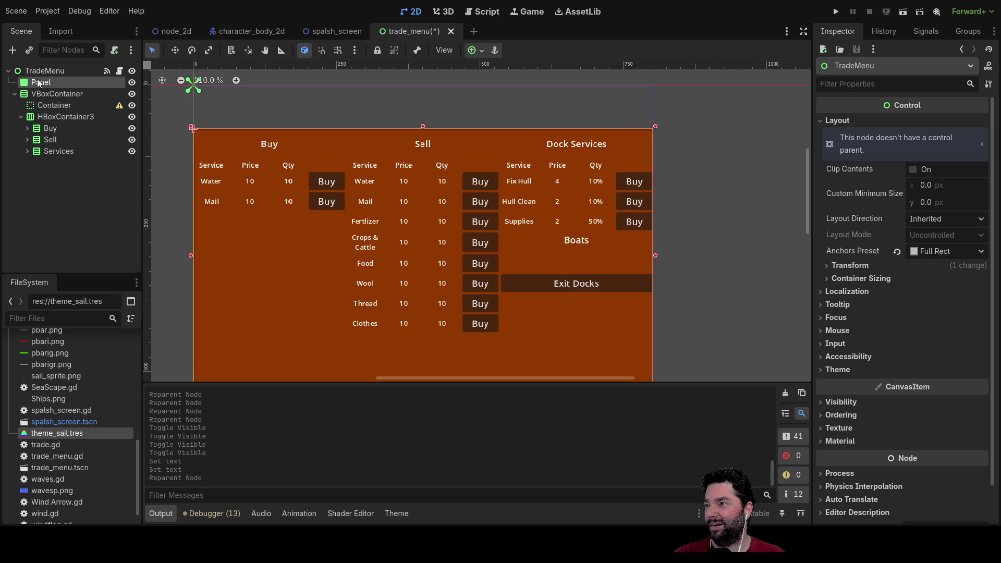
click(37, 80)
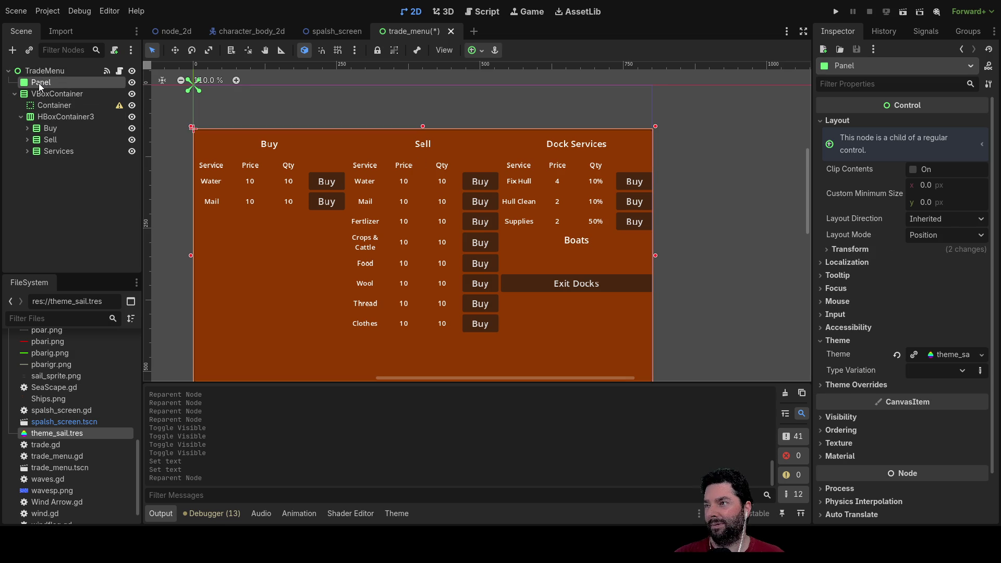
click(132, 82)
click(132, 83)
click(132, 82)
click(135, 83)
click(134, 82)
click(135, 83)
drag(183, 149, 217, 221)
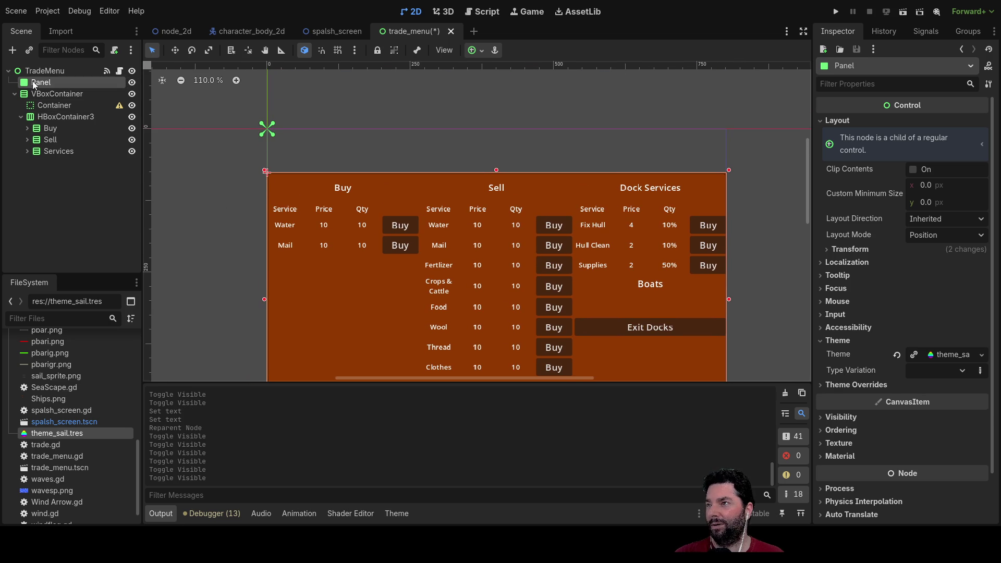
click(49, 105)
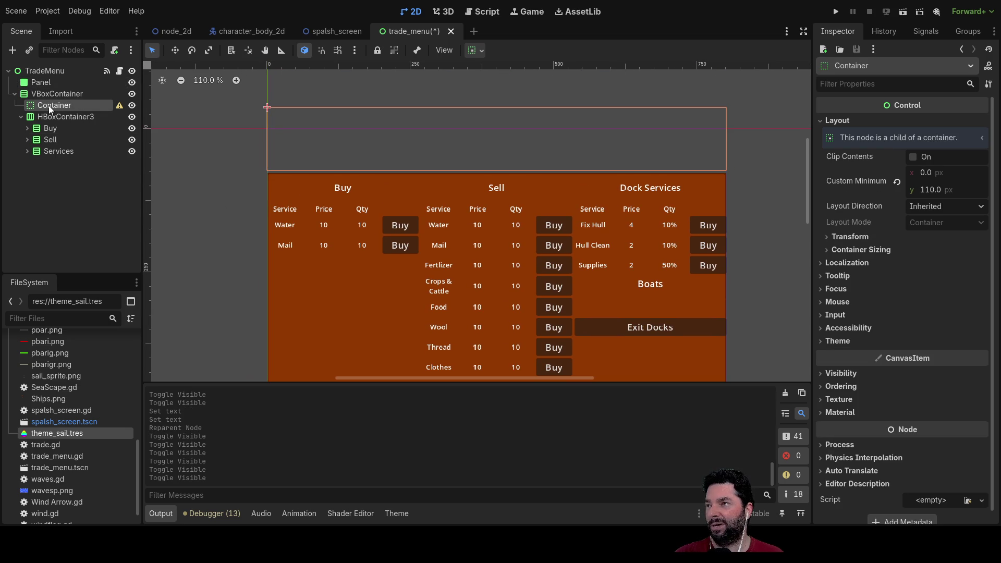
click(52, 93)
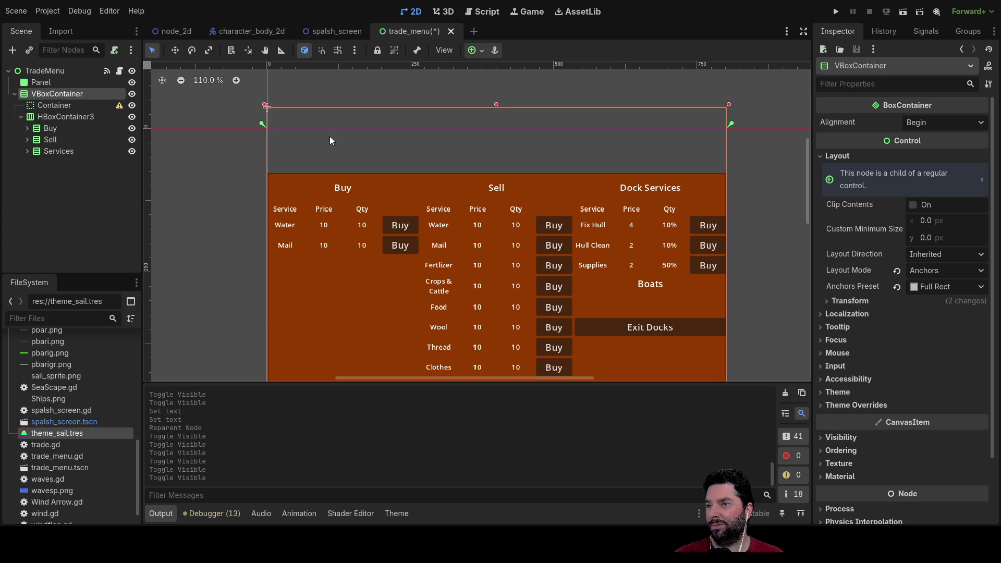
mouse_move(199, 320)
mouse_down()
mouse_move(193, 96)
mouse_move(161, 179)
mouse_up()
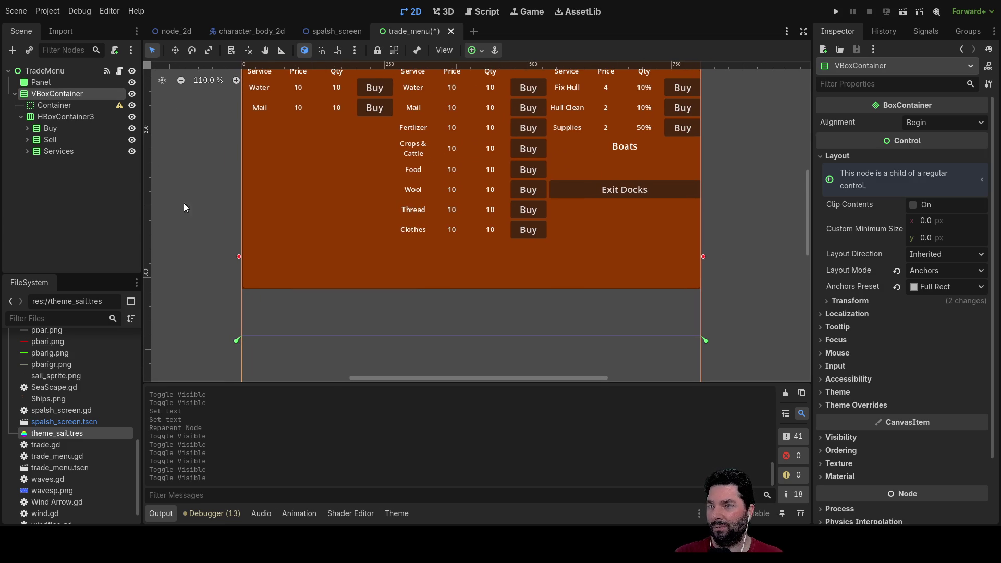
scroll(399, 342, up, 2)
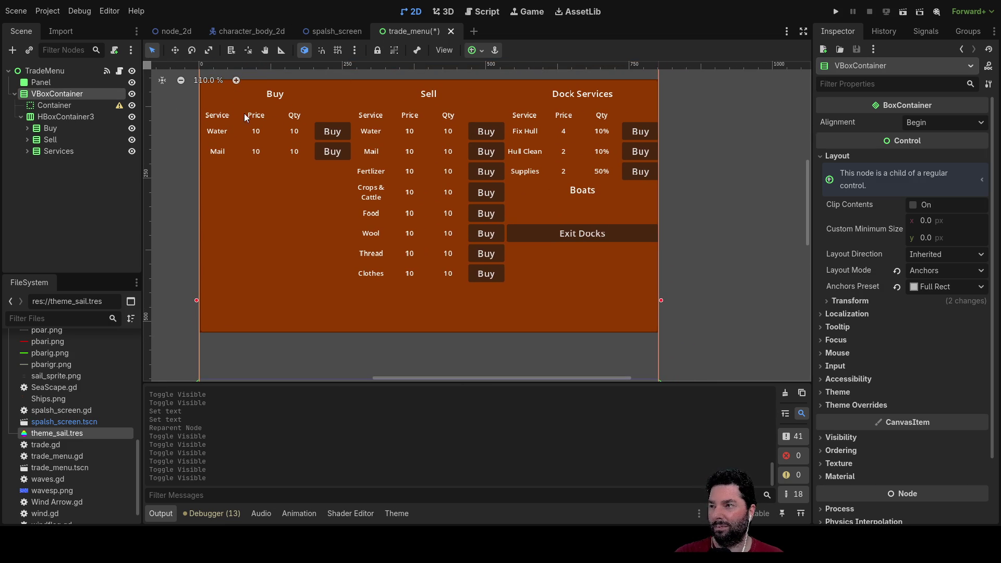
click(39, 104)
scroll(205, 165, down, 2)
scroll(205, 165, down, 1)
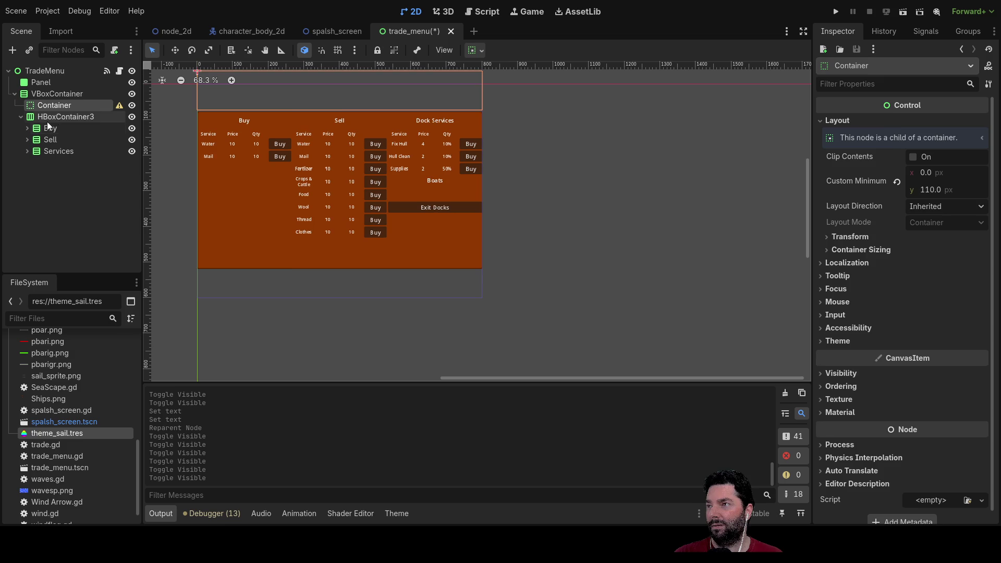
click(47, 119)
scroll(578, 137, down, 6)
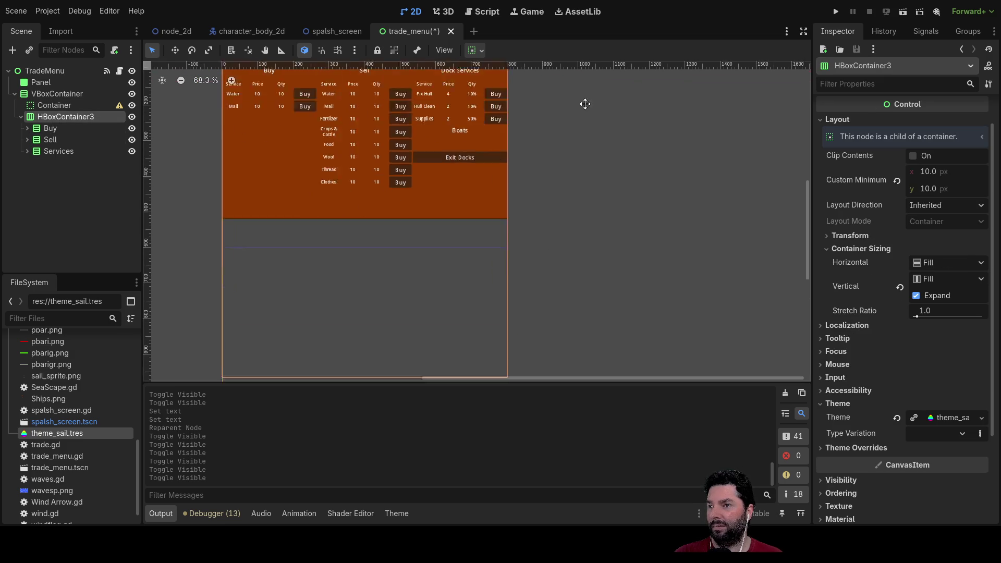
scroll(364, 162, up, 4)
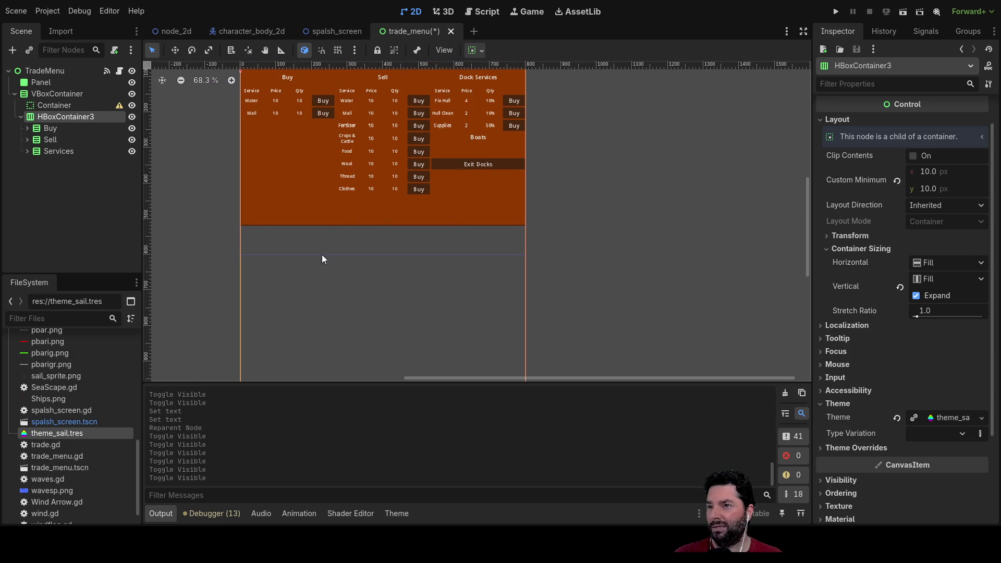
scroll(568, 212, up, 2)
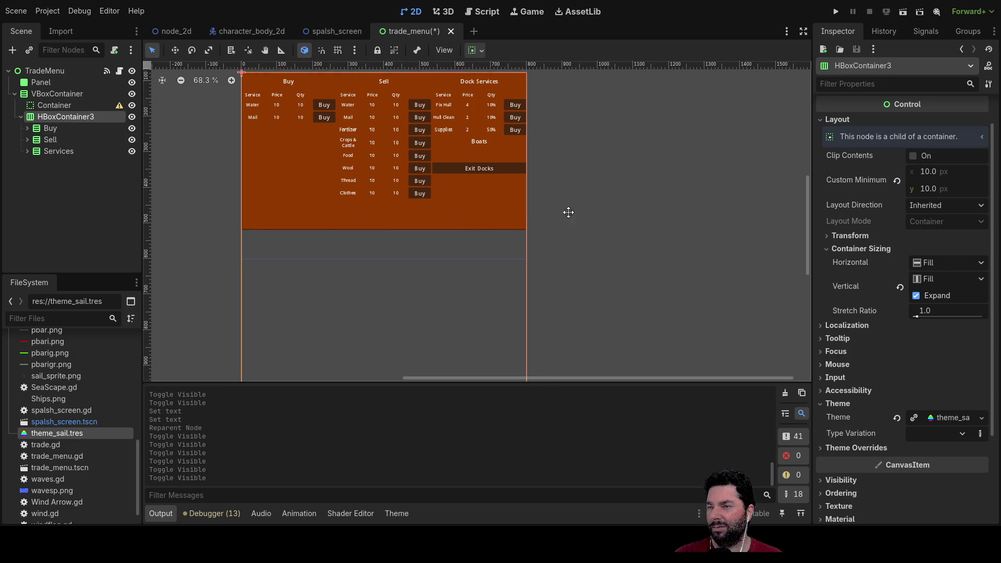
click(60, 133)
click(55, 138)
click(55, 148)
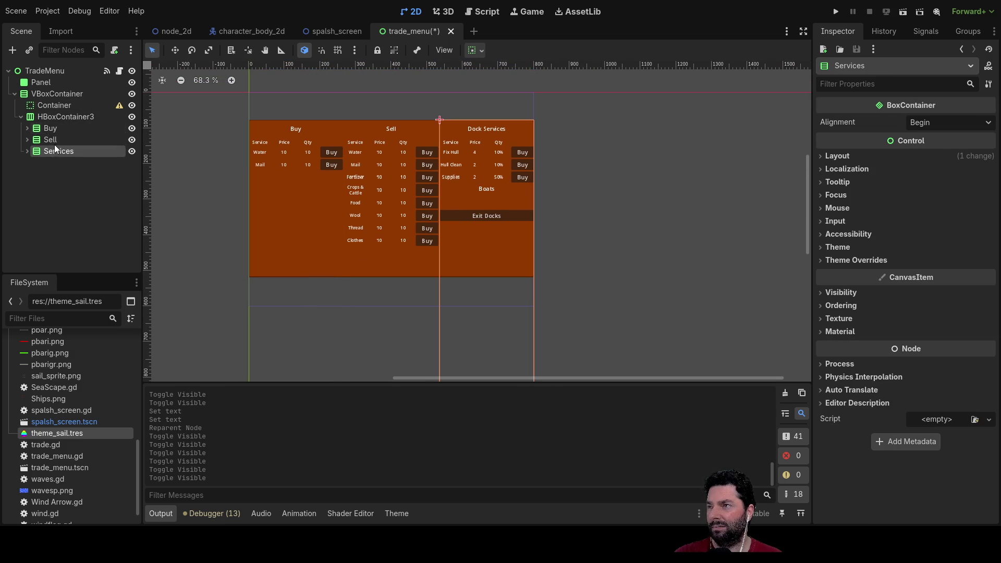
click(41, 82)
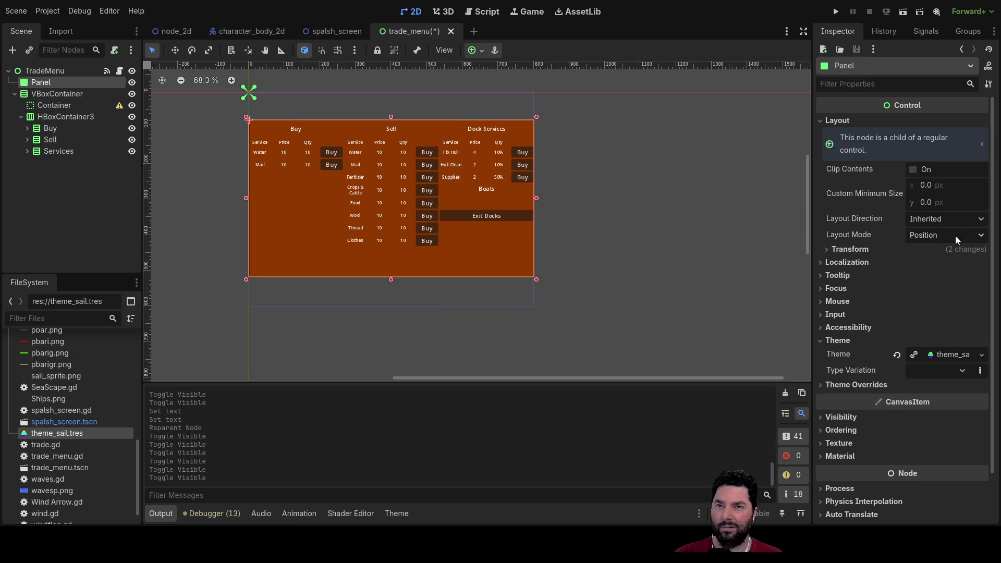
scroll(899, 323, down, 2)
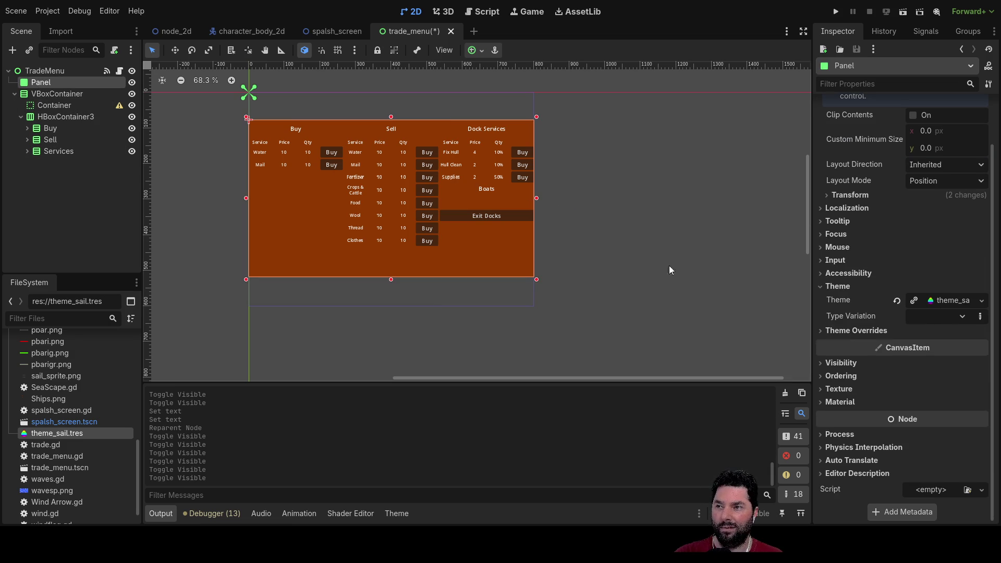
click(45, 94)
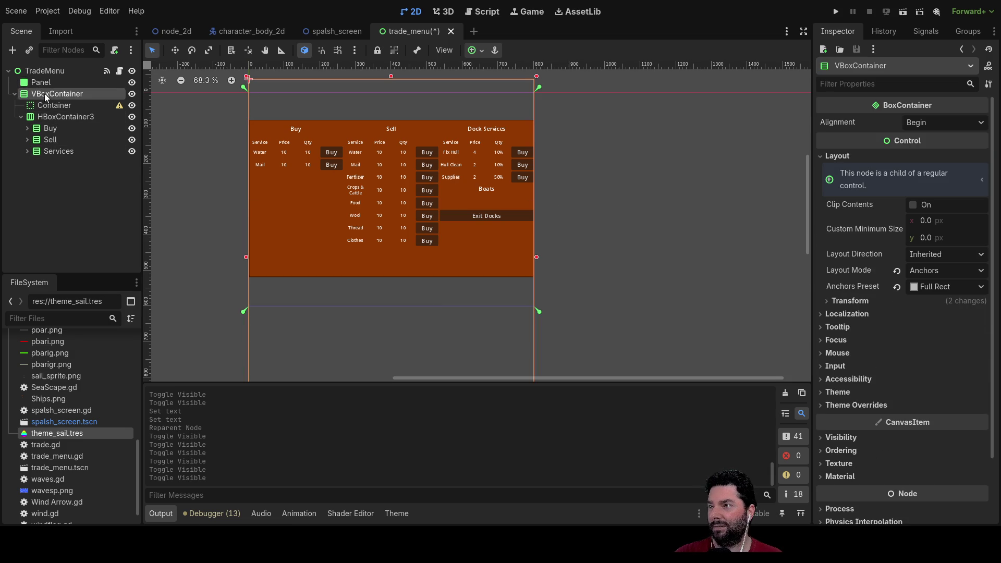
click(132, 83)
click(132, 82)
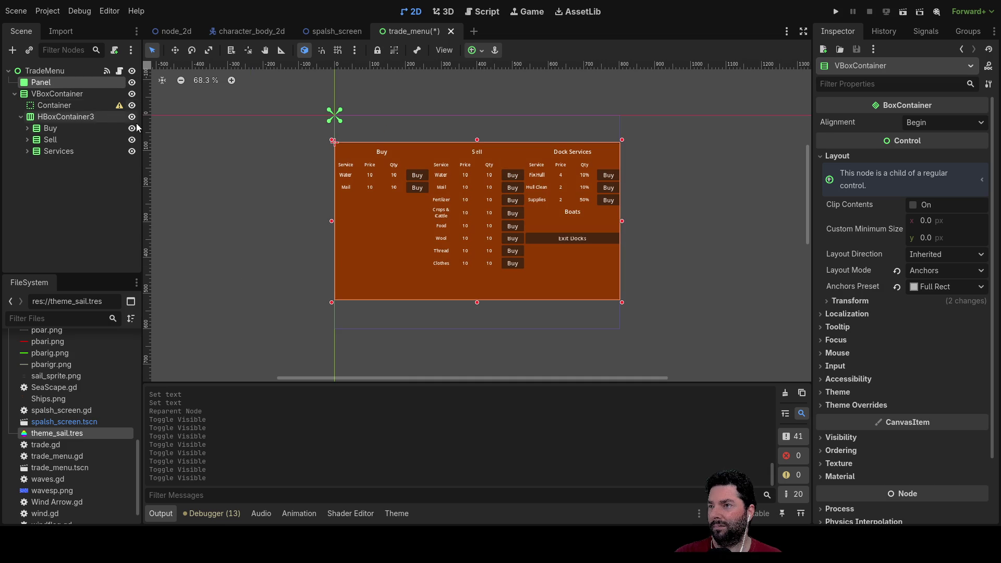
scroll(733, 302, up, 2)
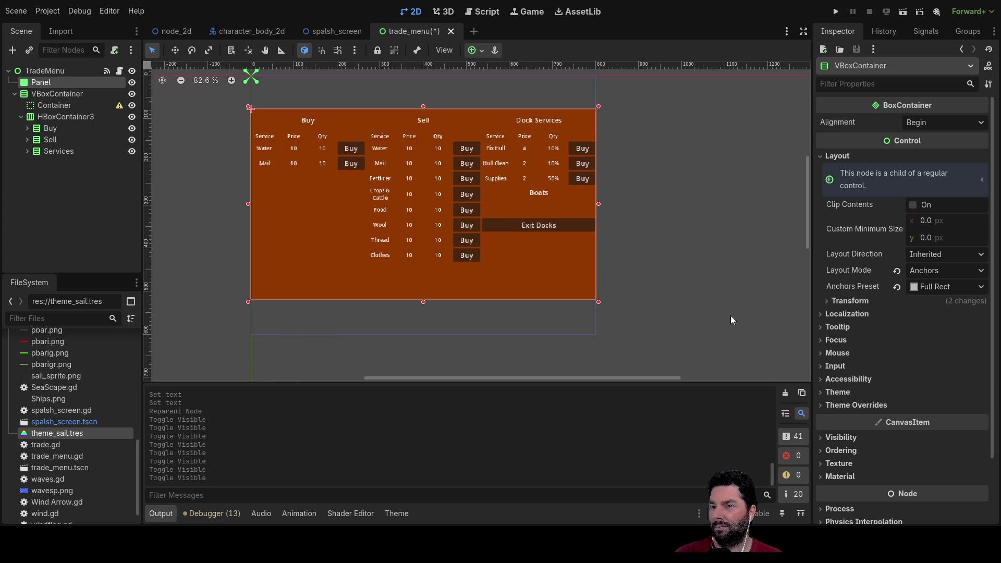
mouse_move(599, 306)
mouse_down()
mouse_move(673, 373)
mouse_move(735, 342)
mouse_move(463, 305)
mouse_move(365, 274)
mouse_move(344, 279)
mouse_move(341, 295)
mouse_up()
Resize the Panel to 255 × 388 behind the Buy column and nudge it to (8, 92).
click(304, 250)
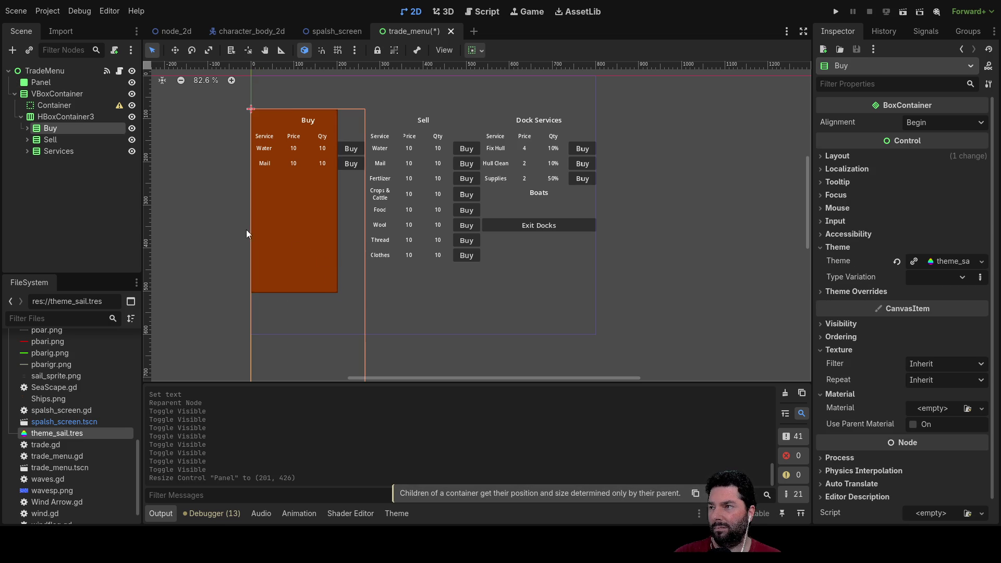
click(42, 82)
mouse_move(339, 297)
mouse_down()
mouse_move(402, 366)
mouse_move(489, 380)
mouse_move(469, 332)
mouse_move(381, 321)
mouse_move(643, 330)
mouse_move(314, 296)
mouse_move(368, 306)
mouse_up()
click(301, 268)
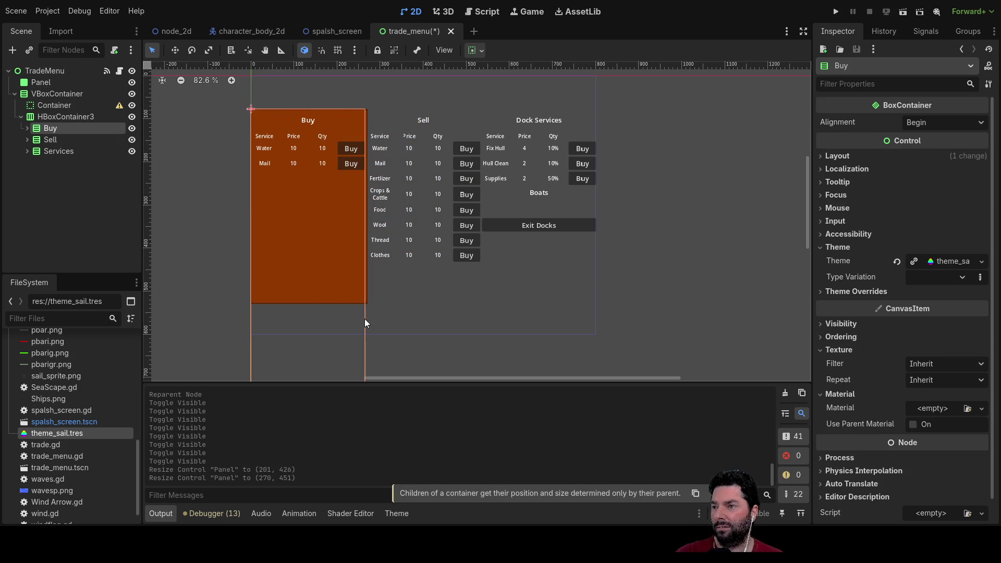
click(47, 82)
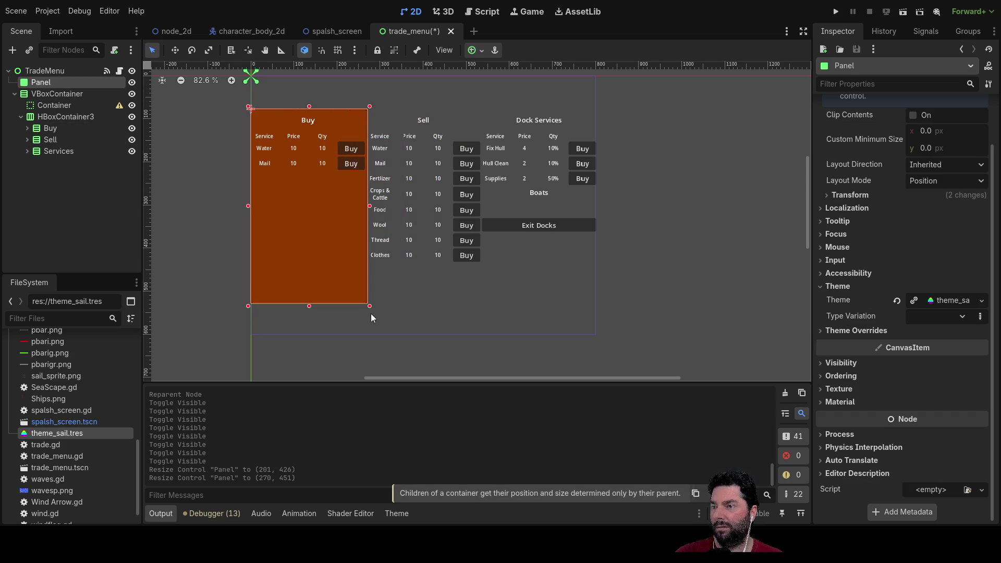
drag(368, 305, 360, 278)
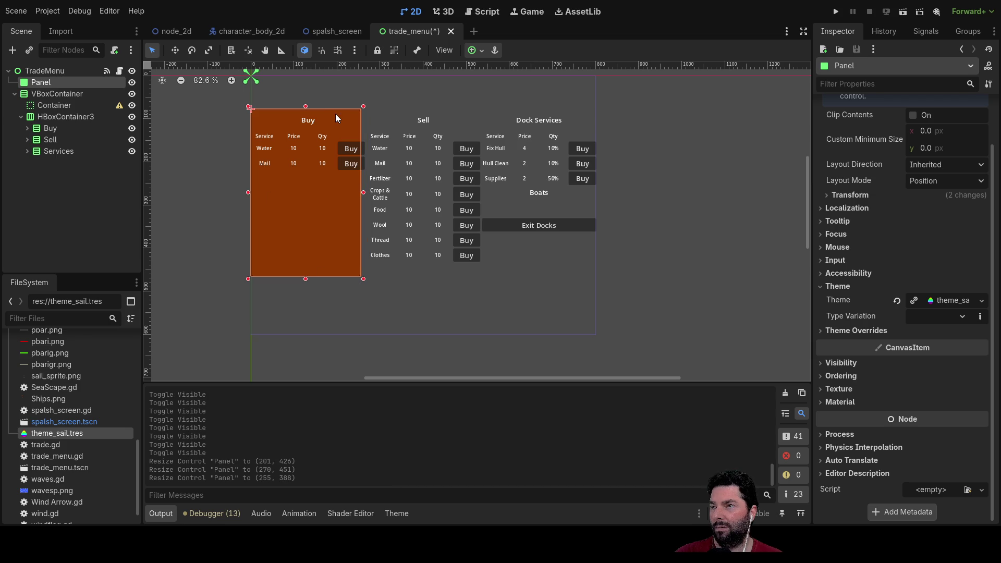
click(176, 50)
drag(335, 115, 339, 123)
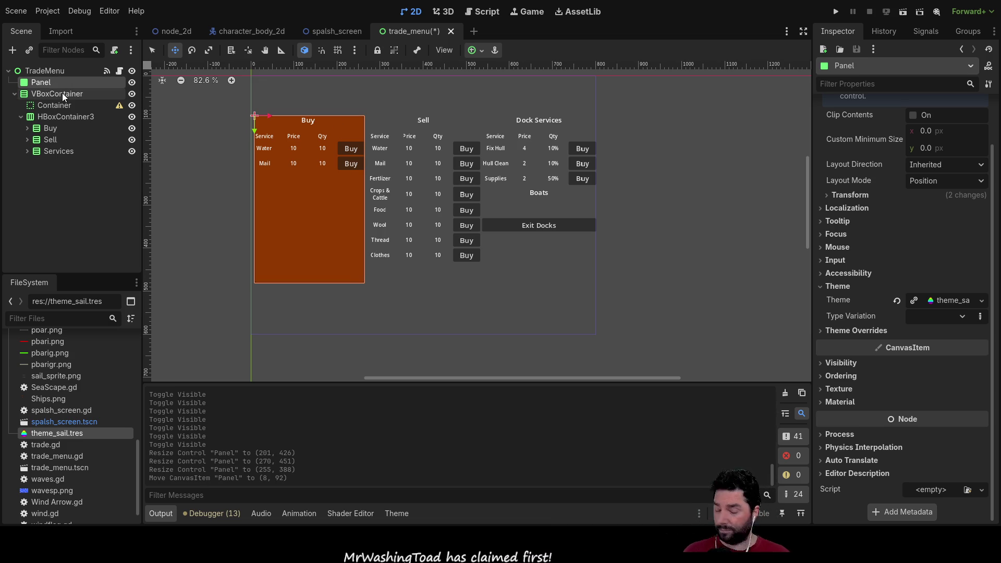
Paste a copy of the Panel under TradeMenu and move the nested copy up to TradeMenu level.
click(52, 71)
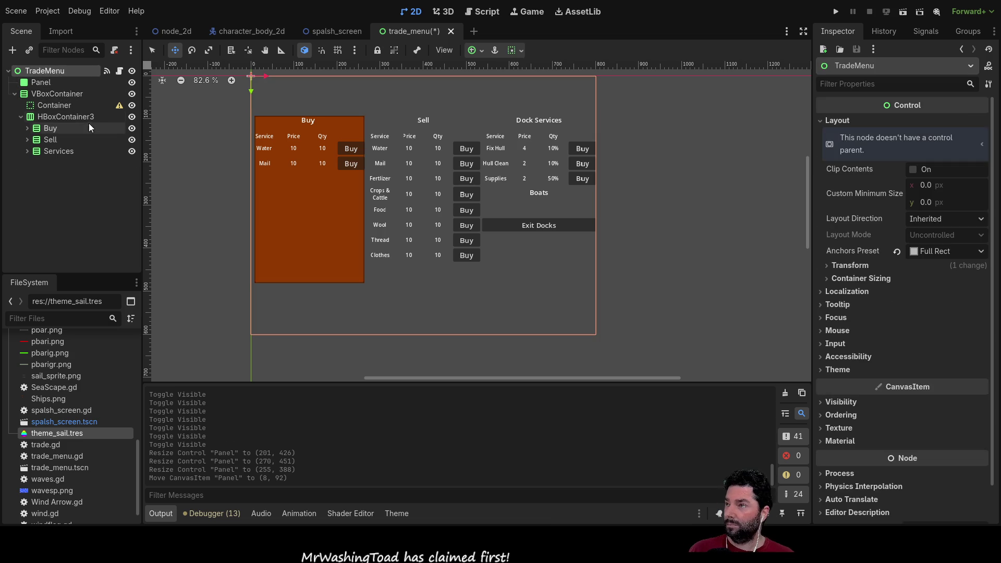
key(ctrl+v)
key(ctrl+v)
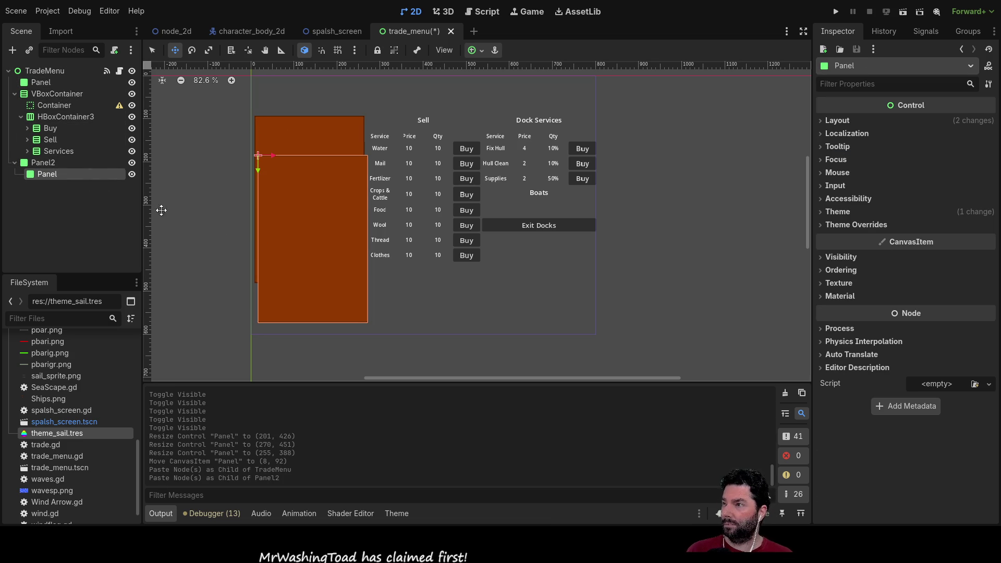
mouse_move(39, 174)
mouse_down()
mouse_move(76, 108)
mouse_move(51, 71)
mouse_up()
Compare the Panel copies and VBoxContainer nodes, ending with TradeMenu selected.
click(38, 82)
ctrl+click(41, 151)
click(46, 172)
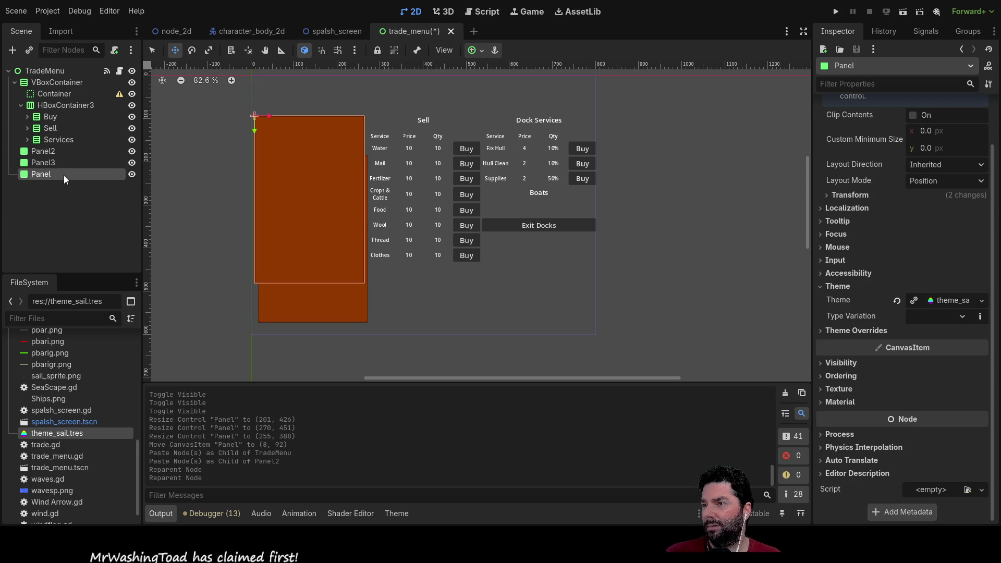
click(55, 152)
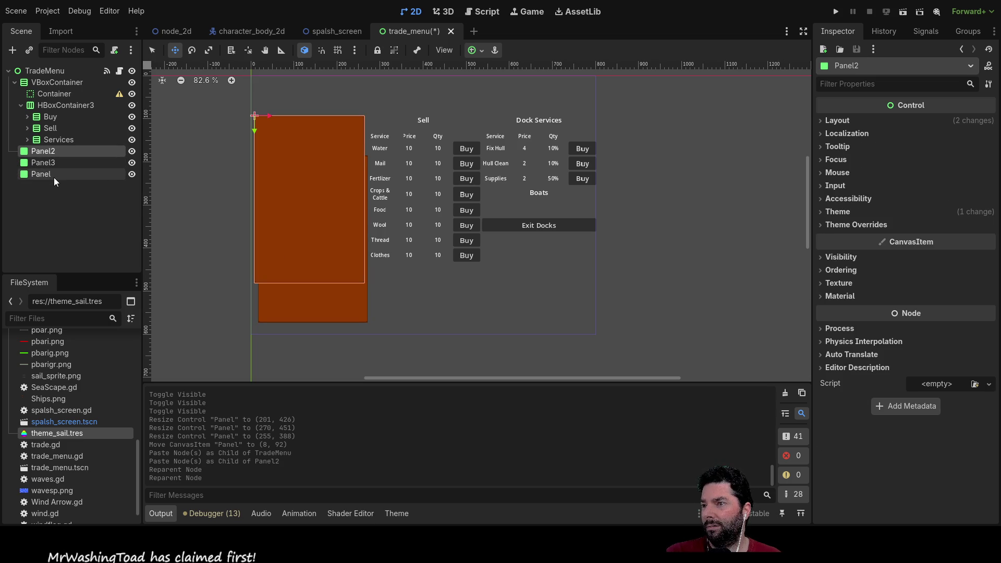
click(45, 82)
click(46, 93)
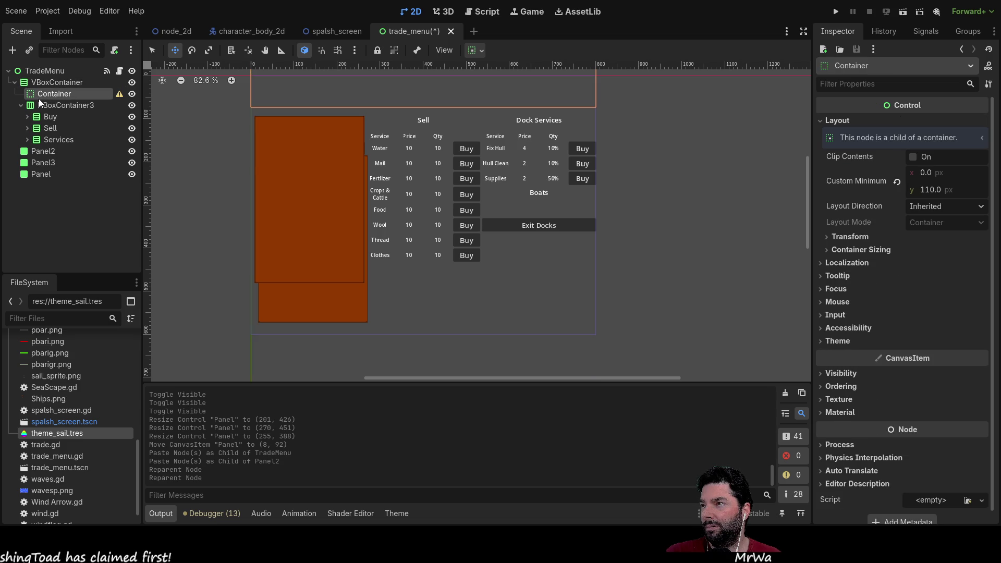
click(44, 84)
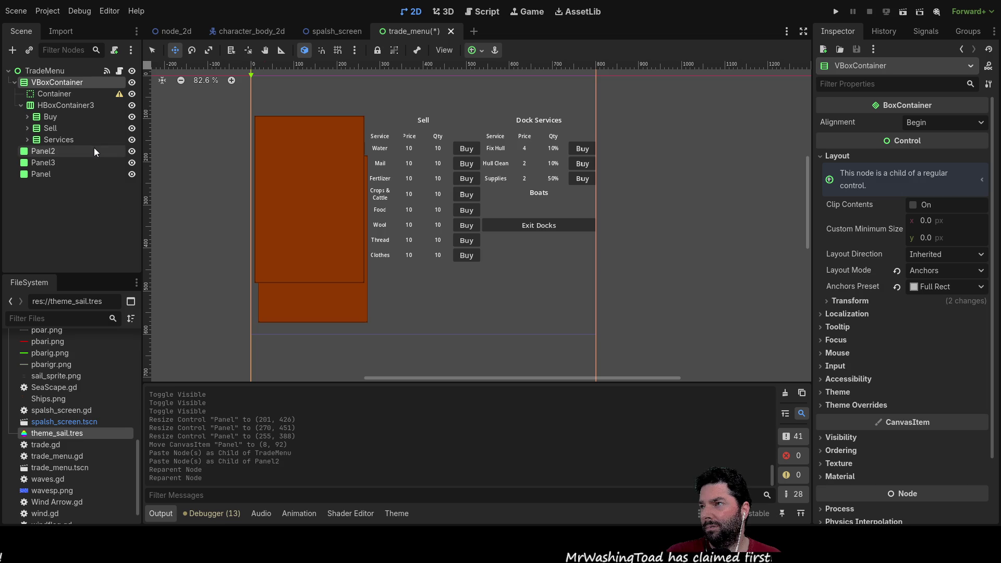
click(44, 71)
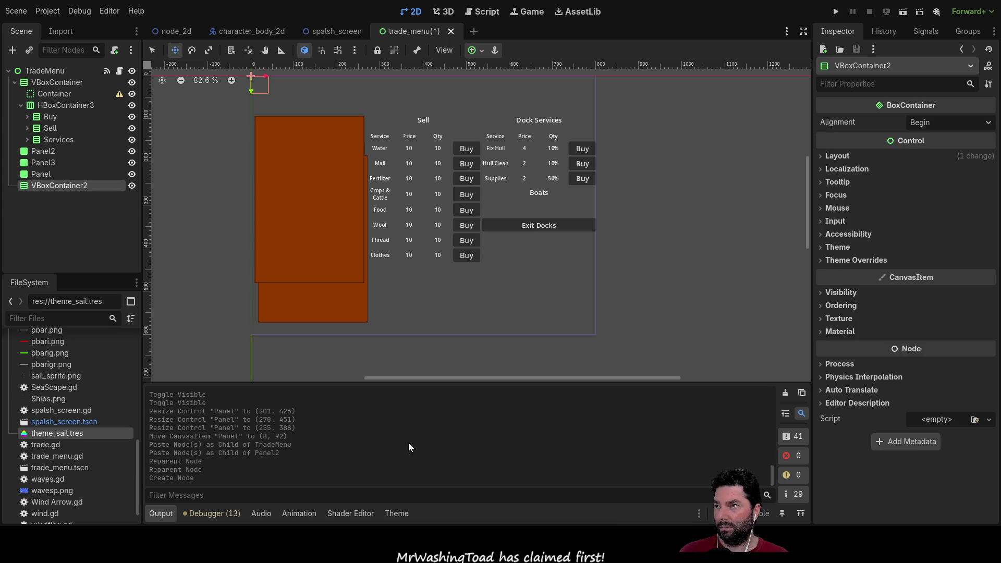
Paste the spacer Container into VBoxContainer2 and set its vertical sizing to expand.
click(54, 94)
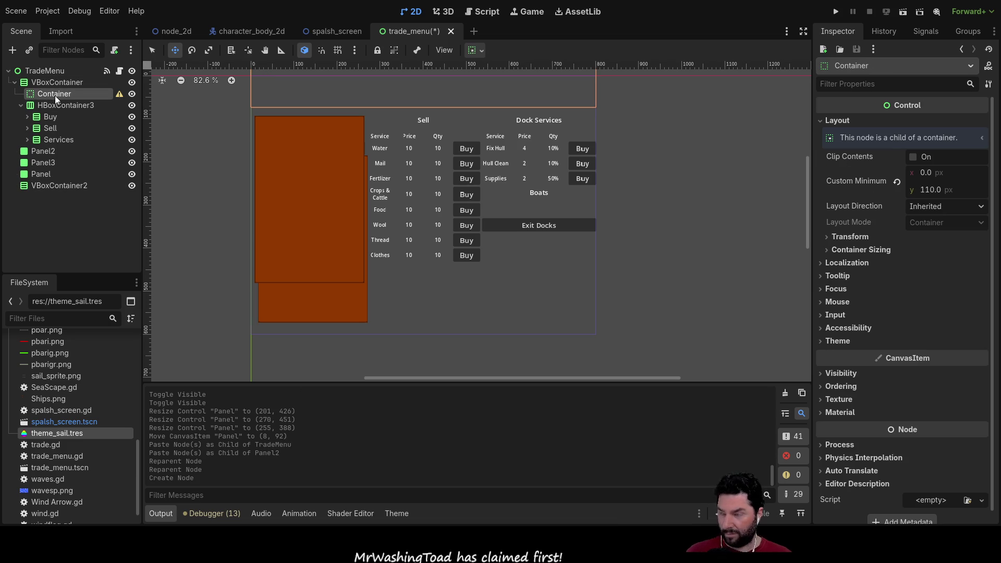
click(61, 187)
key(ctrl+v)
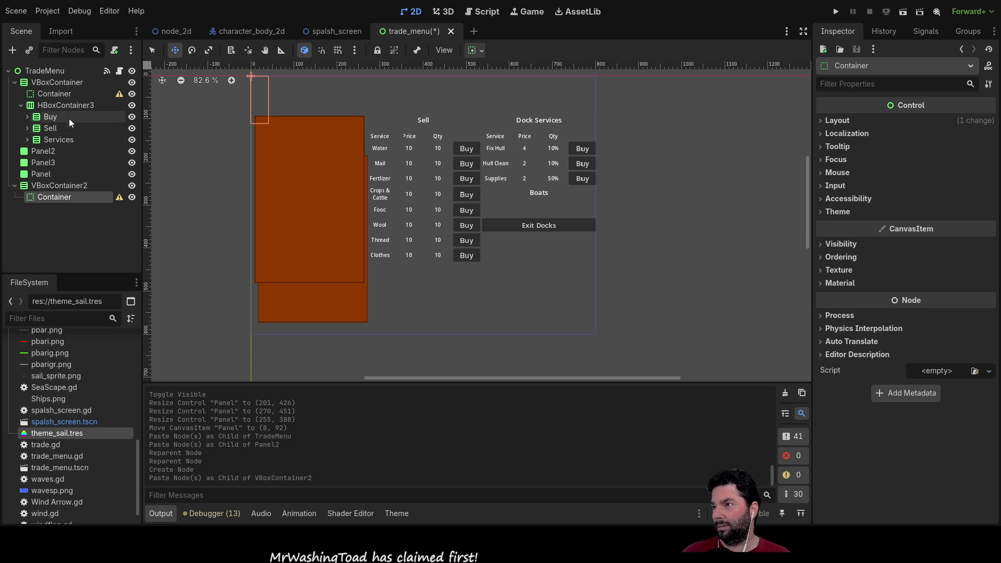
click(68, 94)
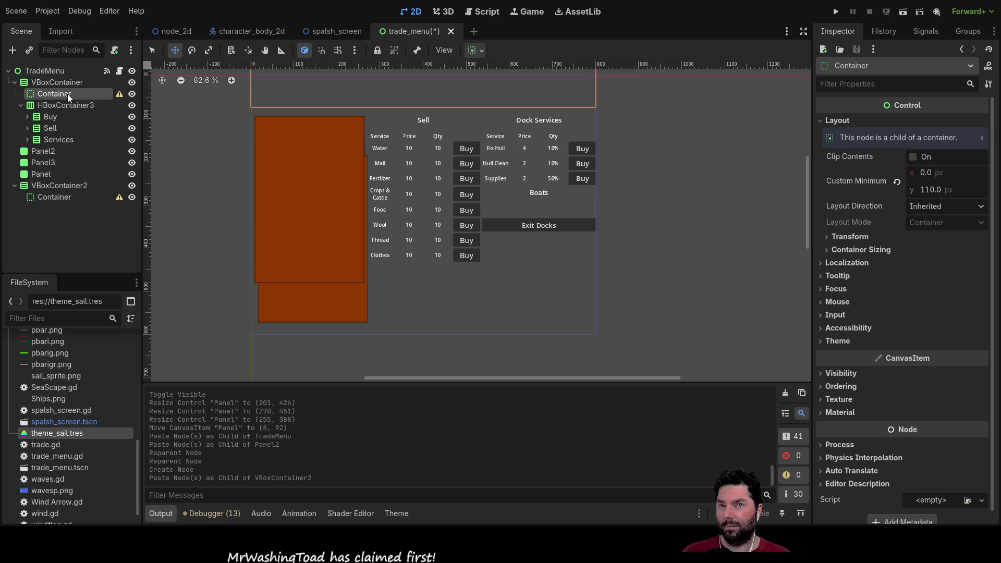
click(66, 197)
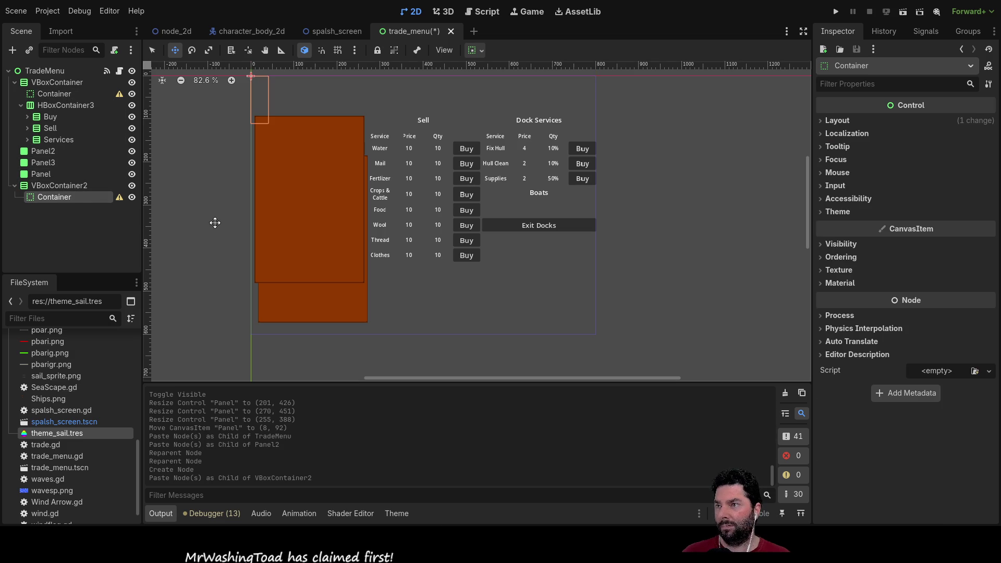
click(822, 122)
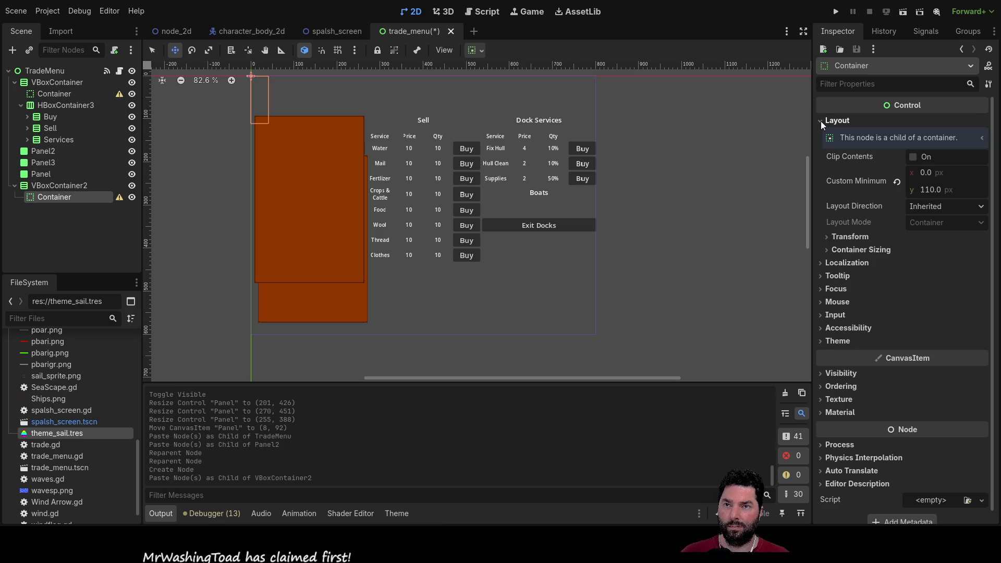
click(828, 250)
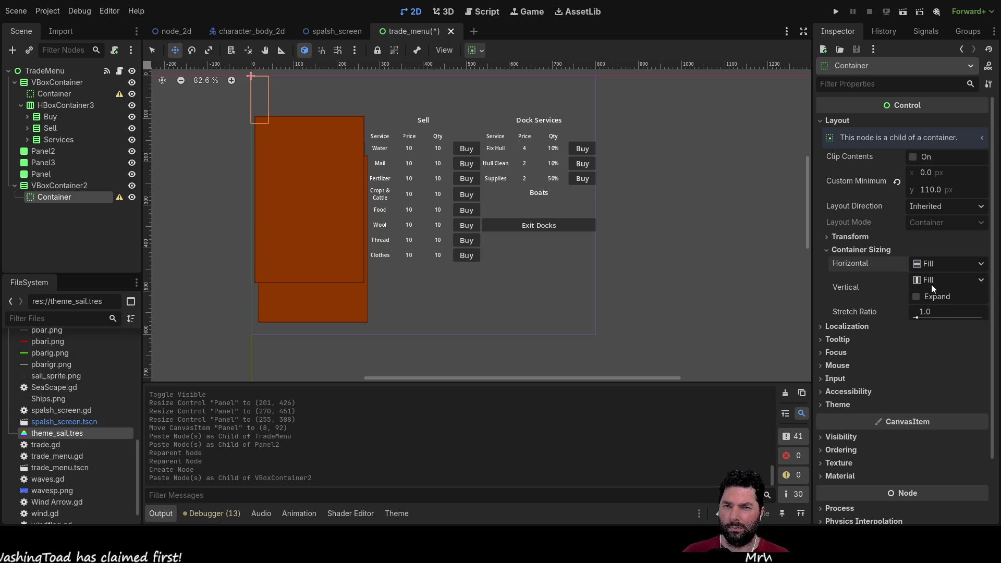
click(917, 297)
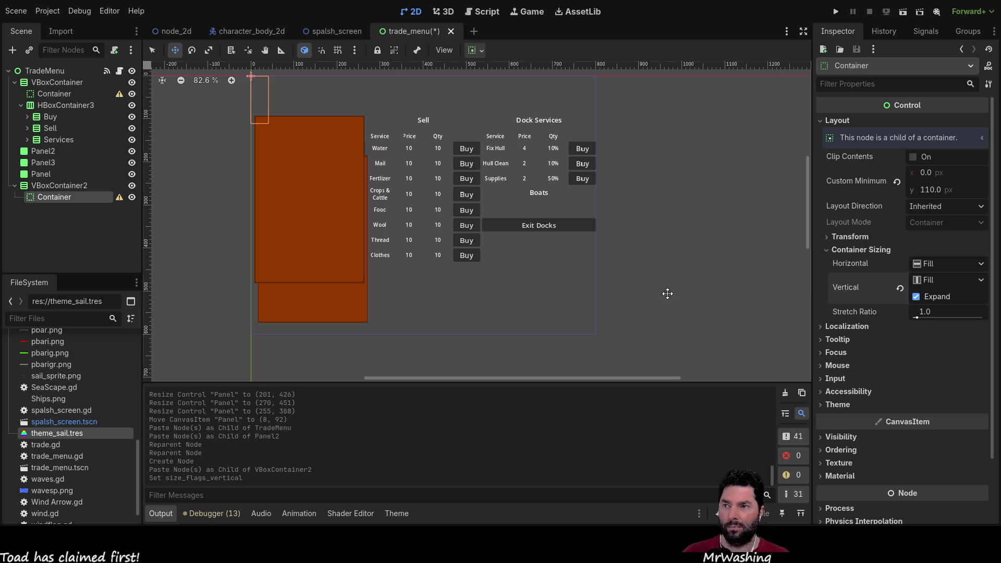
Compare the pasted and original Container sizing, then view VBoxContainer2's 40 × 110 size and 0, 0 position.
scroll(204, 224, up, 2)
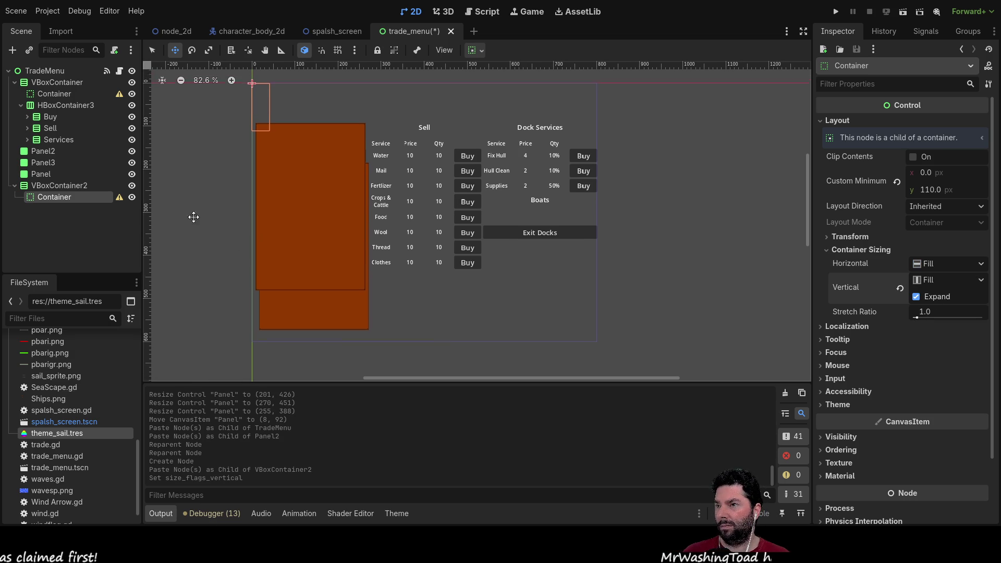
click(58, 184)
click(55, 196)
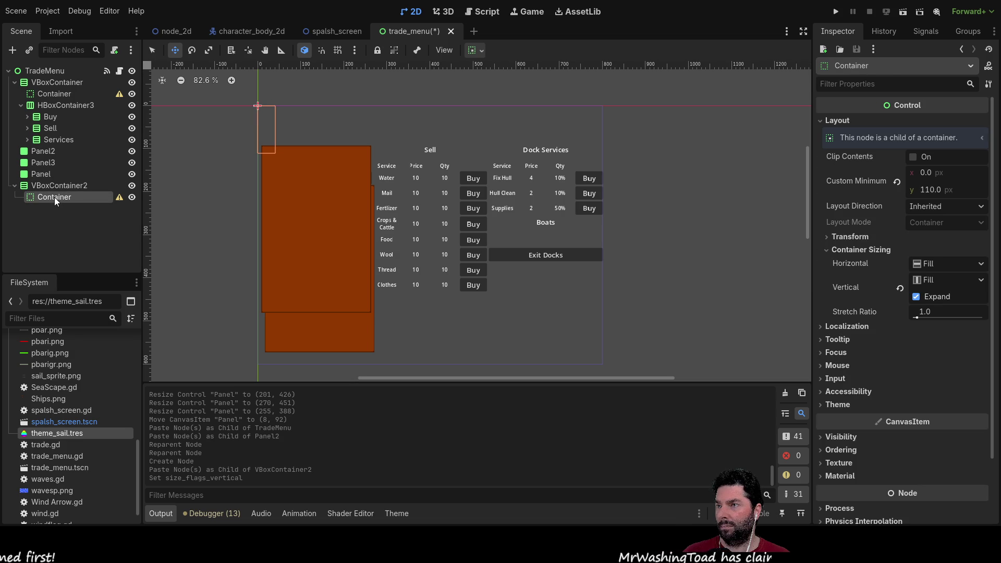
click(54, 186)
click(54, 94)
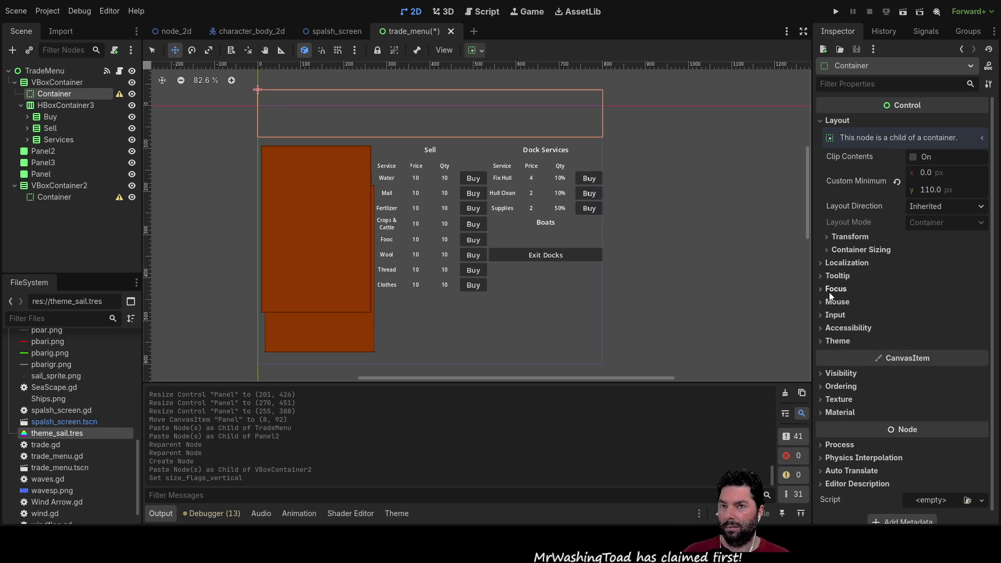
click(828, 249)
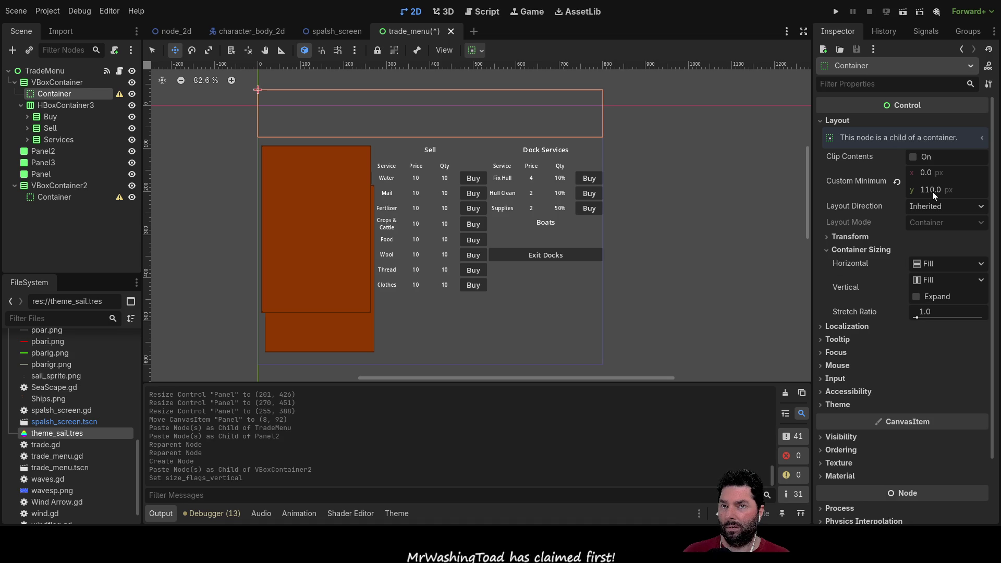
click(78, 198)
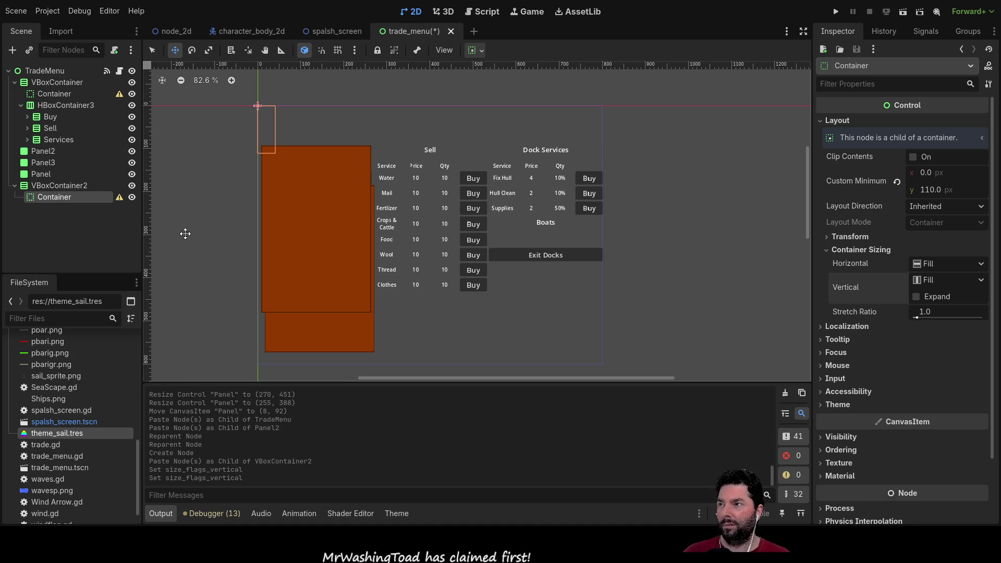
click(66, 186)
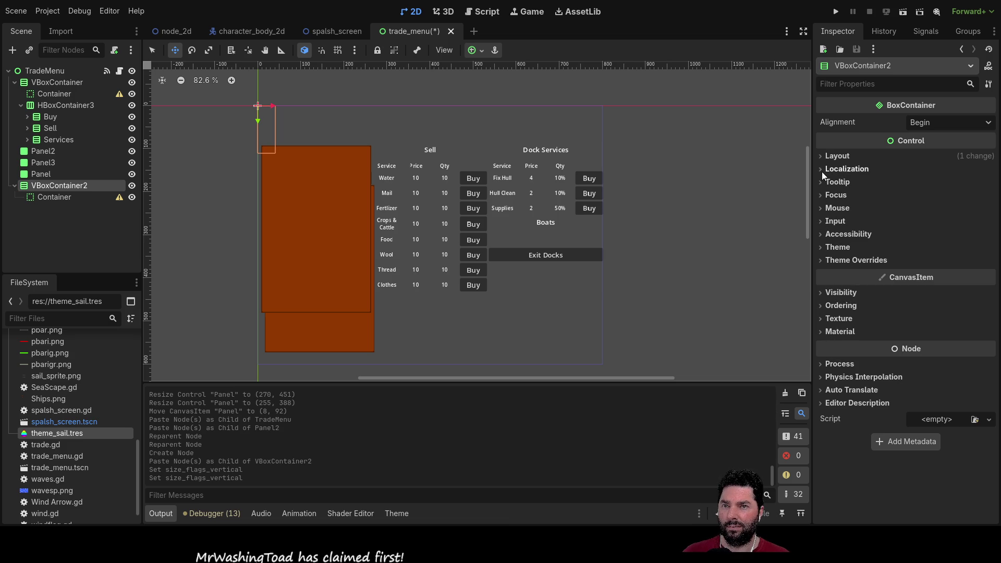
click(836, 156)
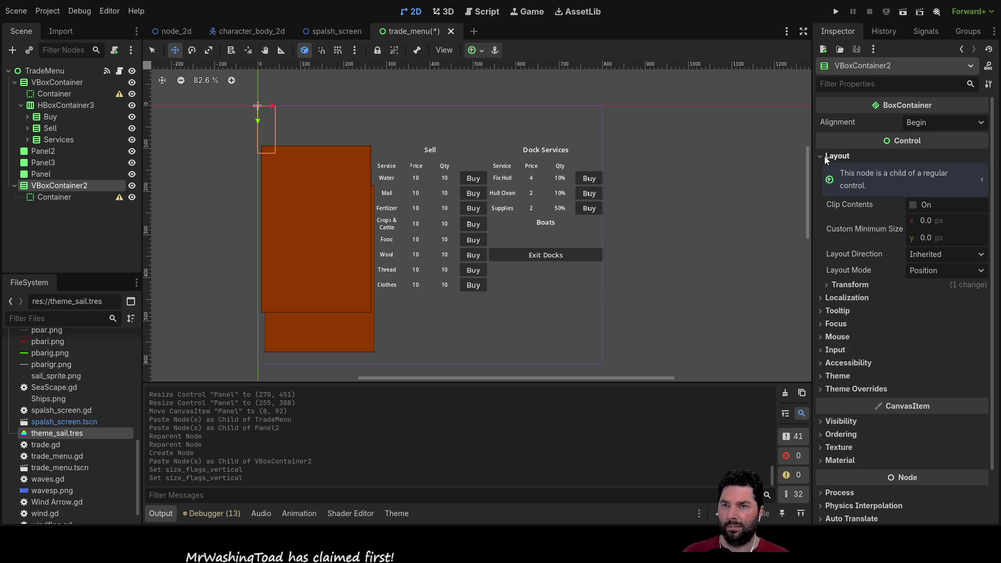
click(826, 286)
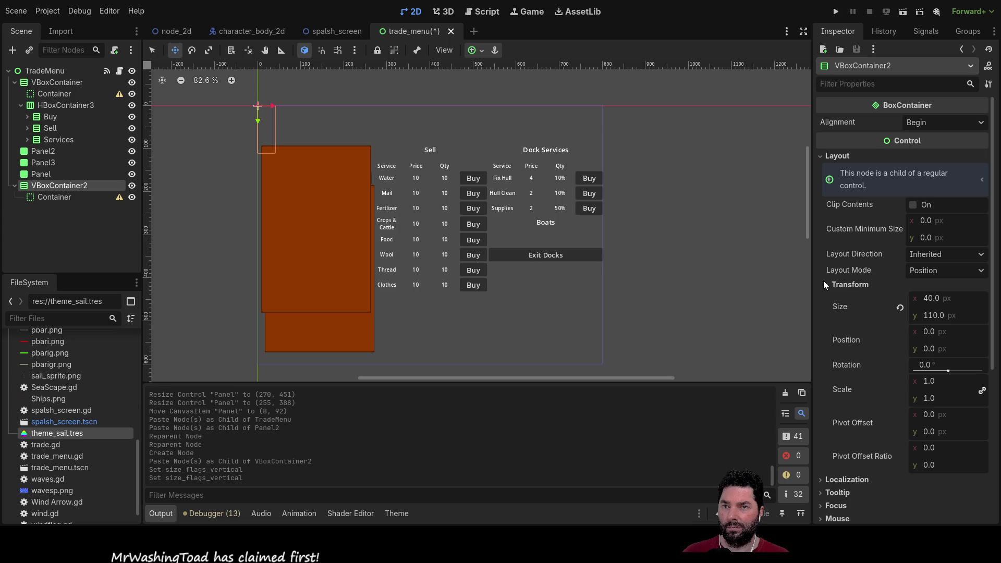
Compare VBoxContainer2's size and position with VBoxContainer's anchor settings.
click(827, 284)
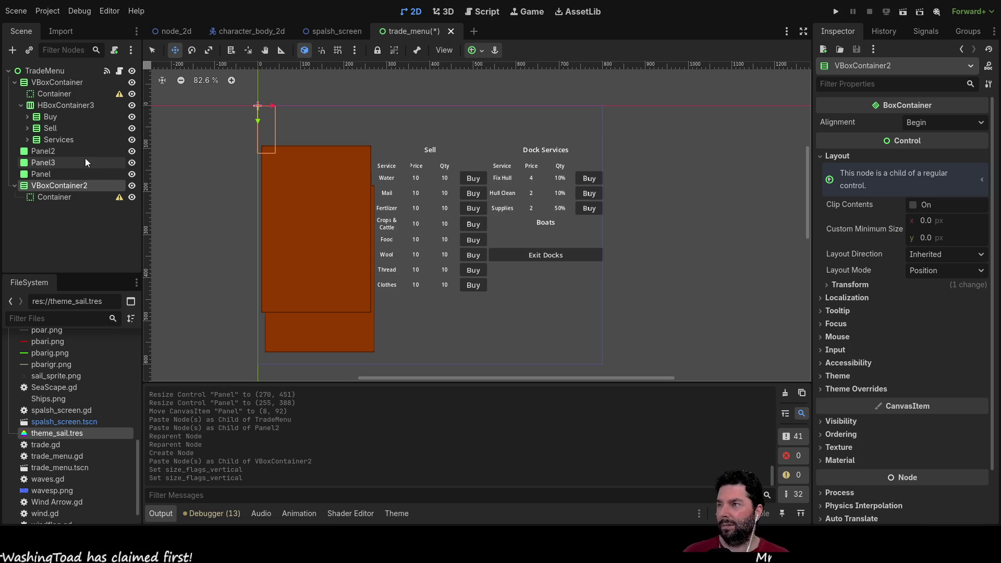
click(58, 82)
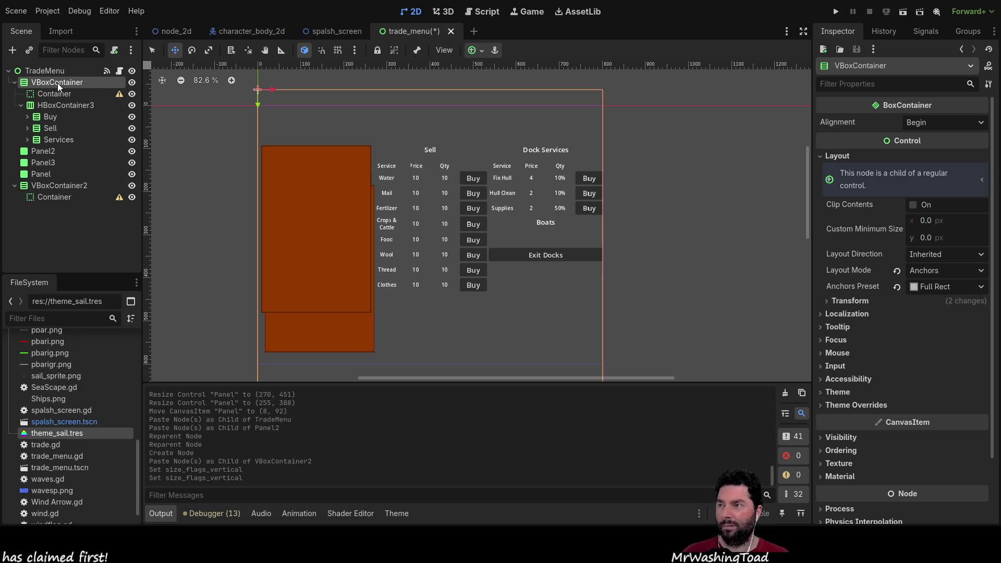
click(46, 188)
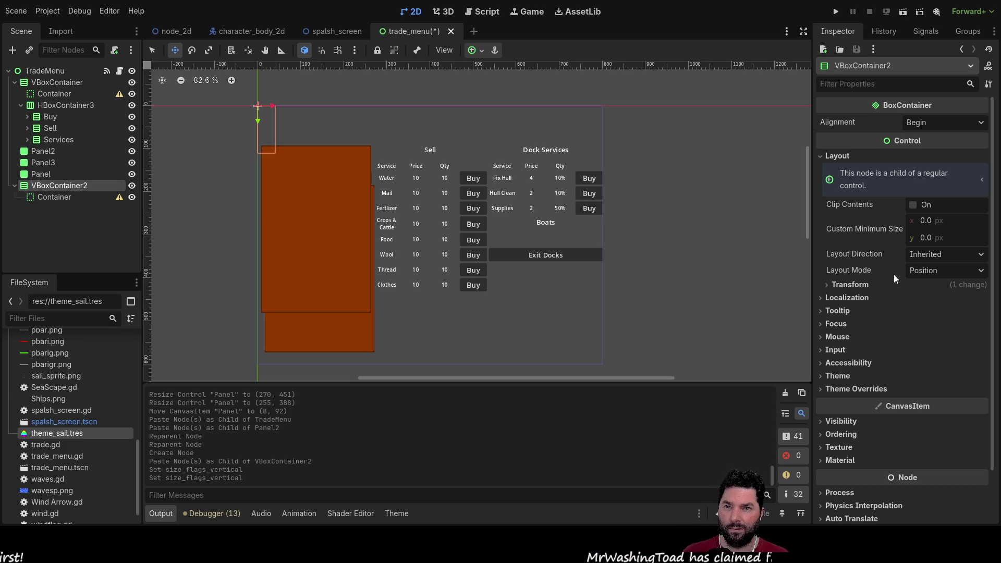
click(828, 284)
click(827, 284)
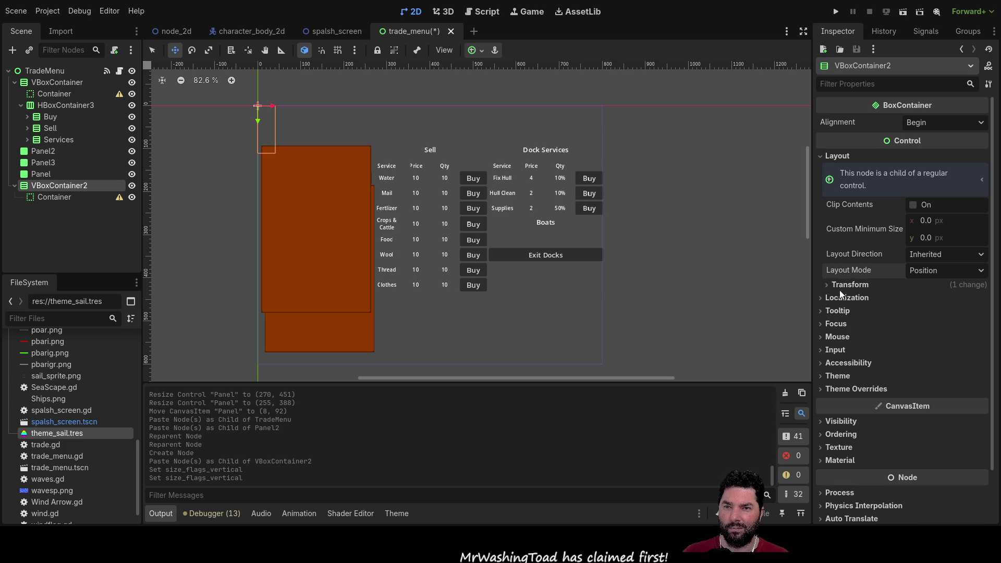
click(55, 83)
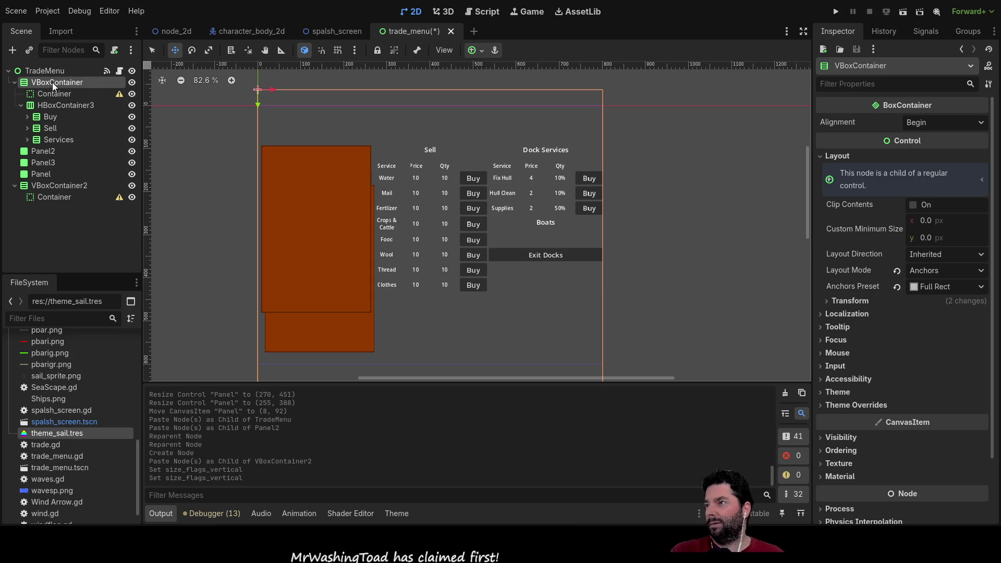
click(50, 186)
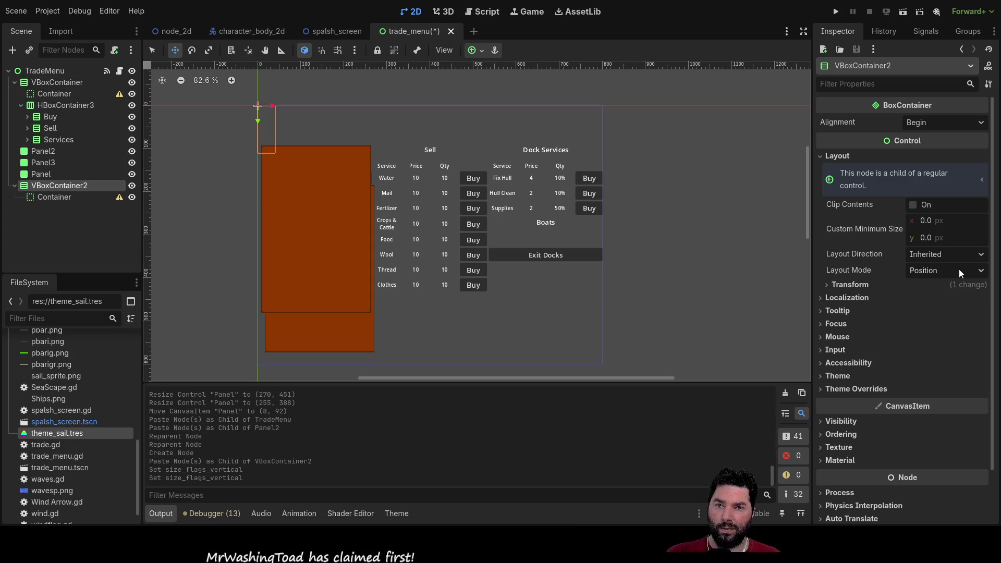
Set VBoxContainer2 to Anchors layout with the Full Rect preset, then recheck VBoxContainer's size.
click(953, 297)
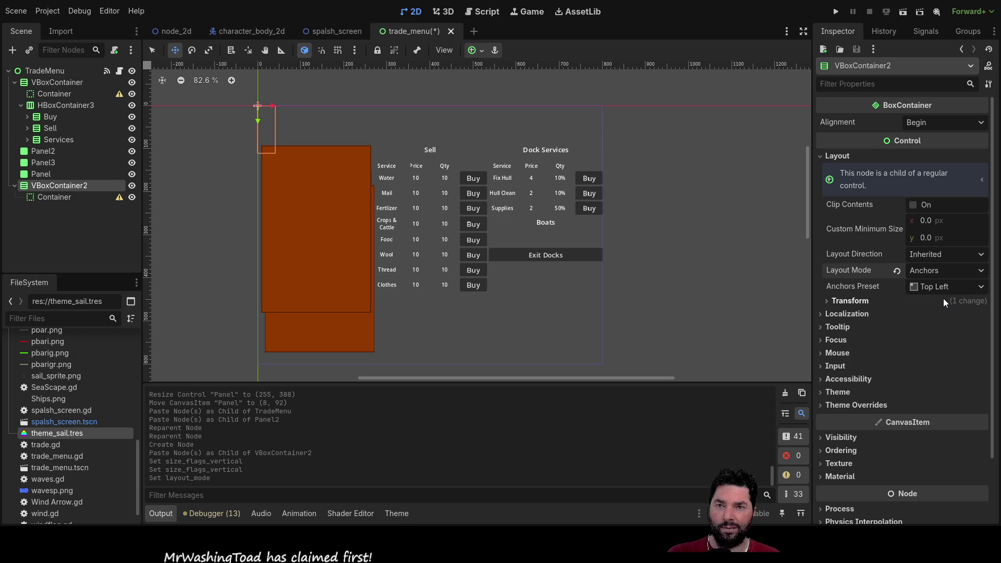
click(937, 322)
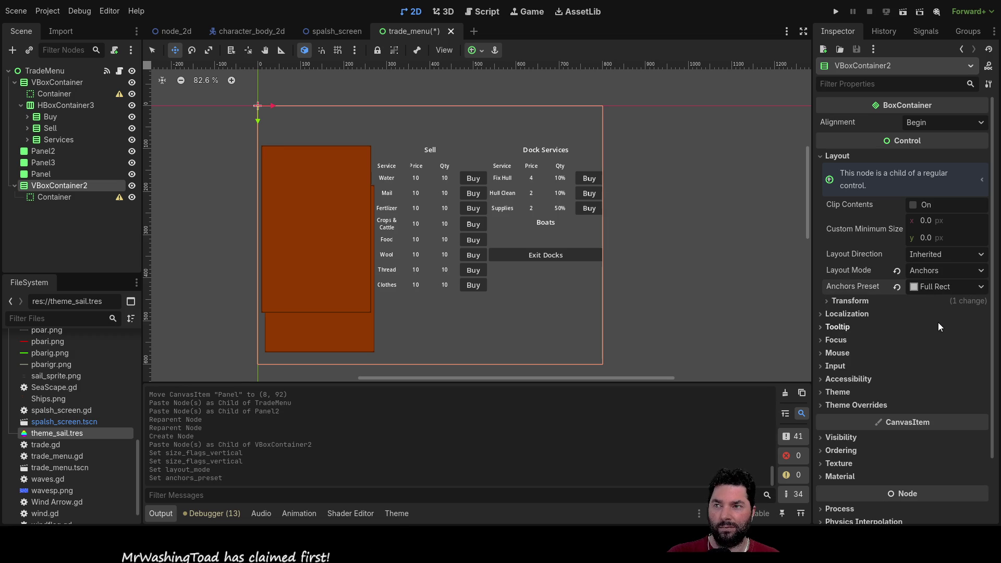
click(70, 83)
click(48, 183)
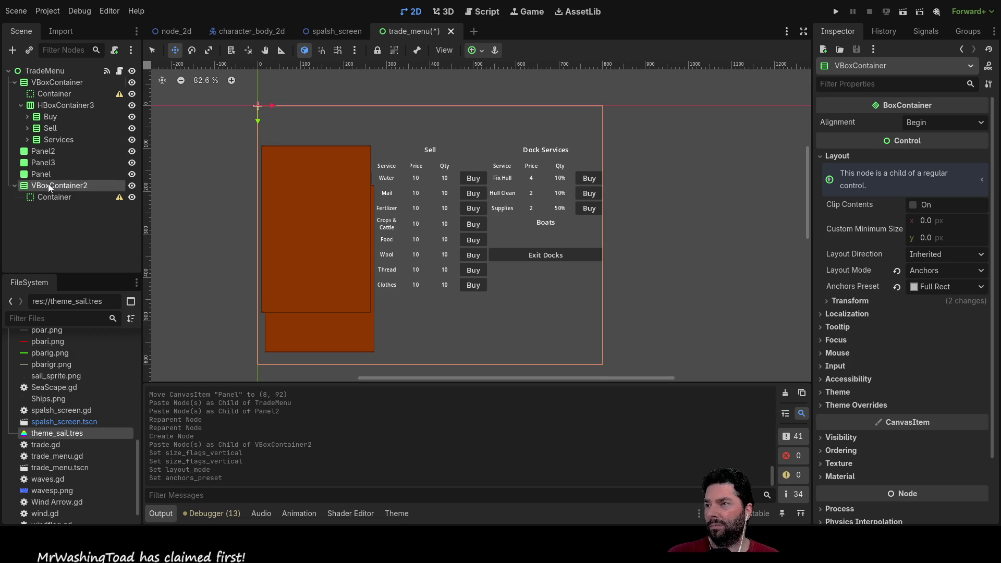
click(62, 83)
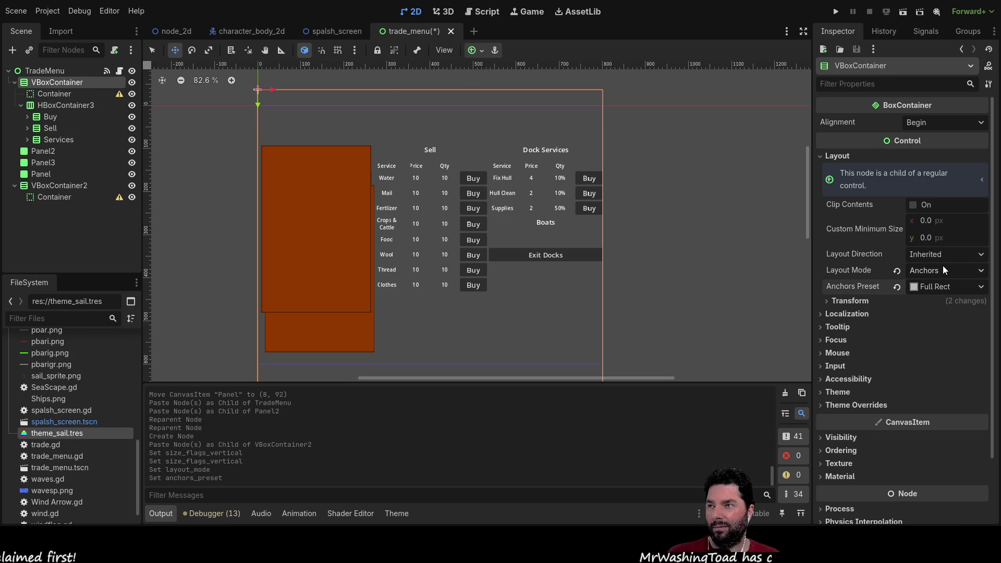
click(48, 94)
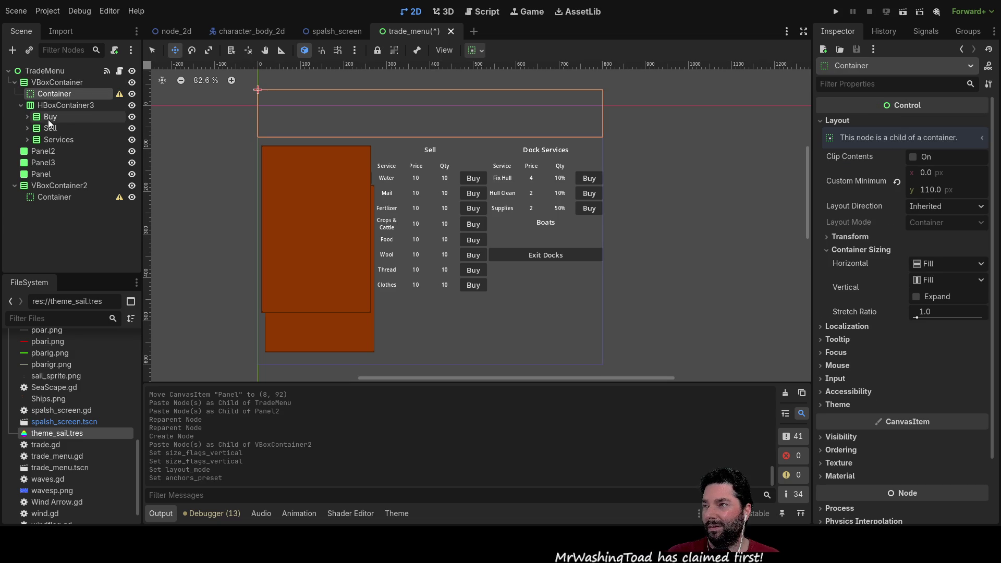
click(49, 82)
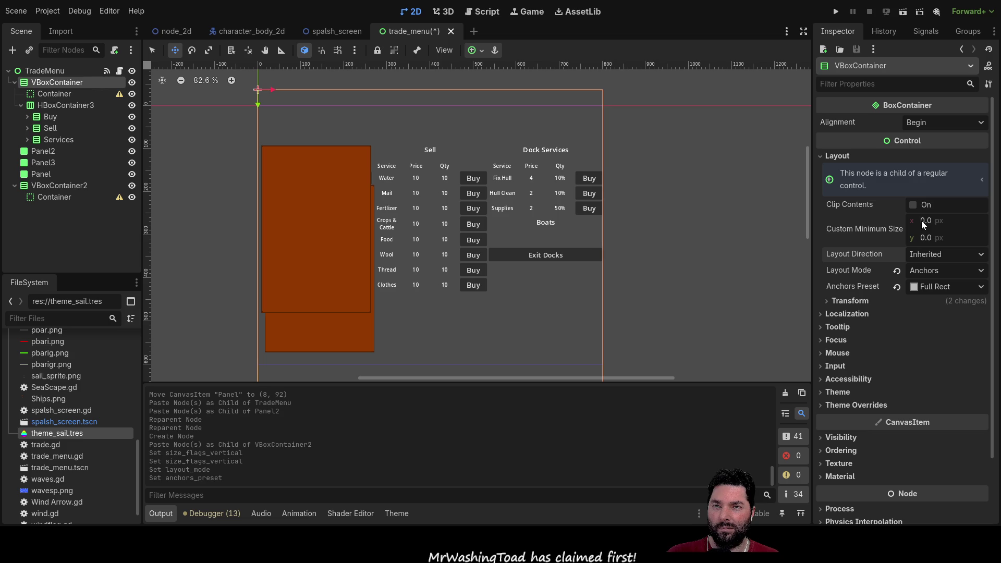
click(823, 302)
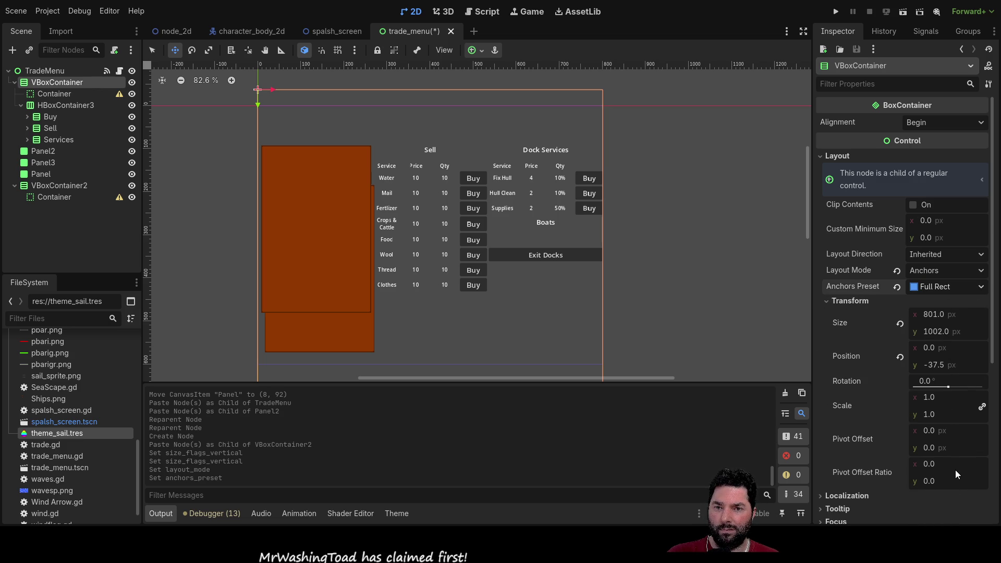
Undo VBoxContainer back to Top Wide anchoring at 800 × 468 px.
key(ctrl+z)
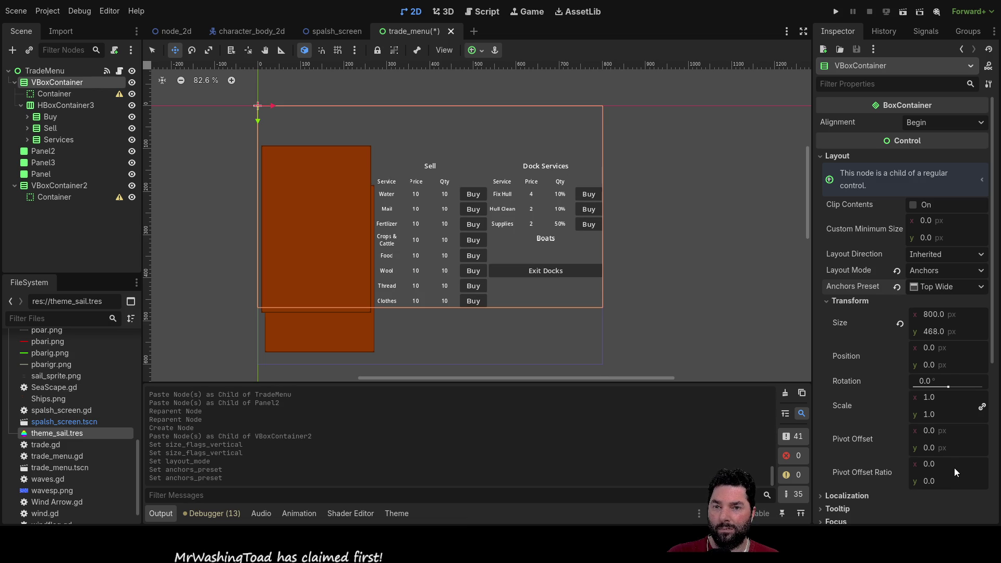
click(54, 96)
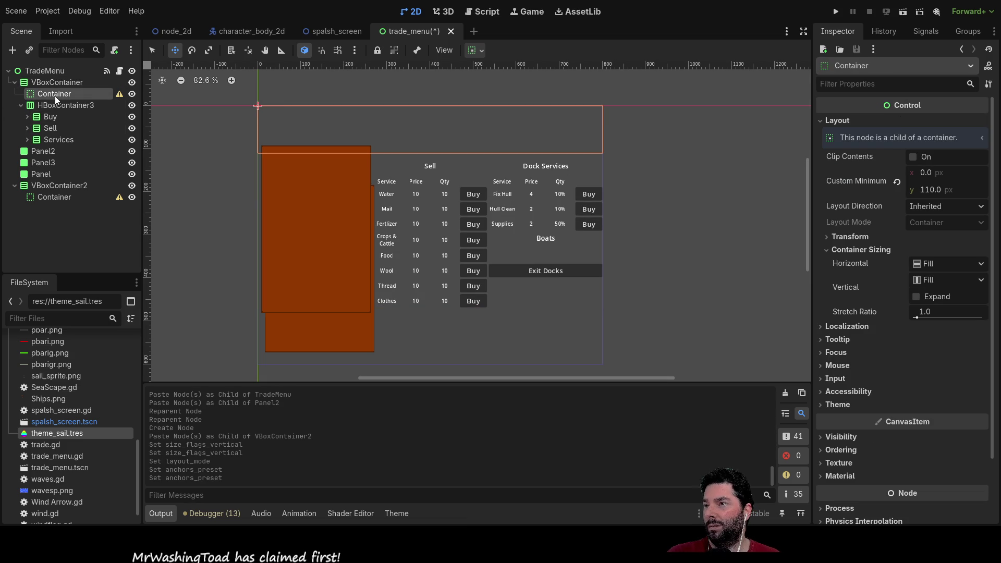
click(55, 82)
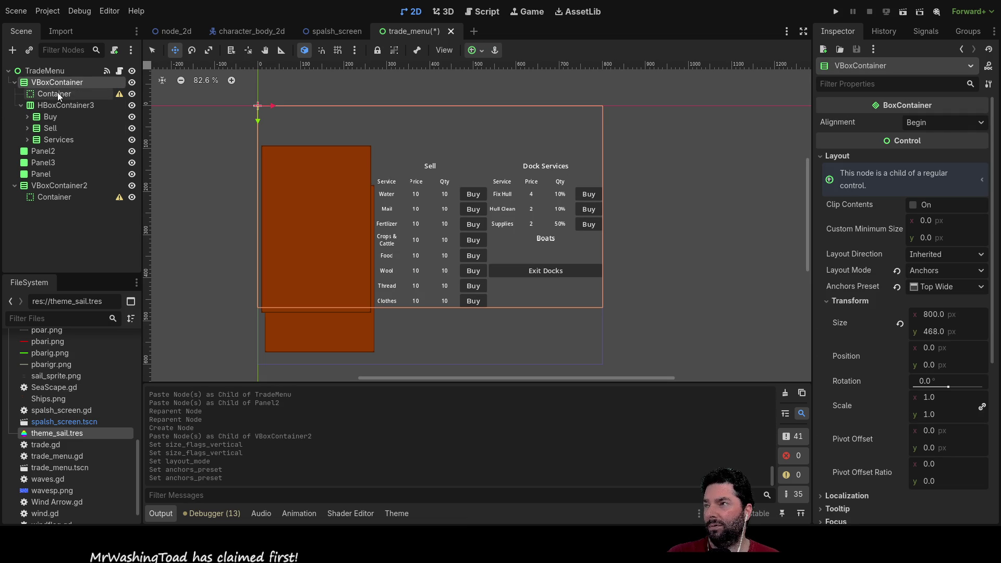
click(57, 94)
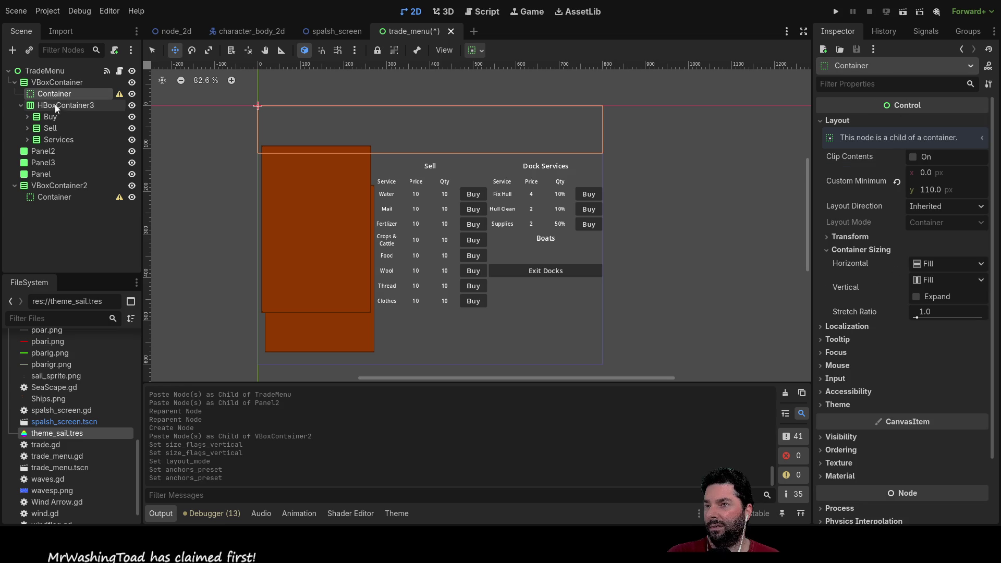
Run the project, start playing to reach the trade menu, then stop with F8.
click(838, 13)
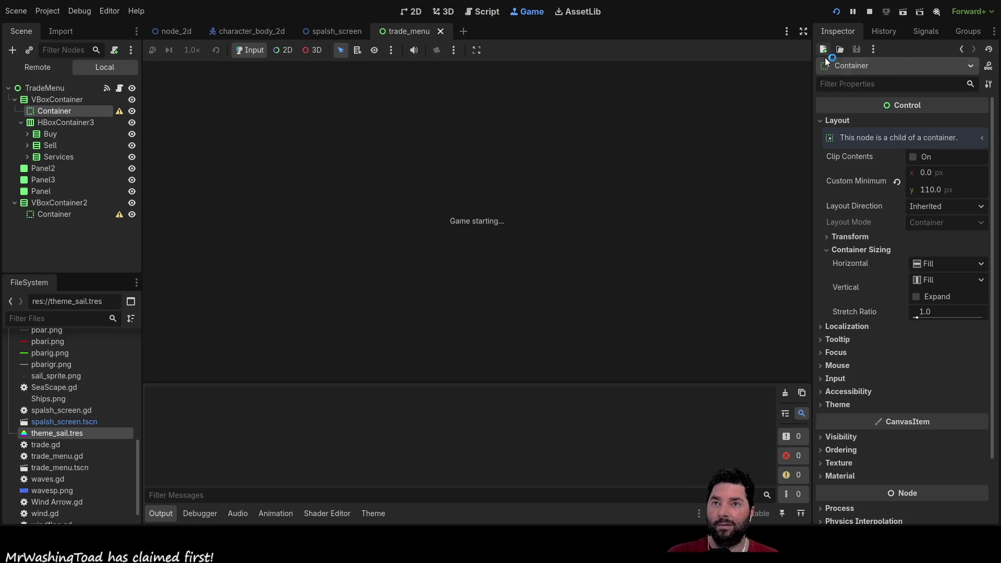
click(350, 84)
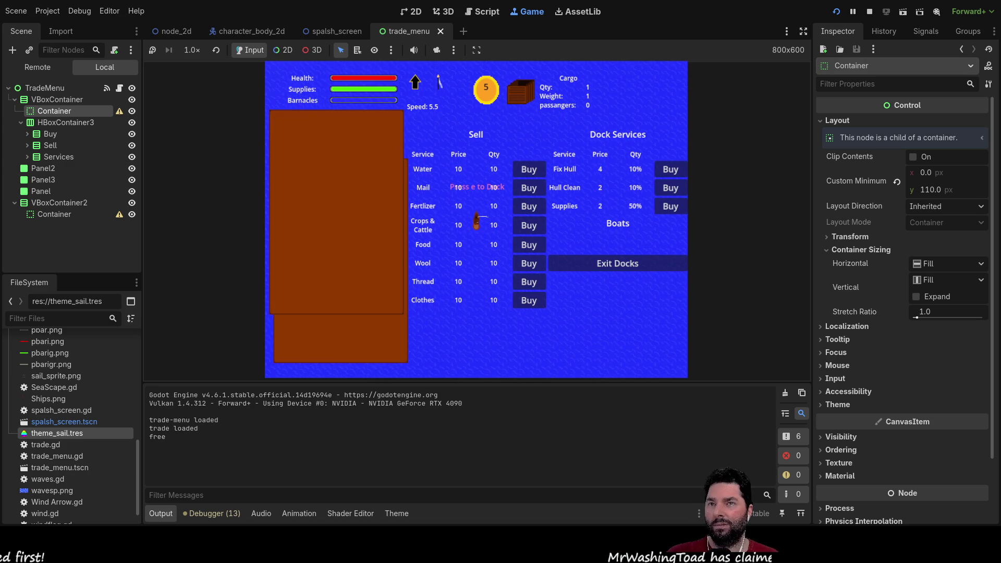
key(F8)
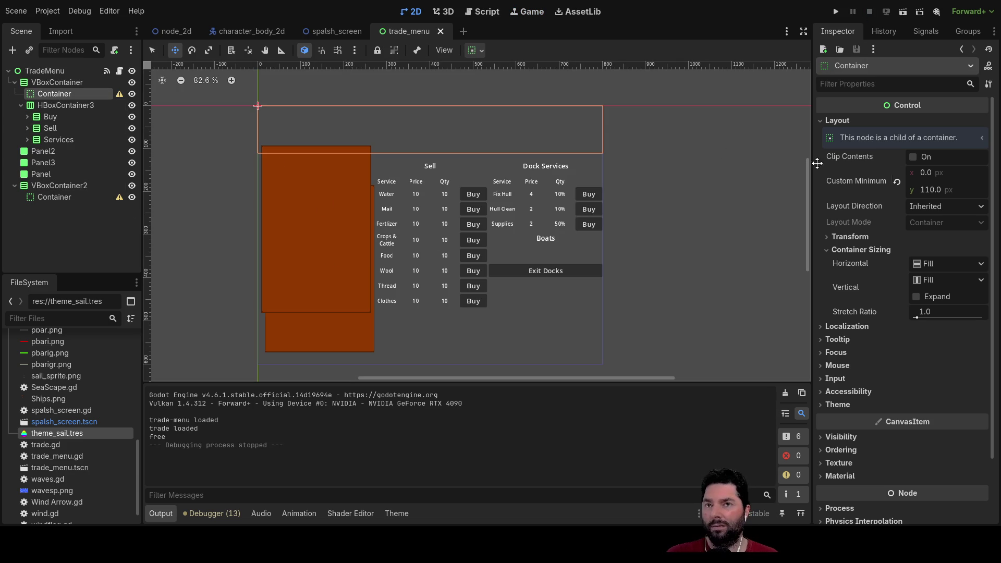
Lower the top Container's minimum height from 110 to 100 px.
click(929, 191)
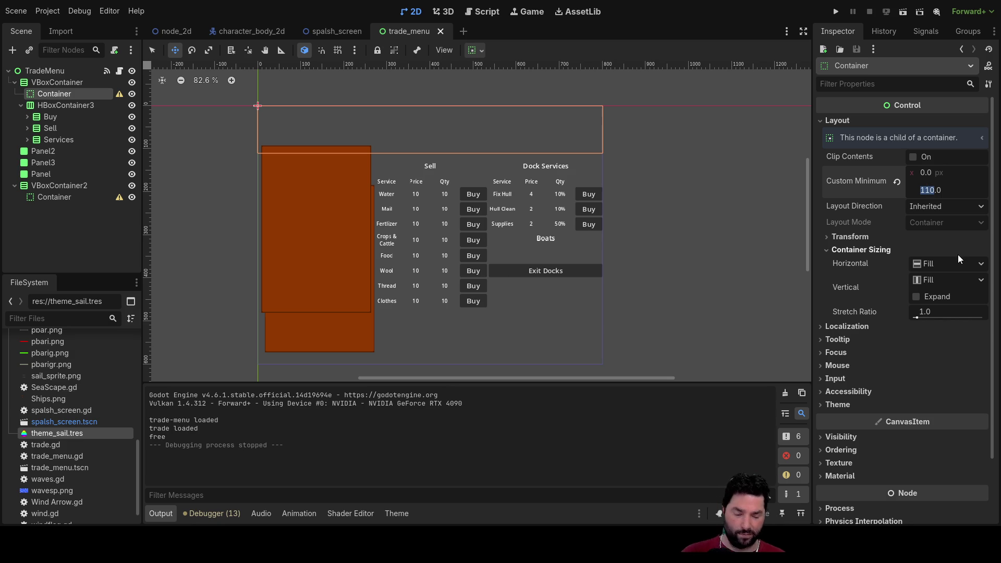
text(100)
key(Return)
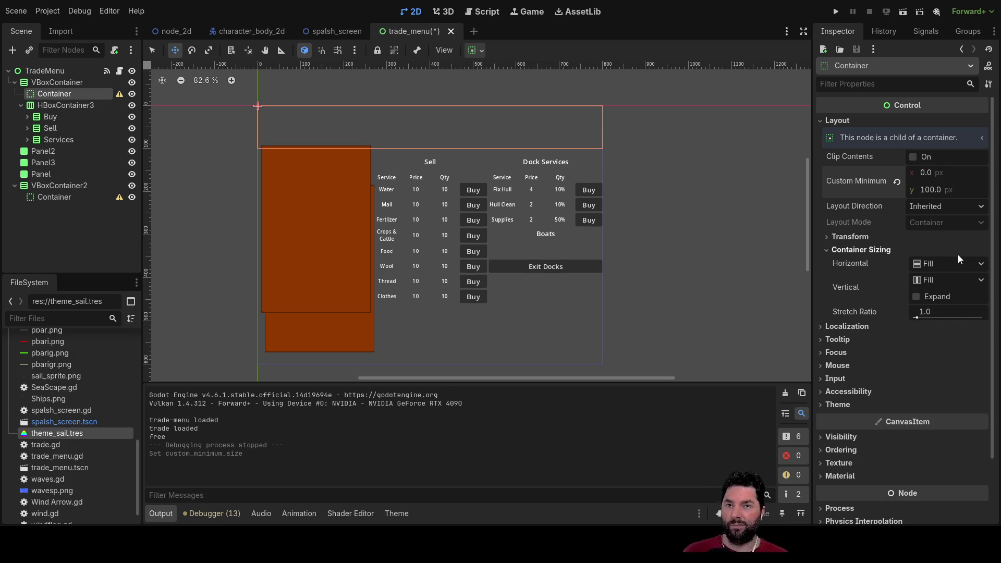
Run the game, play through to the trade menu to check it, then stop it.
click(835, 11)
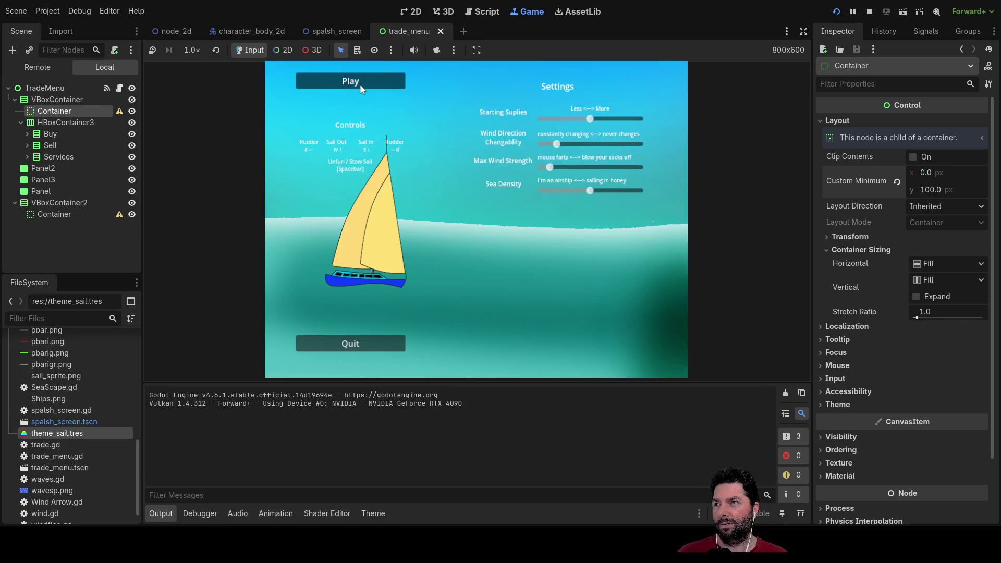
click(359, 83)
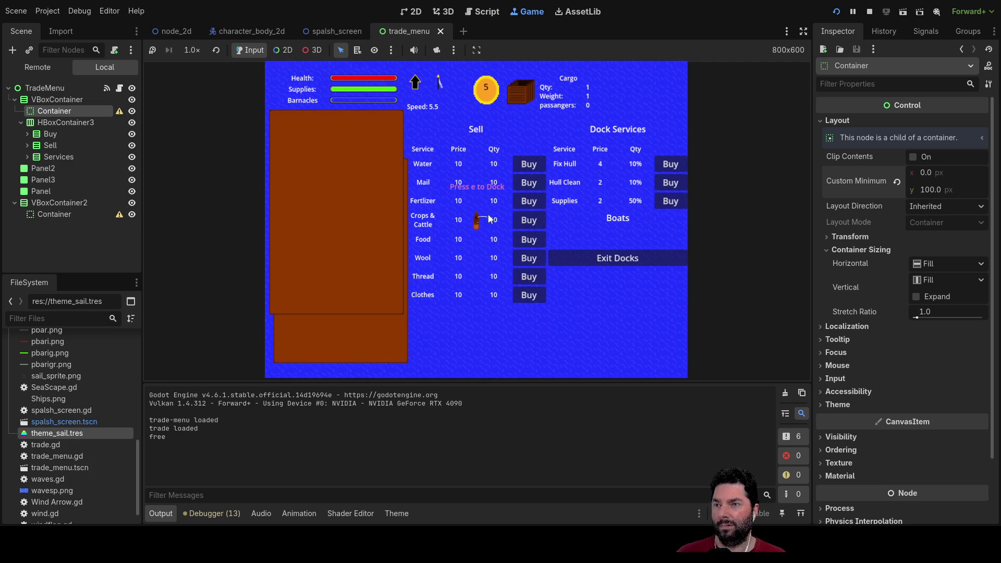
click(870, 12)
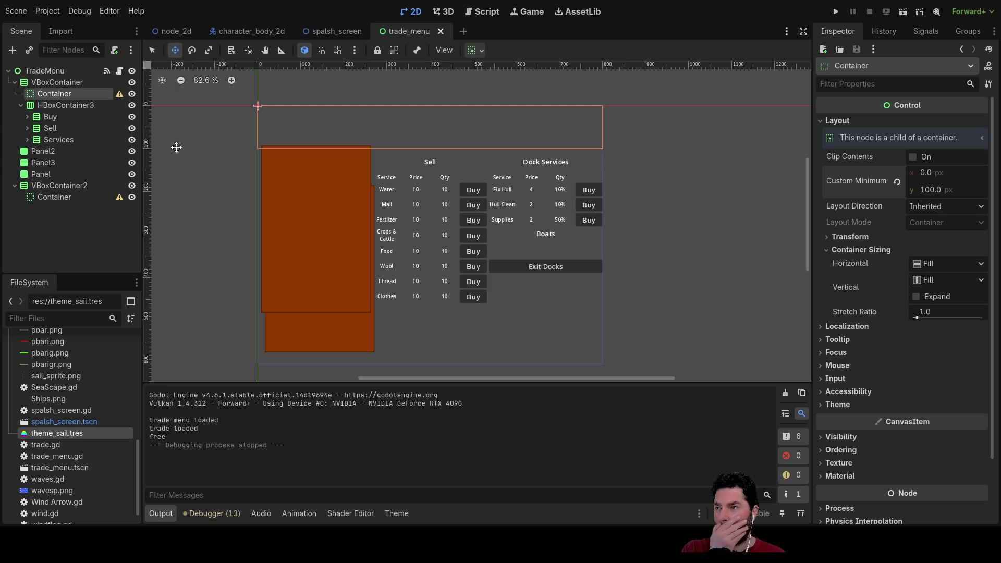
click(61, 197)
Reconfirm the spacer's 100 px minimum height and move Panel2 into VBoxContainer2.
double_click(929, 189)
key(Return)
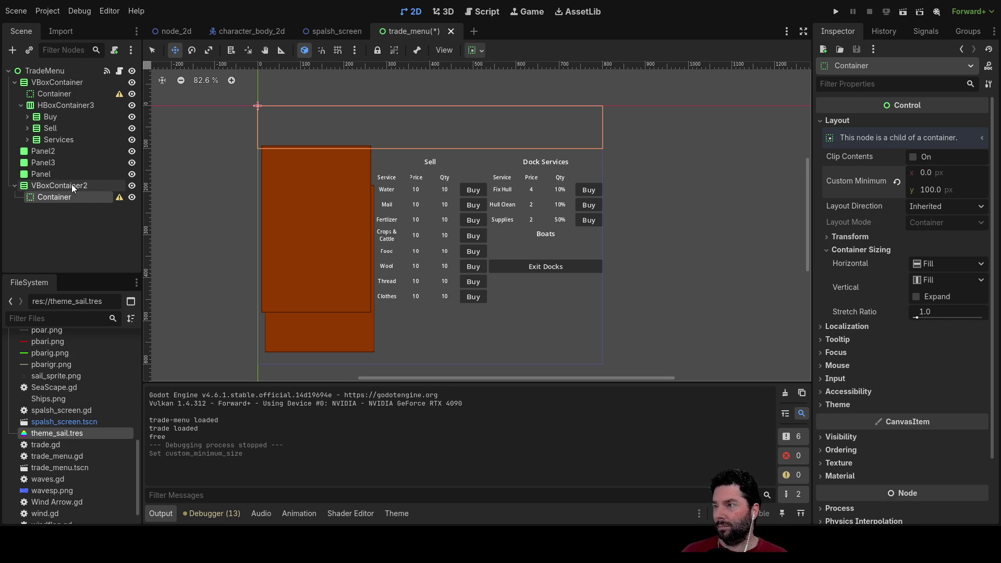
click(72, 185)
click(70, 197)
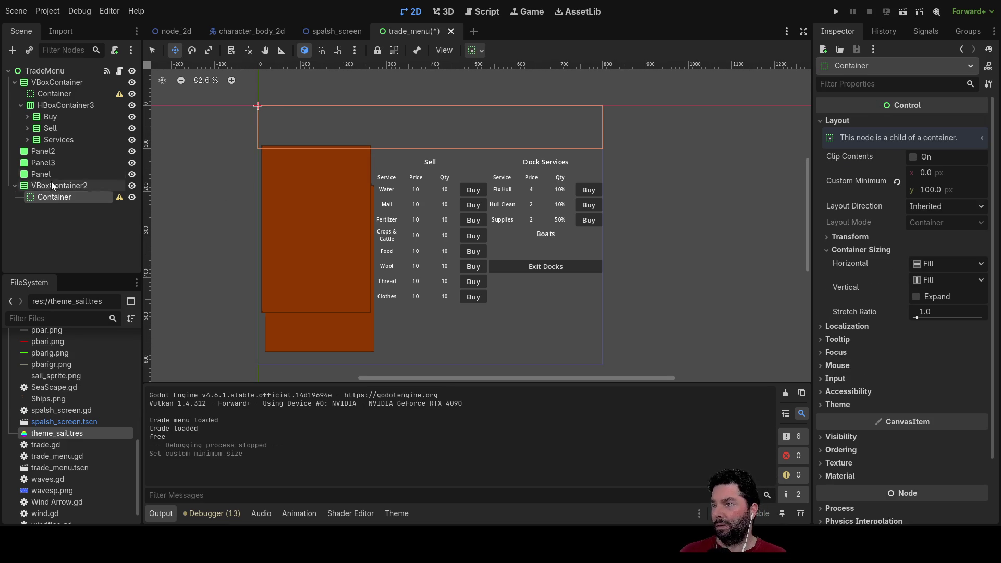
mouse_move(38, 151)
mouse_down()
mouse_move(46, 201)
mouse_move(59, 193)
mouse_move(46, 163)
mouse_up()
Move Panel, Panel3 and Panel2 into the new HBoxContainer under VBoxContainer2.
click(32, 151)
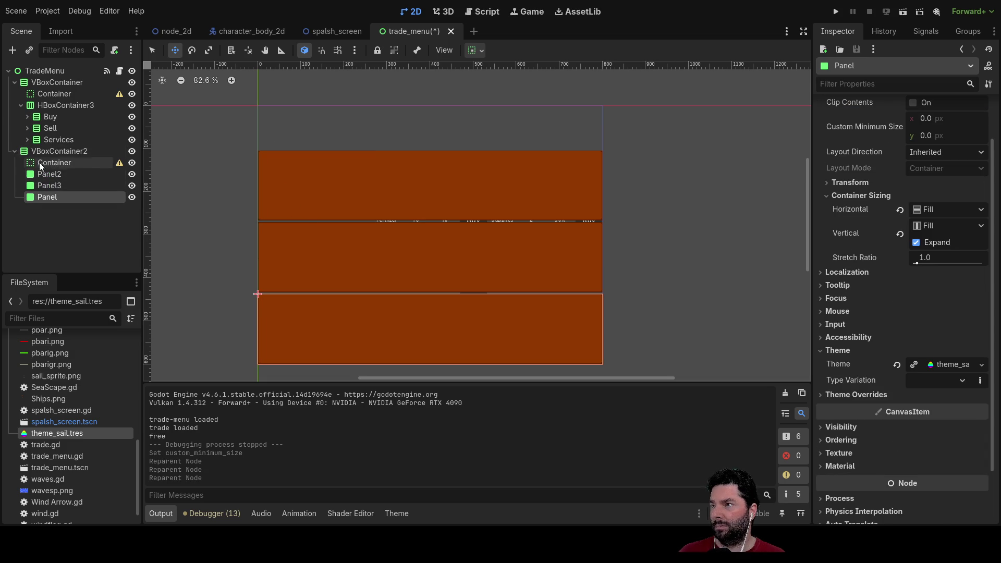
click(37, 152)
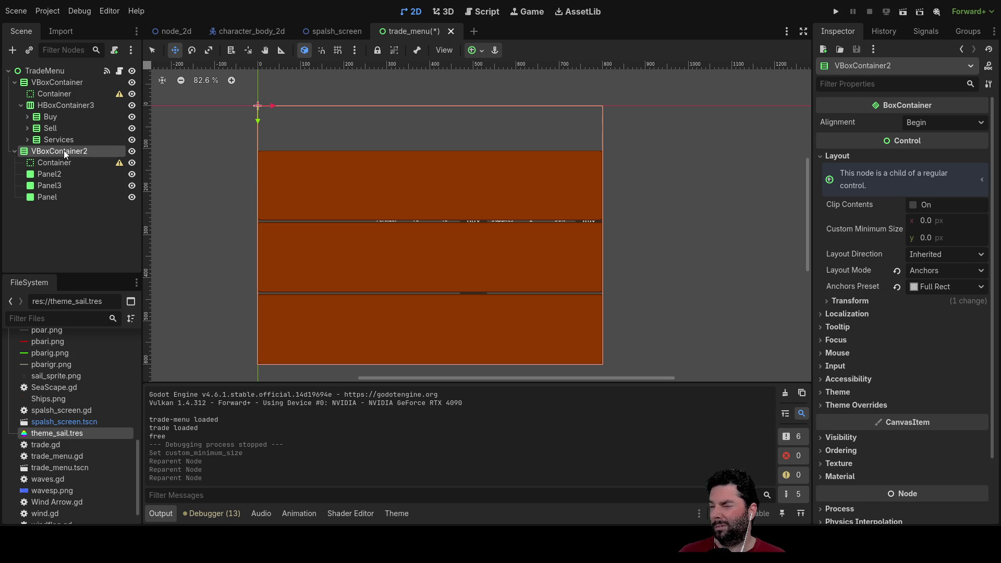
click(54, 163)
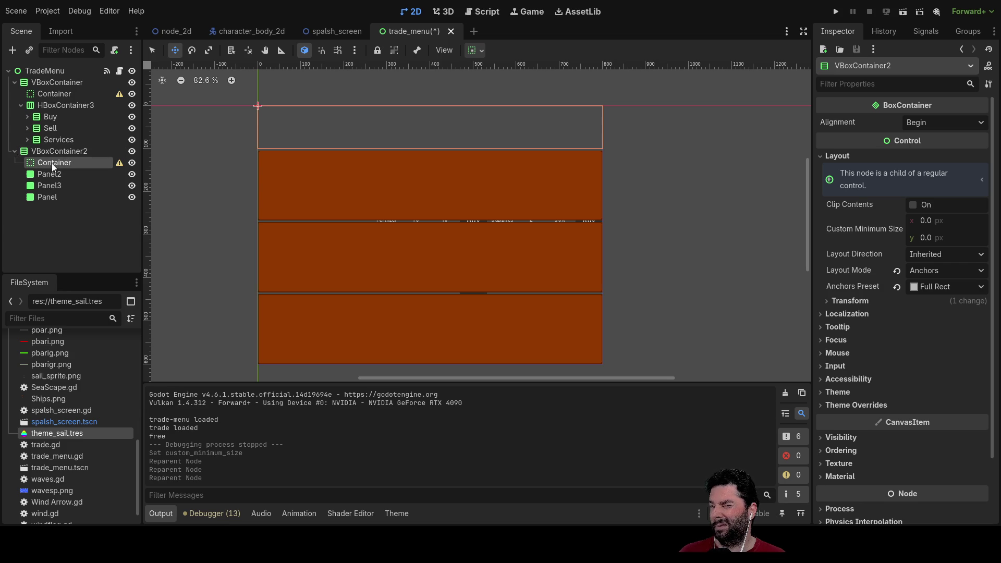
click(37, 107)
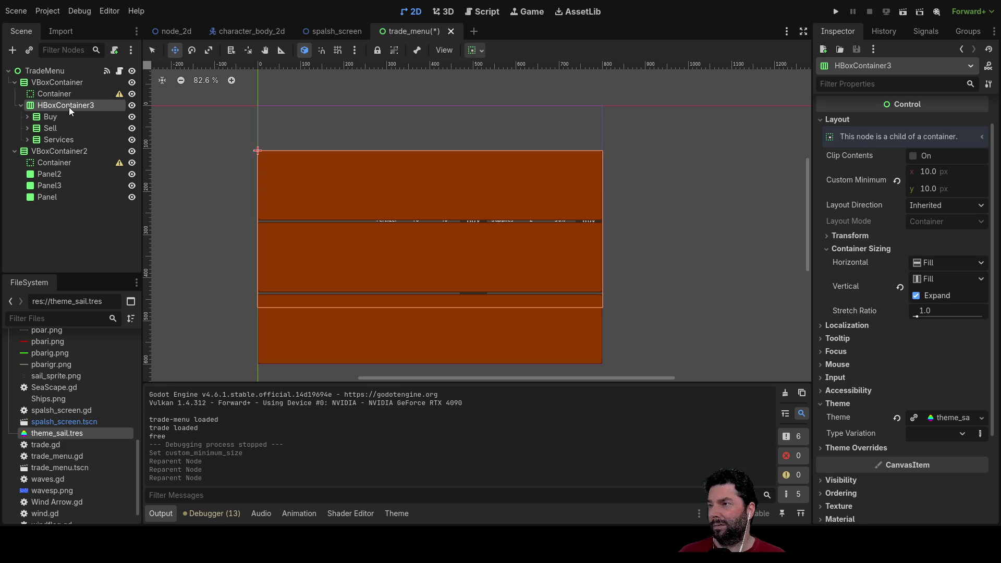
click(42, 150)
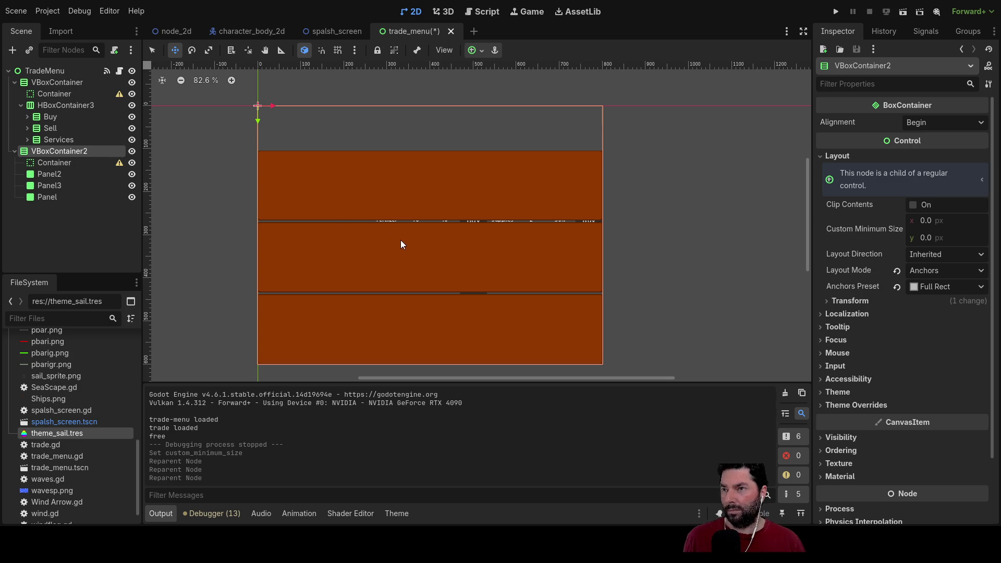
mouse_move(43, 196)
mouse_down()
mouse_move(57, 213)
mouse_move(45, 173)
mouse_move(67, 196)
mouse_up()
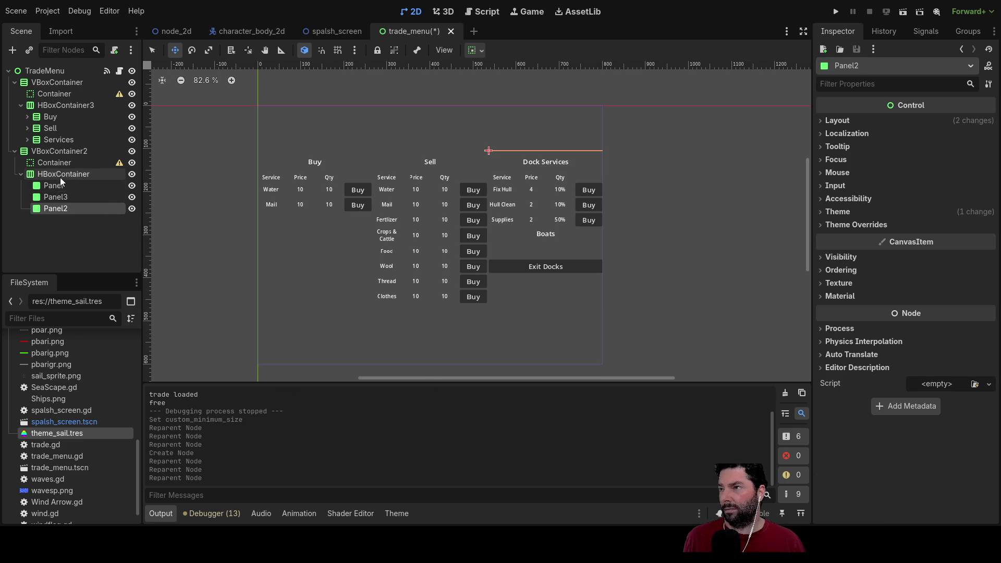
Enable Vertical Expand on the HBoxContainer and move VBoxContainer2 above VBoxContainer in the tree.
click(58, 174)
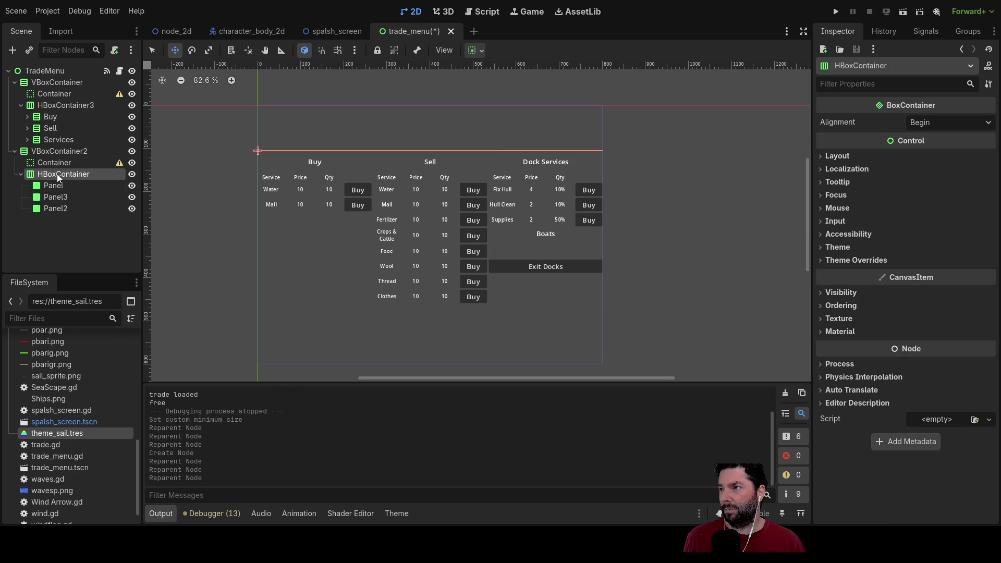
click(824, 156)
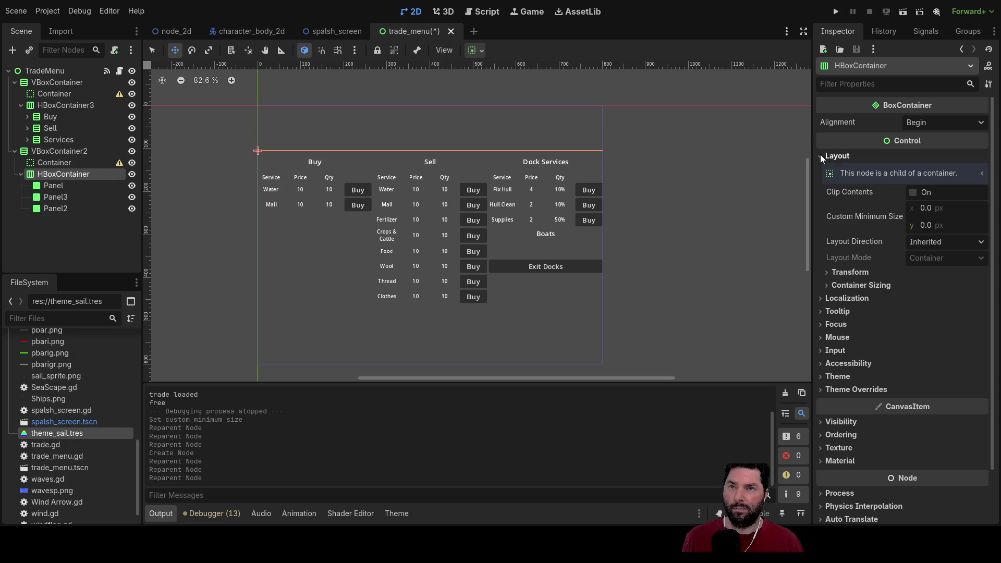
click(822, 157)
click(822, 156)
click(831, 284)
click(918, 332)
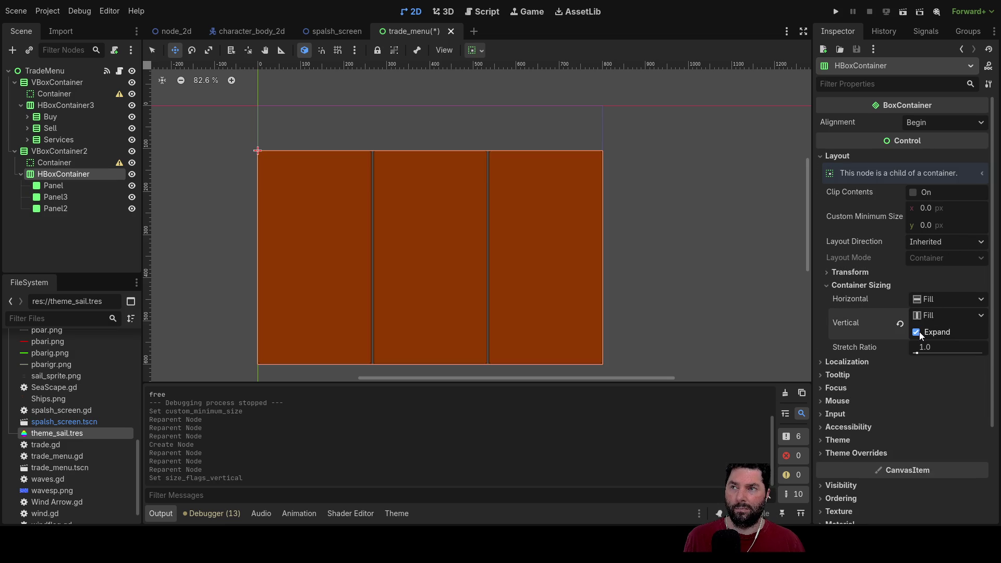
click(83, 152)
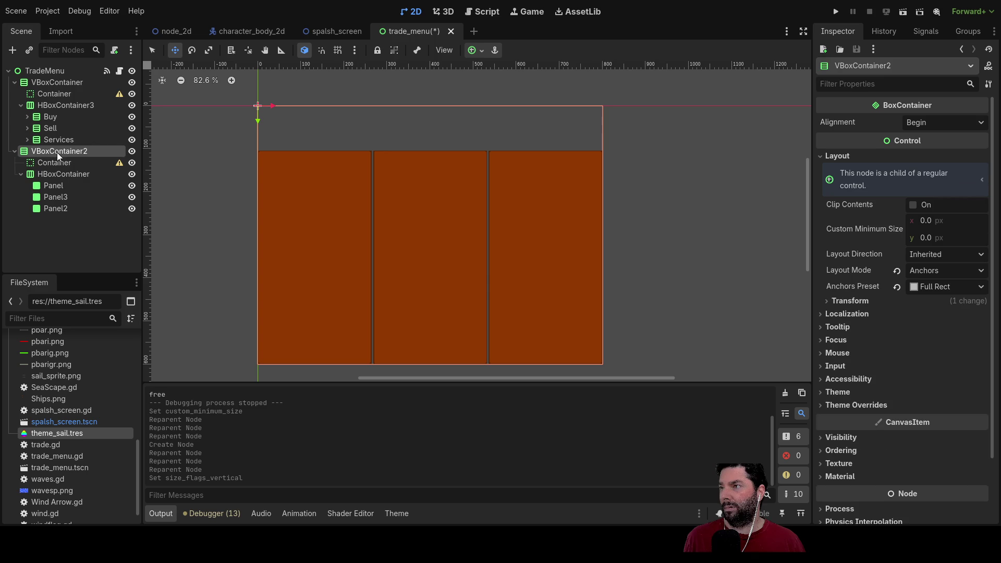
drag(48, 152, 45, 71)
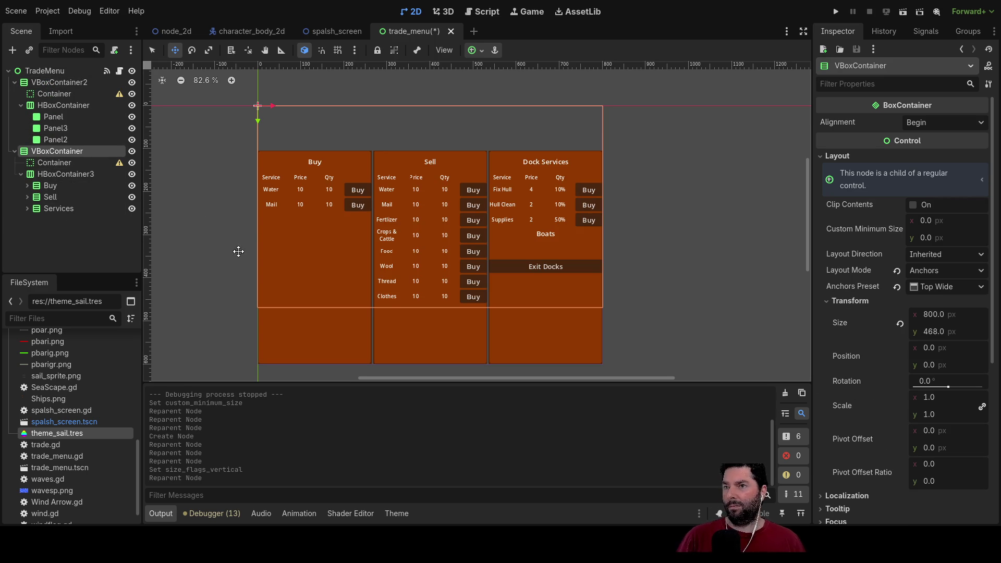
Recentre the canvas and review the layouts of TradeMenu, VBoxContainer, the spacers and HBoxContainer.
scroll(452, 315, up, 5)
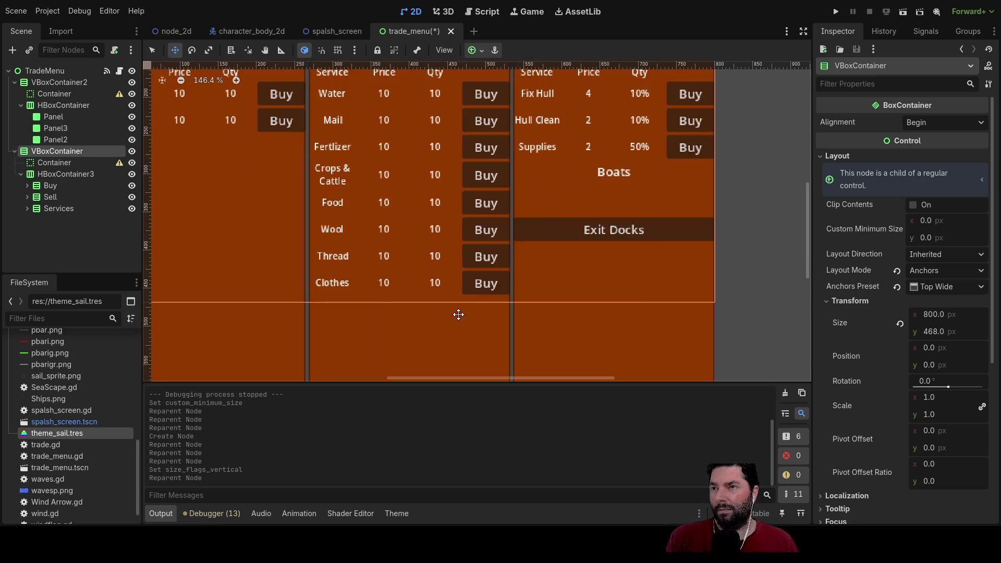
scroll(443, 285, down, 1)
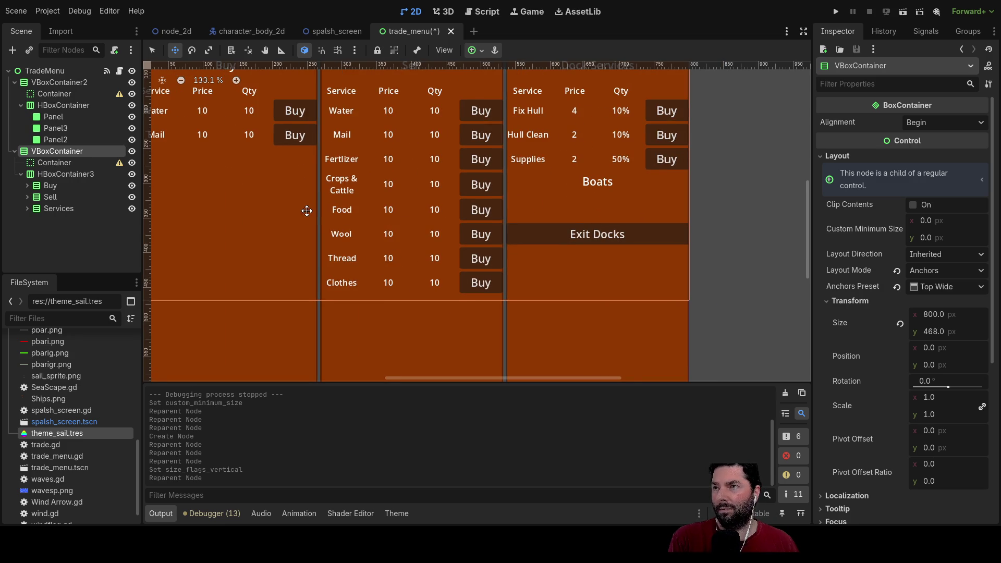
scroll(292, 214, down, 2)
mouse_move(260, 209)
mouse_down()
mouse_move(260, 237)
mouse_move(275, 228)
mouse_move(327, 248)
mouse_move(330, 290)
mouse_move(299, 210)
mouse_move(327, 263)
mouse_up()
scroll(313, 249, down, 2)
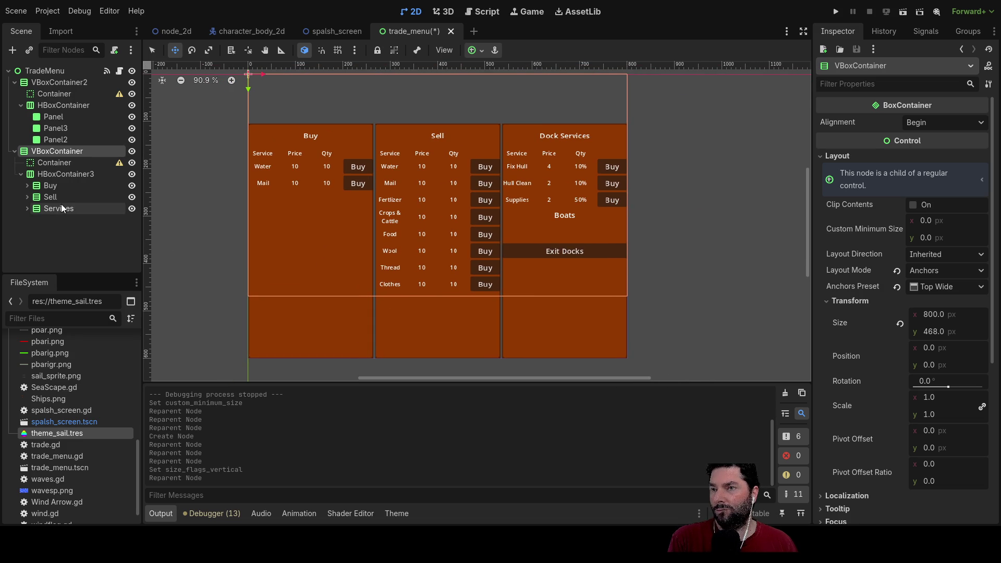
click(39, 73)
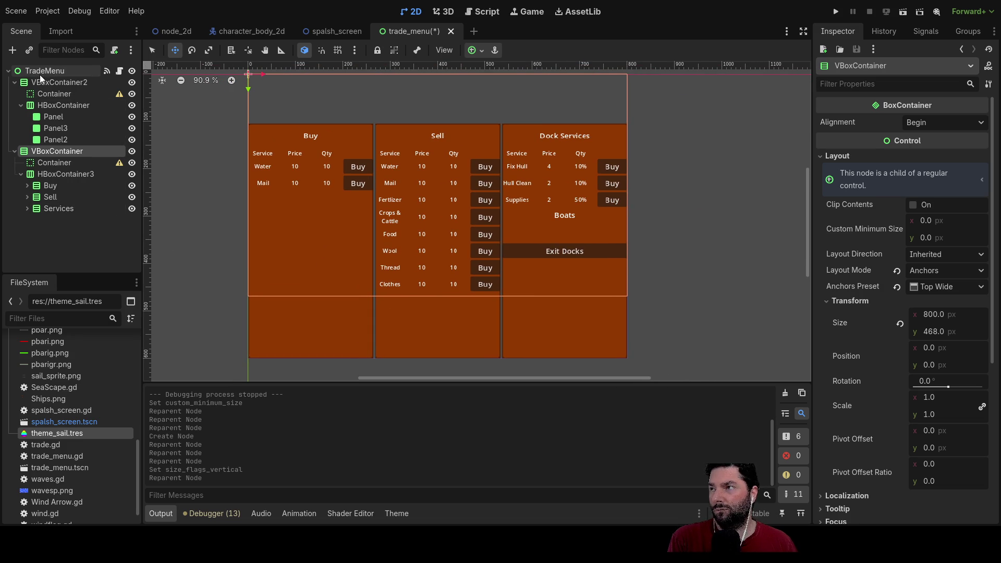
click(58, 151)
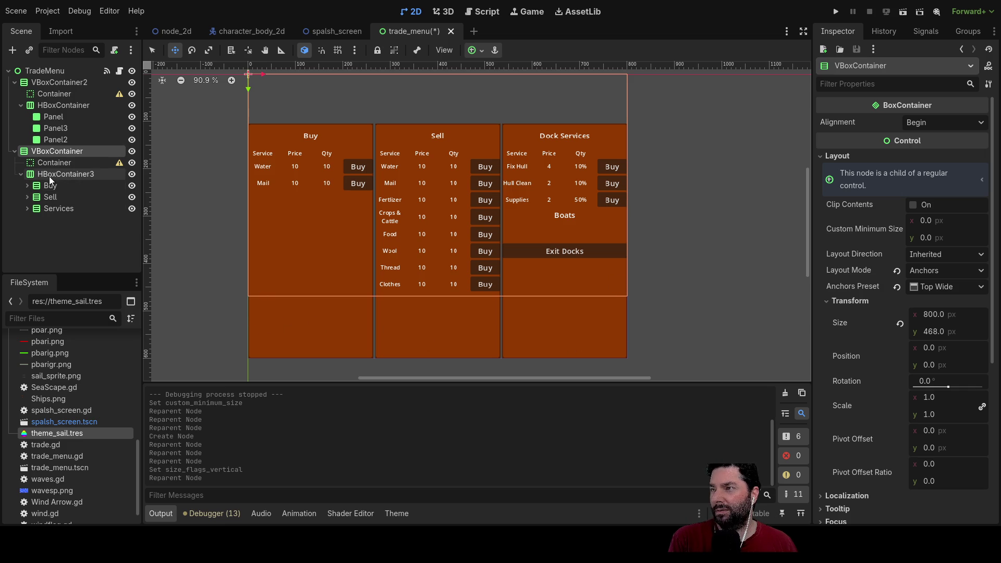
click(51, 162)
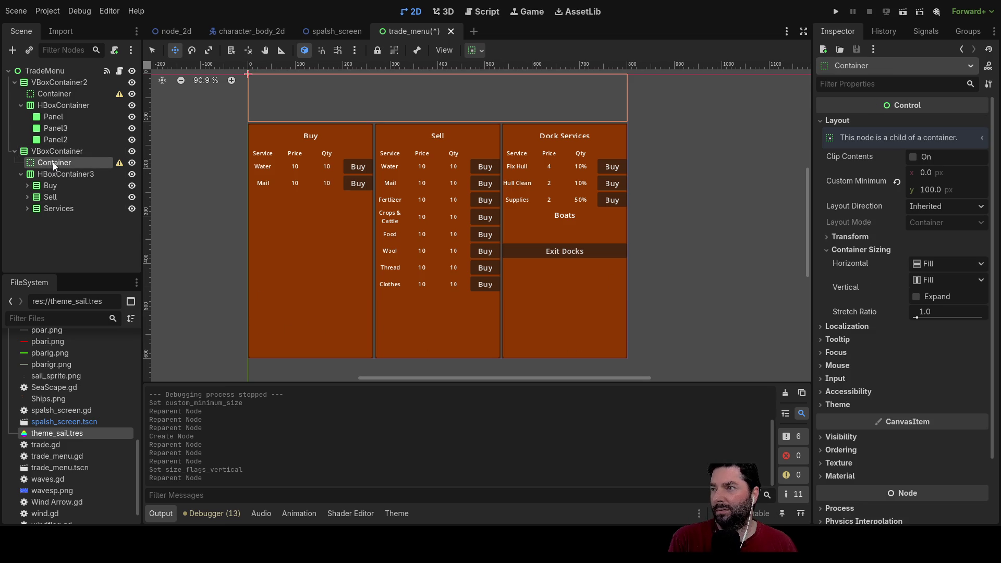
click(51, 93)
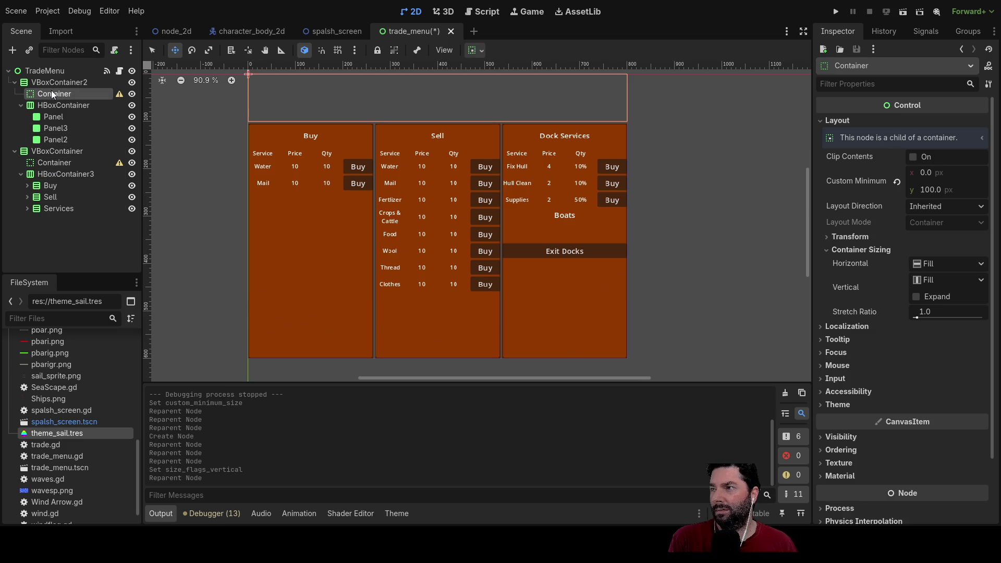
click(54, 105)
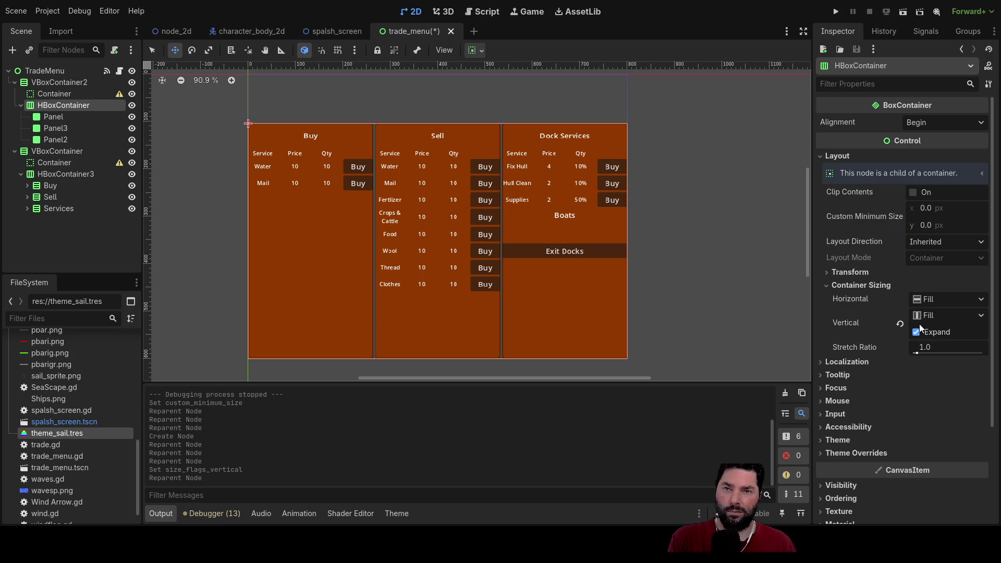
Compare VBoxContainer2's and VBoxContainer's anchors, then run the game.
click(52, 83)
scroll(662, 265, down, 4)
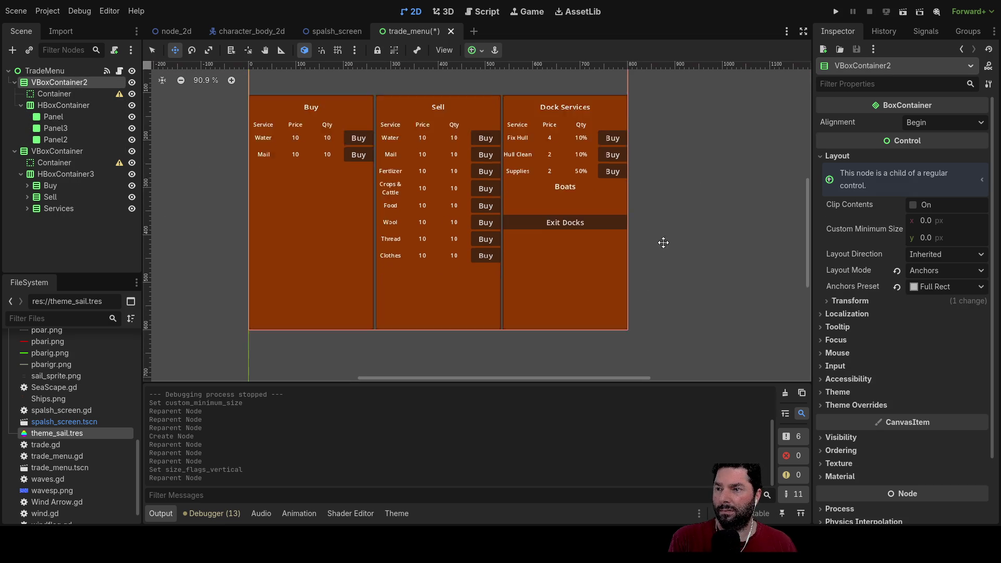
scroll(650, 219, up, 2)
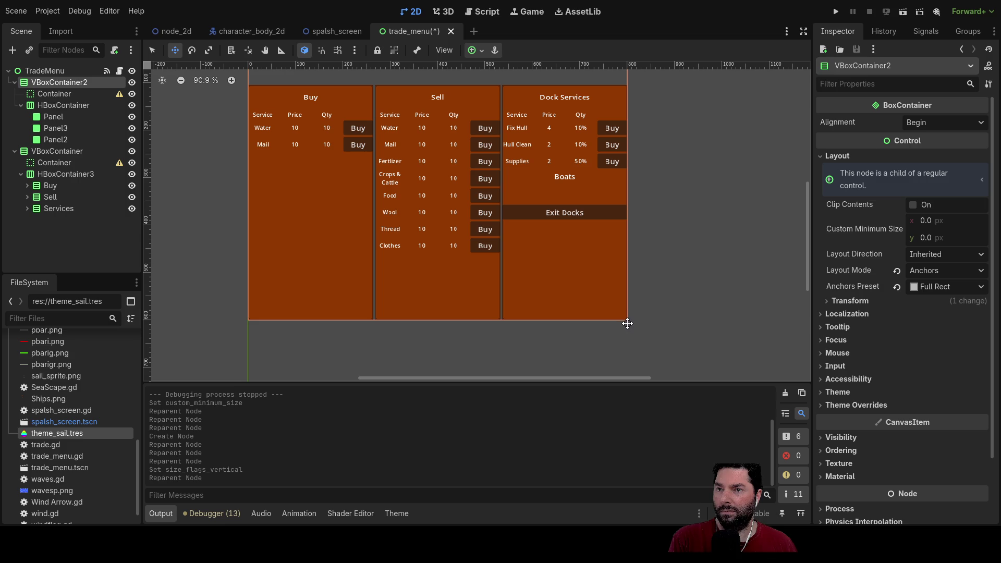
click(45, 71)
scroll(654, 298, down, 4)
scroll(635, 234, right, 3)
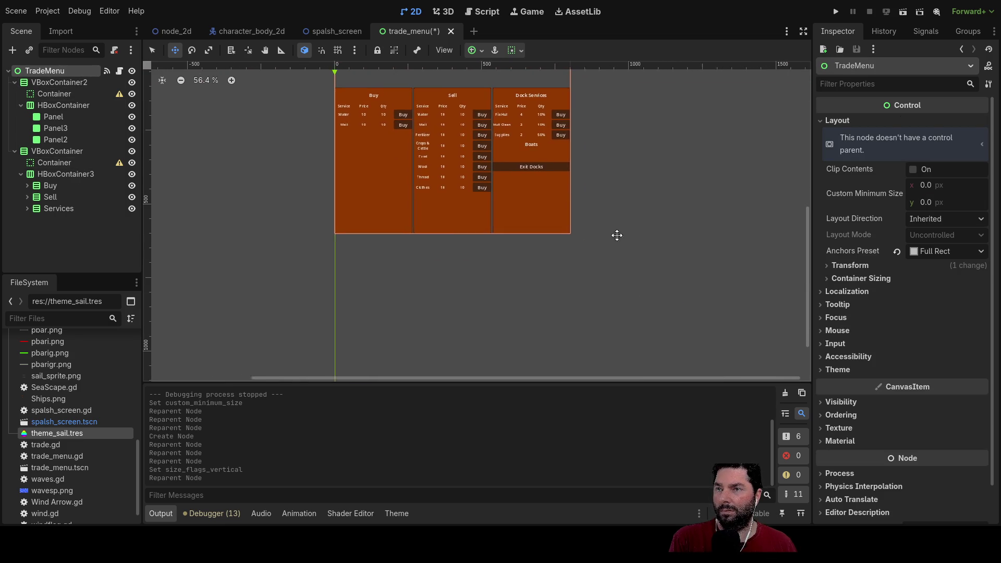
click(46, 81)
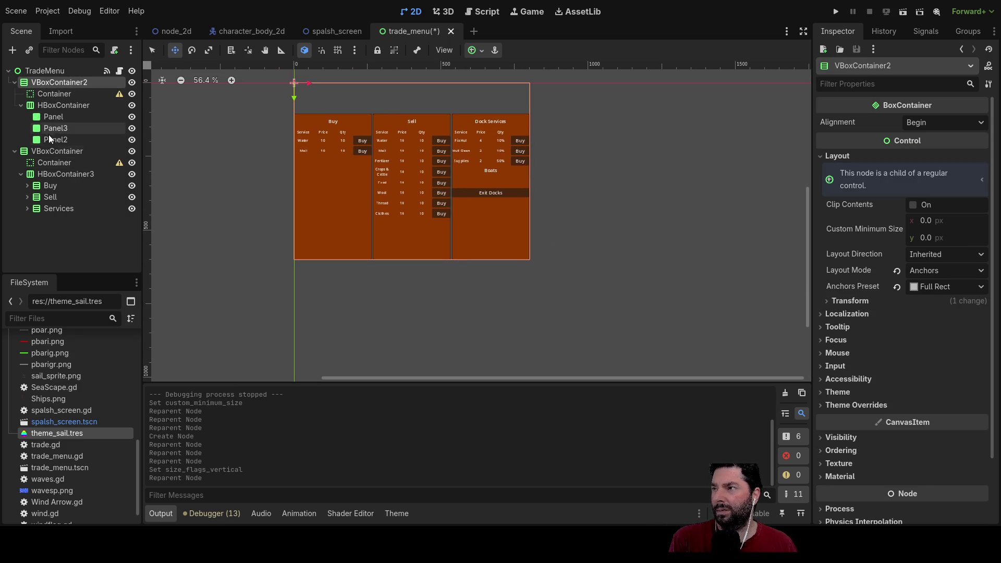
click(45, 151)
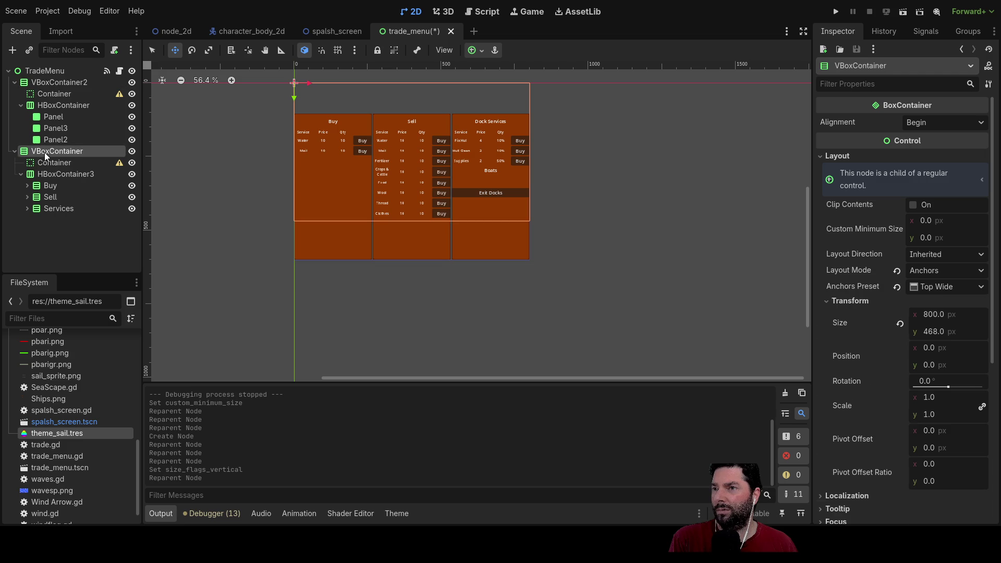
click(57, 83)
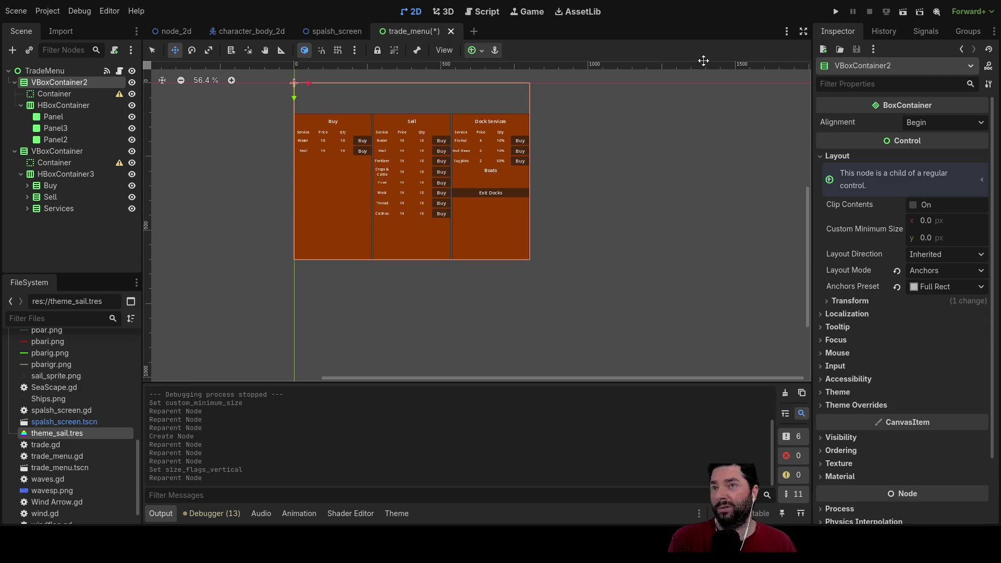
click(837, 12)
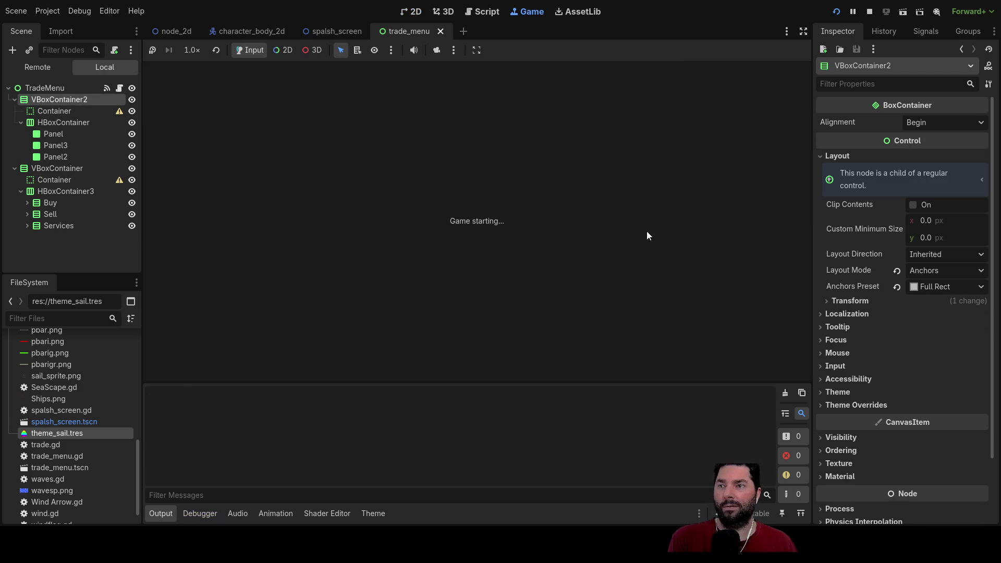
Open the trade screen to check the panels behind Buy, Sell and Dock Services, then stop with F8.
click(360, 97)
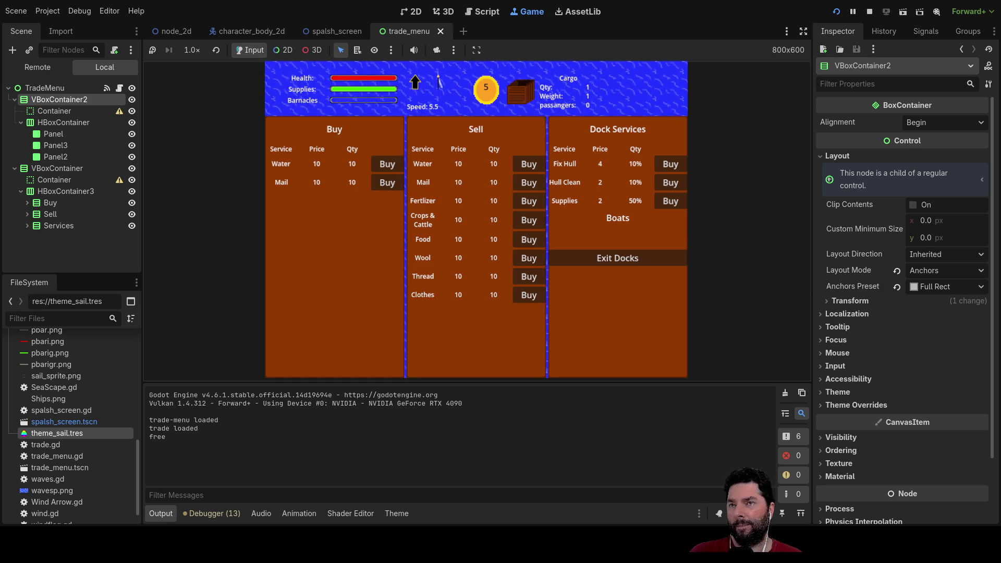
key(F8)
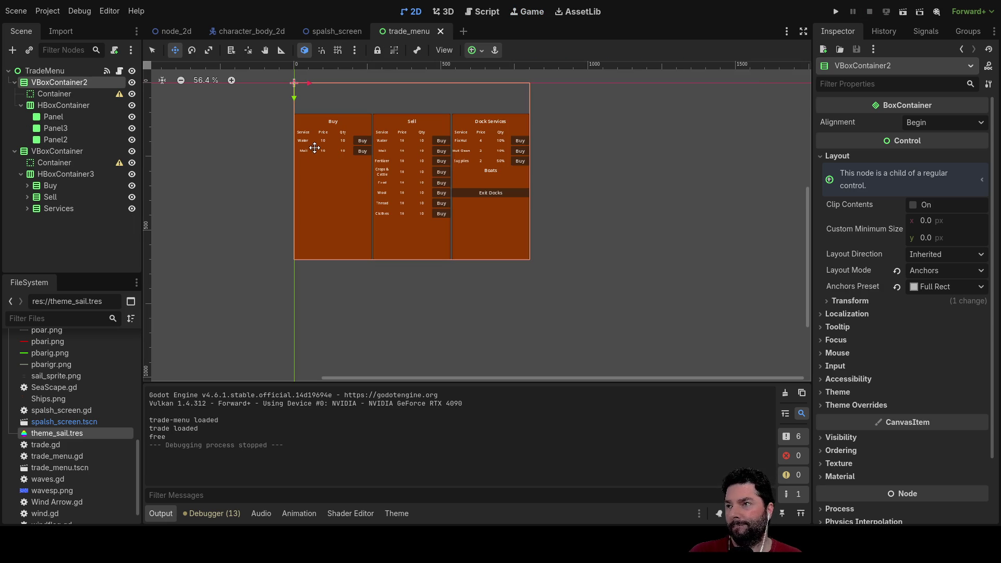
scroll(458, 212, up, 3)
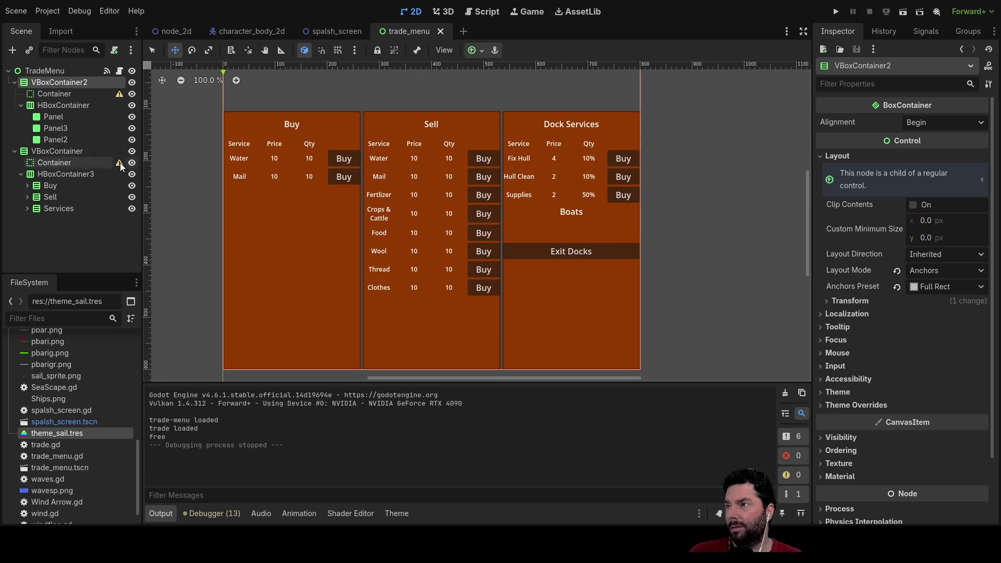
click(22, 106)
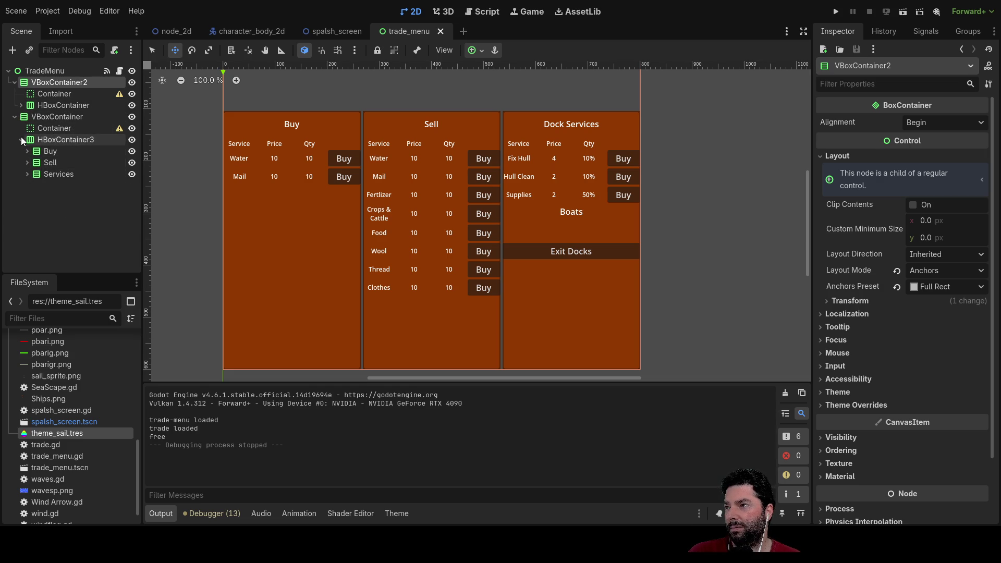
click(48, 140)
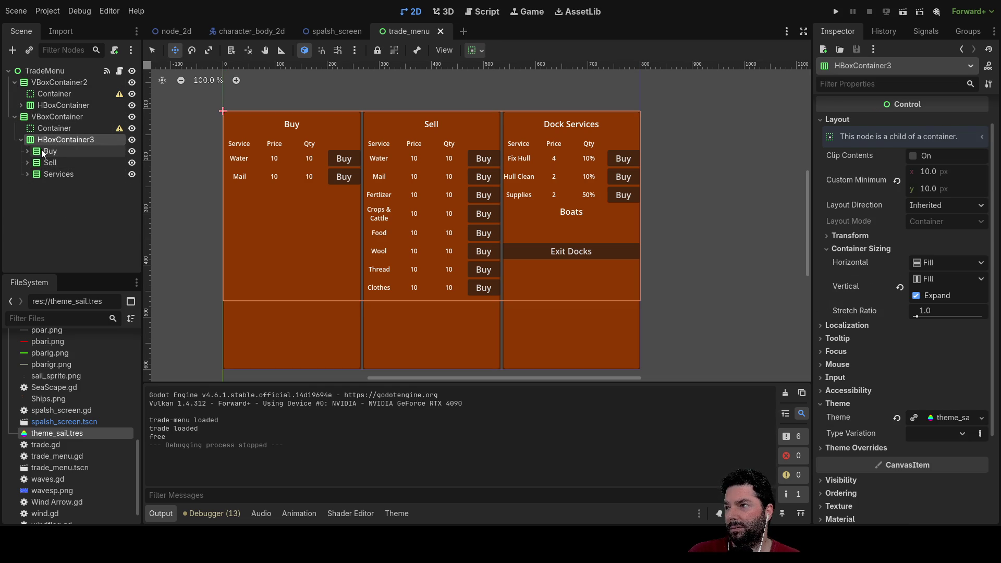
click(31, 152)
click(27, 152)
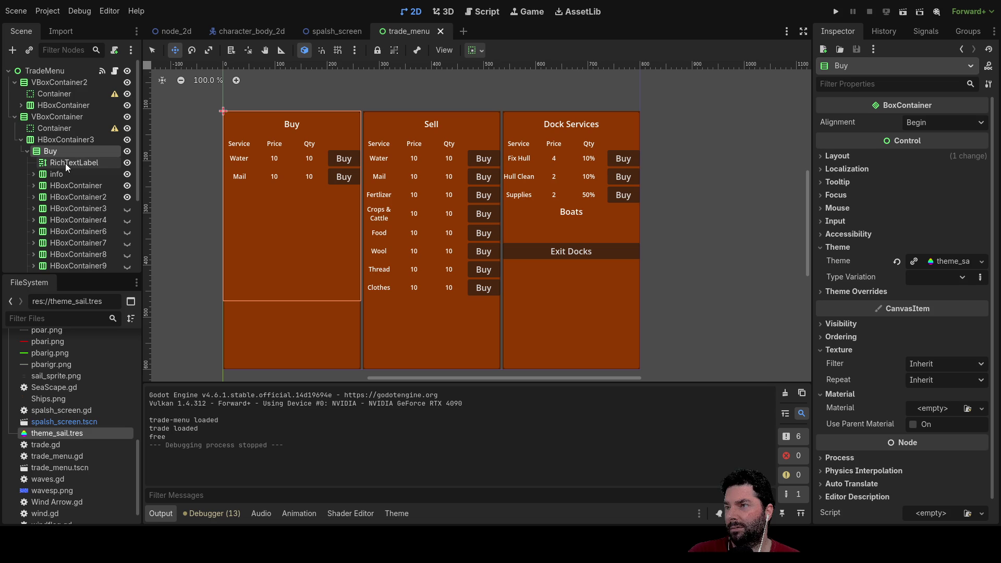
click(55, 173)
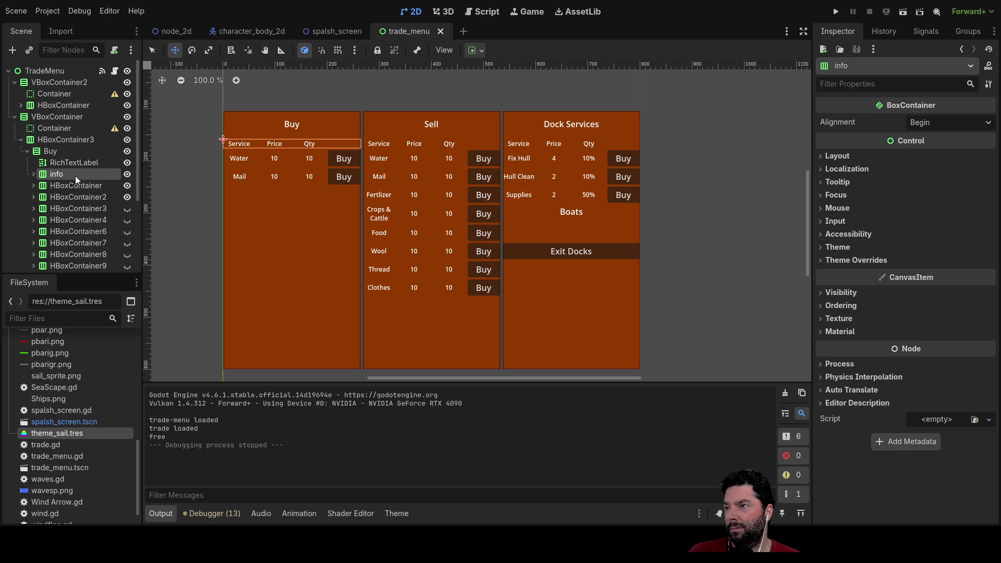
click(33, 185)
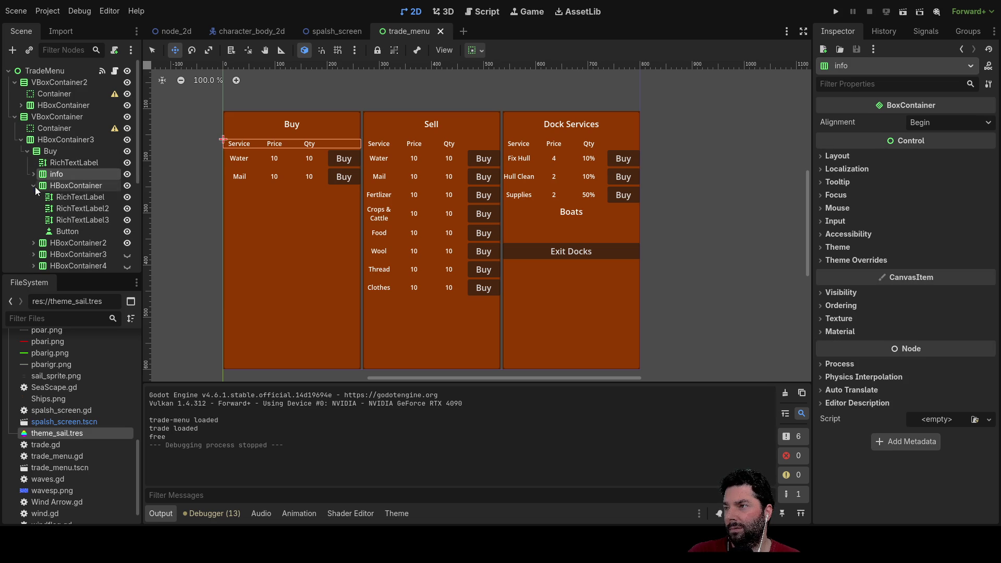
click(76, 233)
click(70, 187)
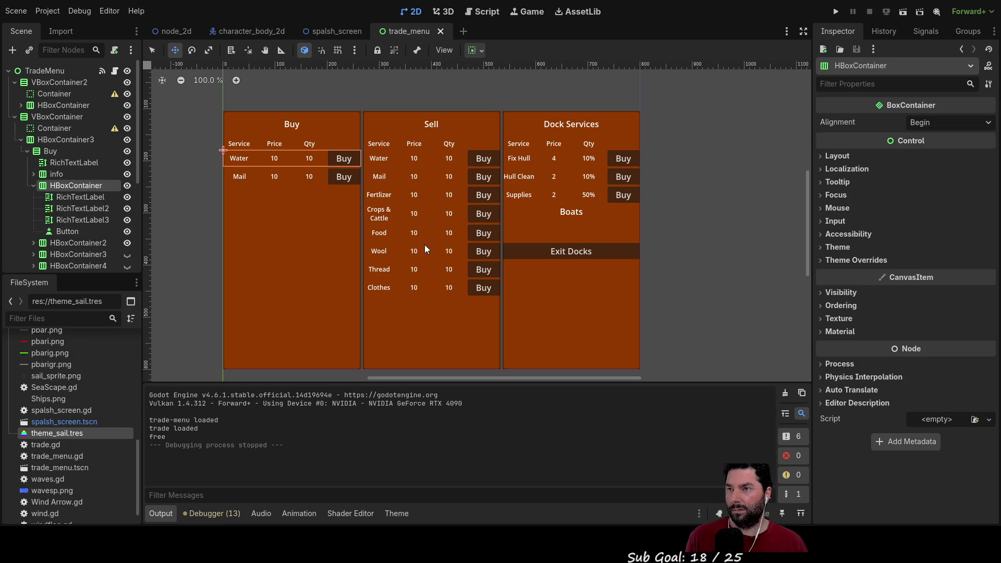
key(ctrl+a)
key(Return)
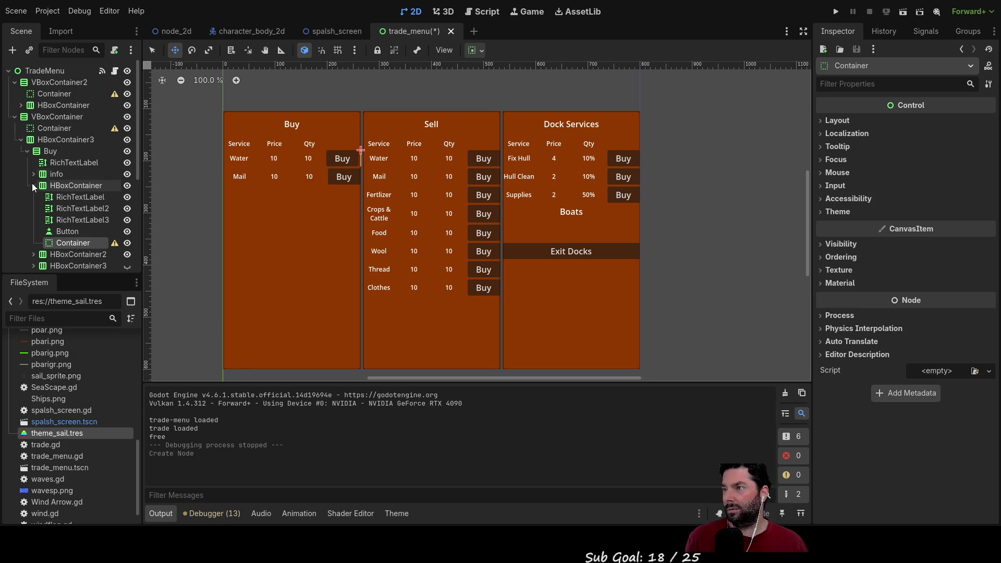
Select the Mail row and the following Buy rows in the Scene tree.
click(33, 186)
click(78, 197)
shift+click(79, 208)
shift+click(77, 220)
shift+click(78, 266)
scroll(78, 211, down, 1)
scroll(78, 211, down, 3)
shift+click(82, 179)
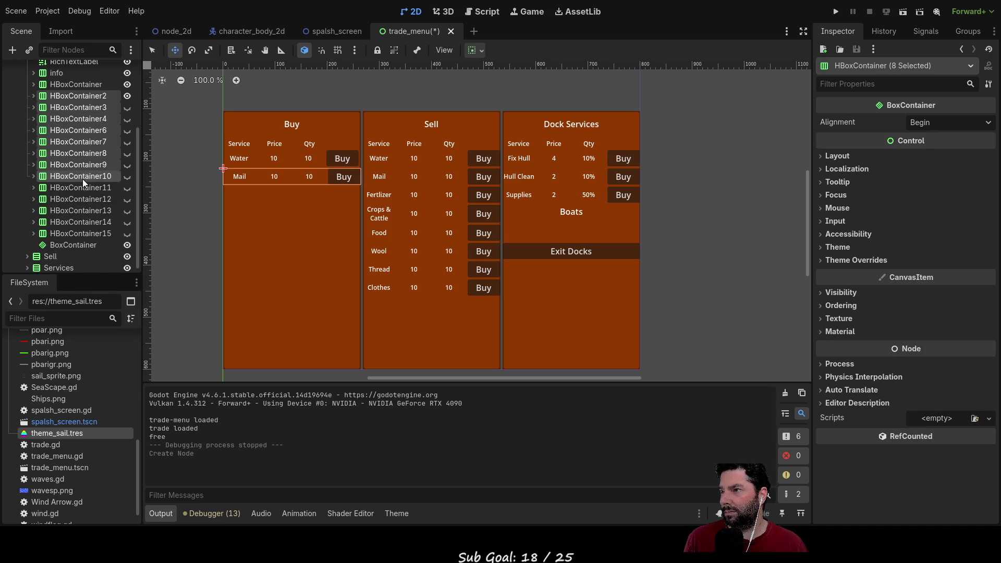
shift+click(86, 191)
shift+click(85, 198)
shift+click(83, 209)
shift+click(83, 220)
shift+click(80, 232)
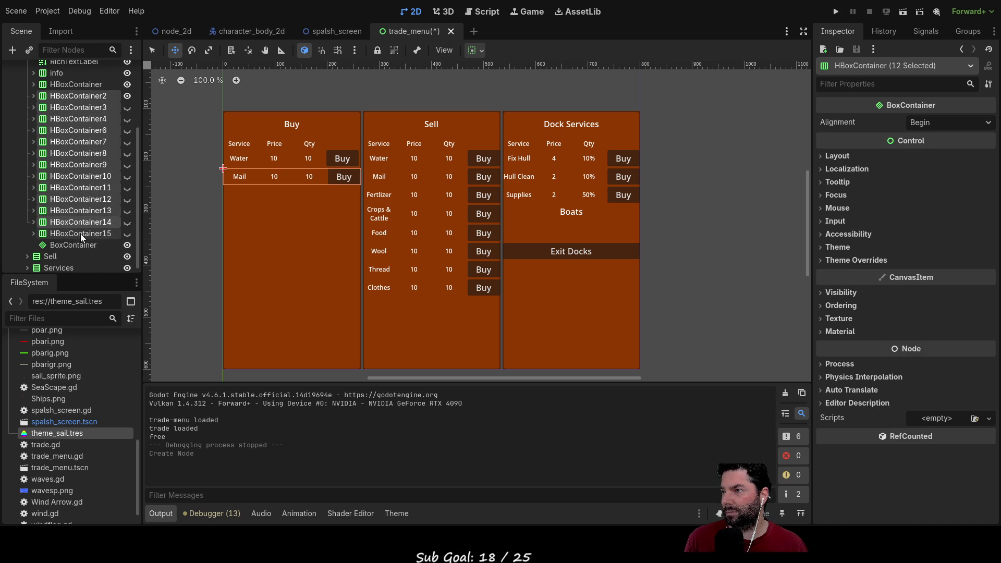
scroll(81, 230, up, 1)
scroll(76, 214, up, 1)
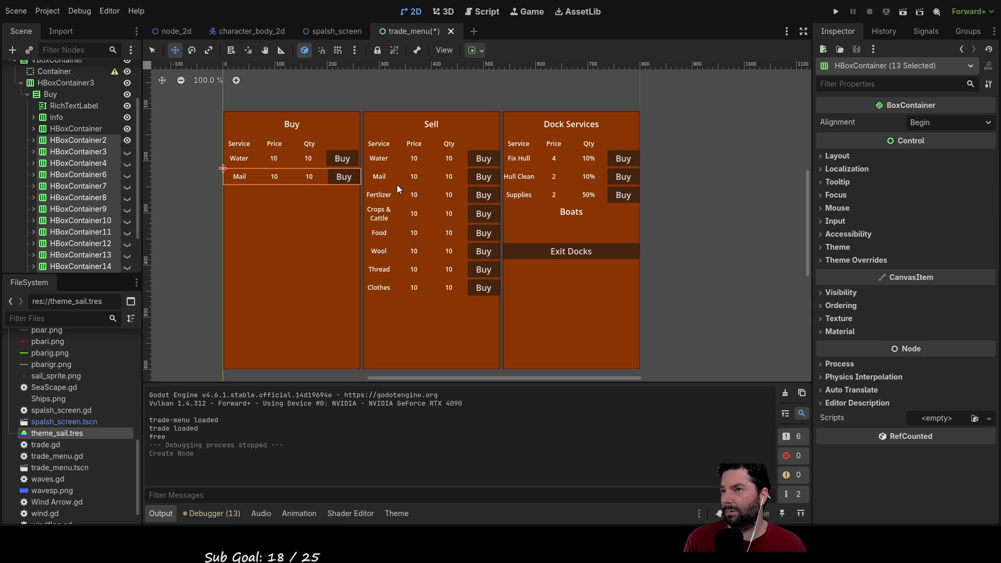
Add an empty Container node to the selected Buy rows.
key(ctrl+a)
key(Return)
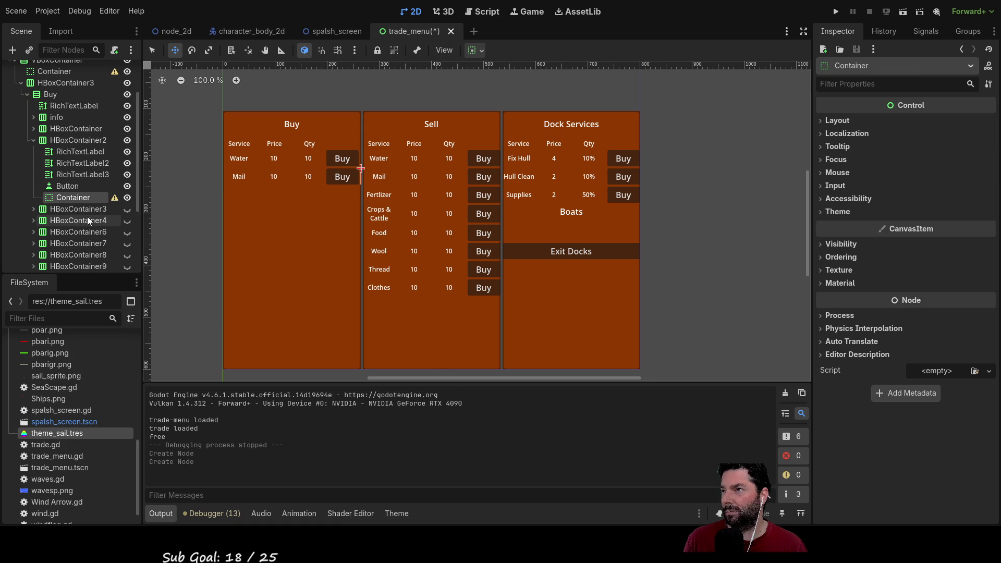
click(33, 208)
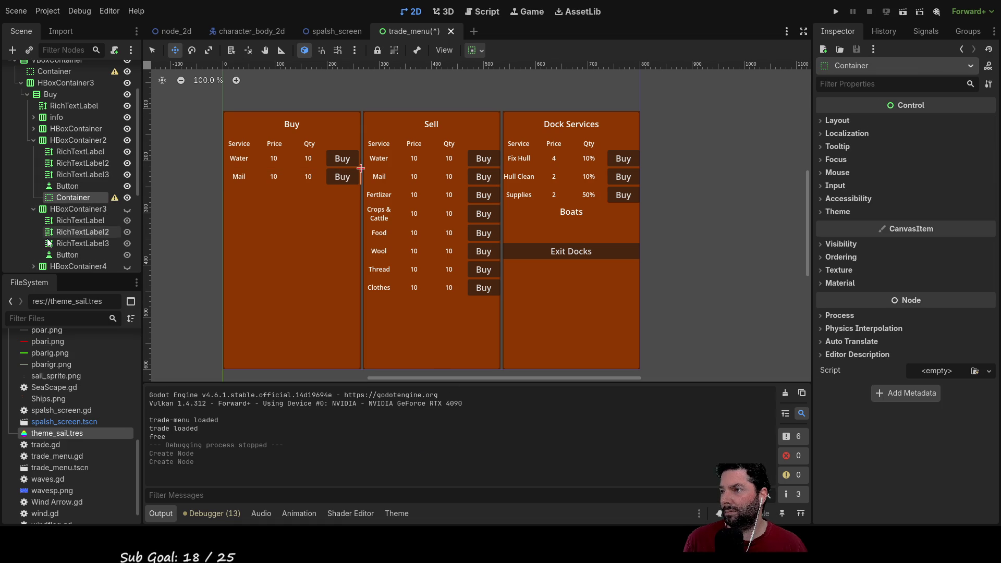
double_click(75, 197)
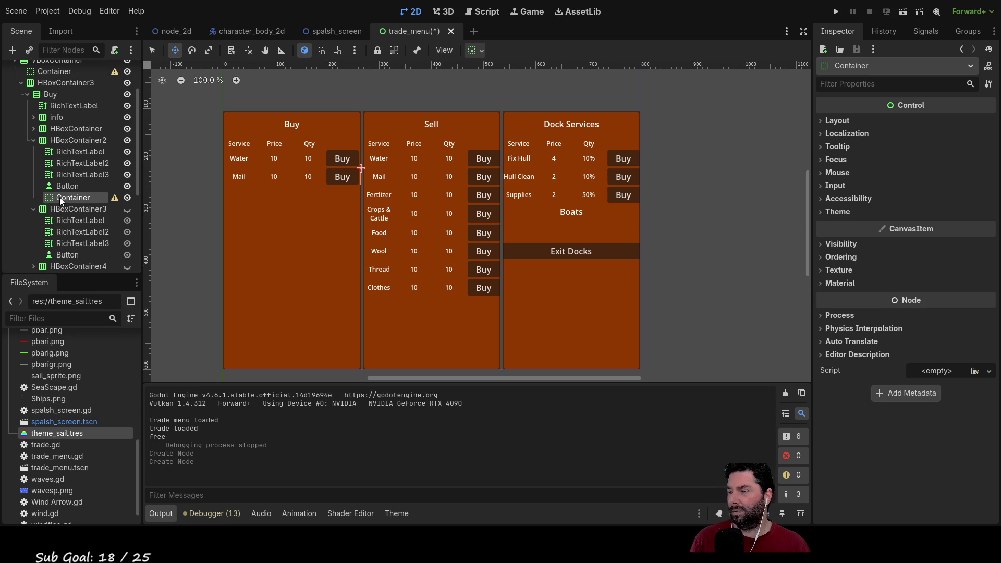
Select the Water row's spacer Container and show its Layout properties.
click(34, 139)
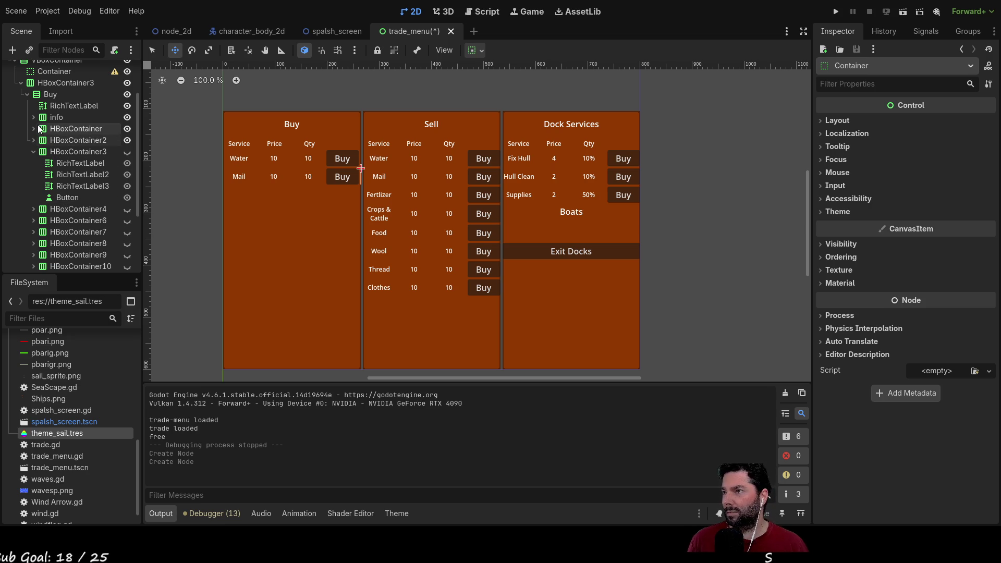
click(56, 117)
click(33, 117)
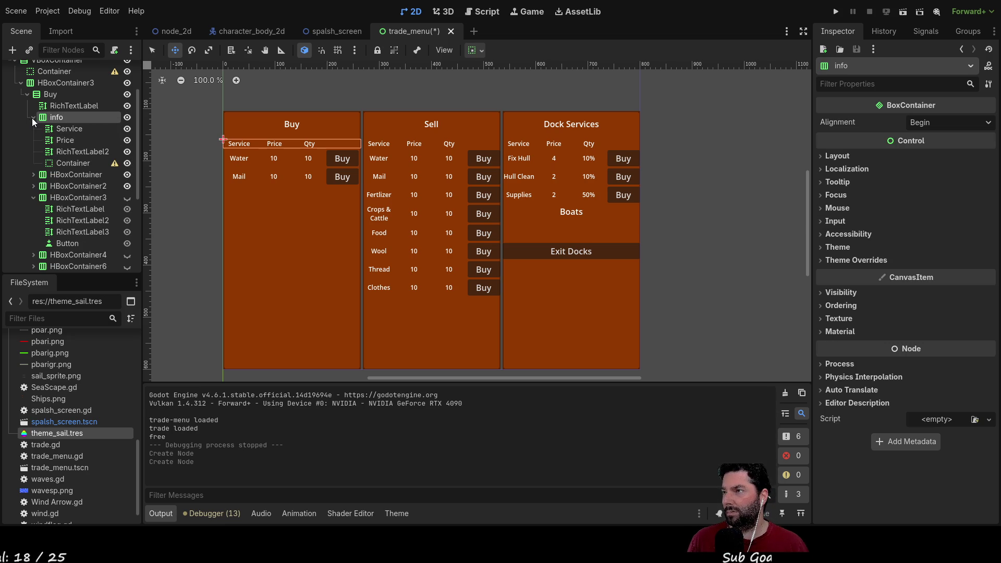
click(73, 163)
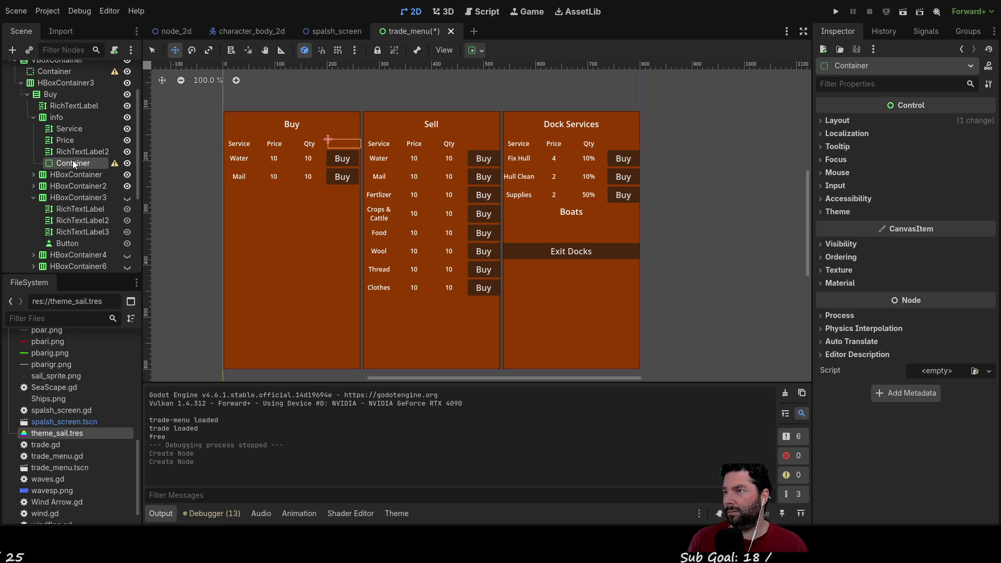
click(34, 174)
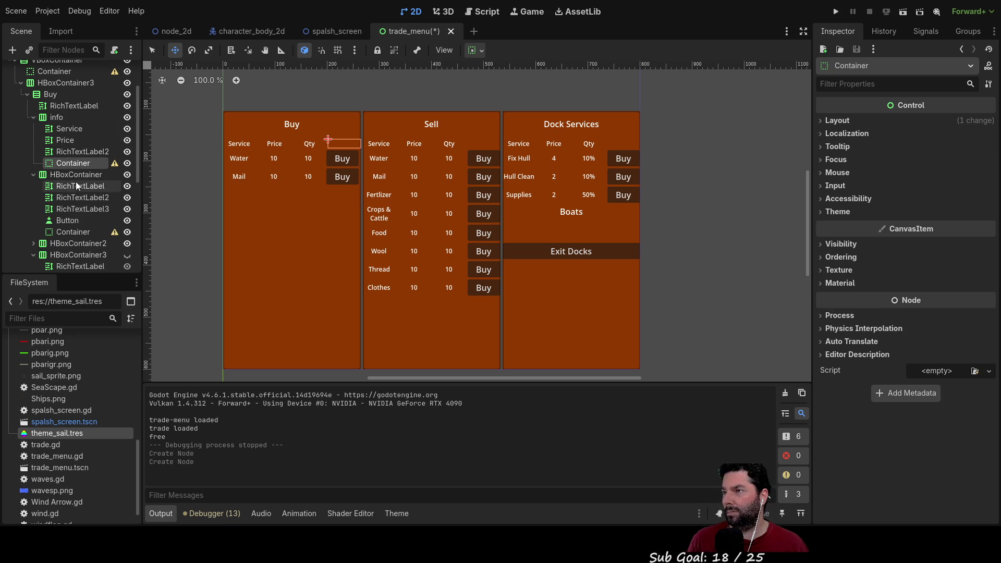
click(68, 231)
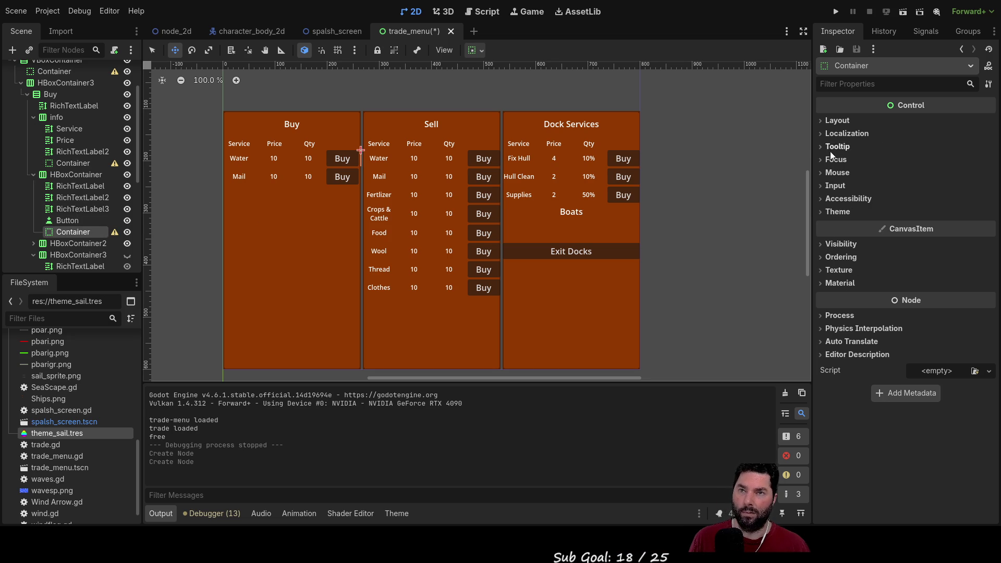
click(824, 121)
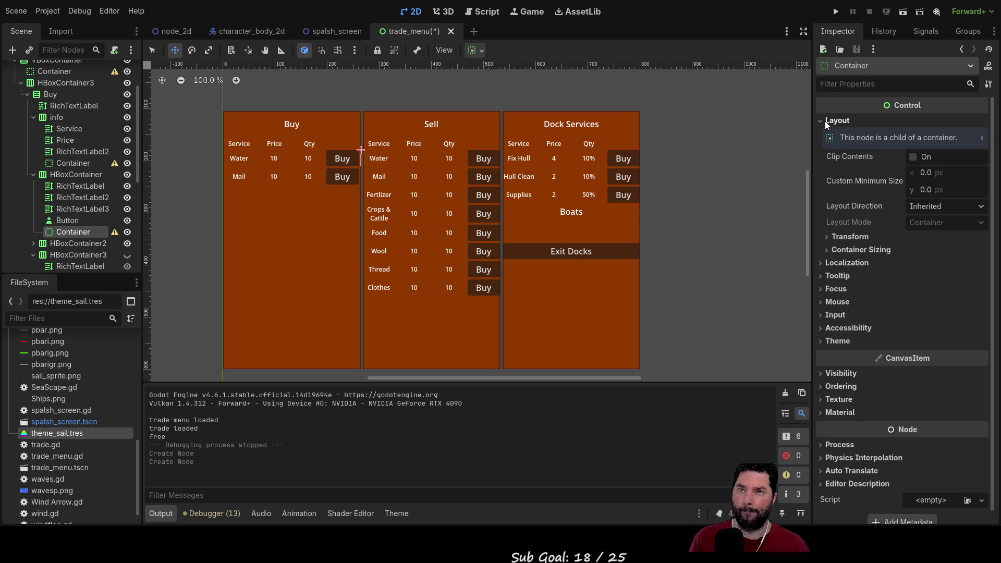
Set the Water row spacer's minimum width to 5 px.
click(925, 173)
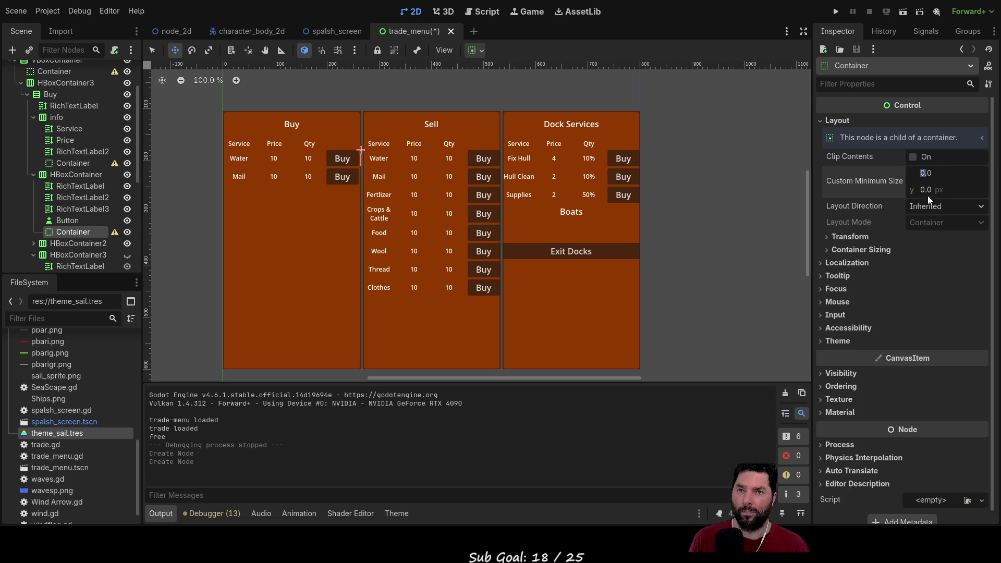
text(20)
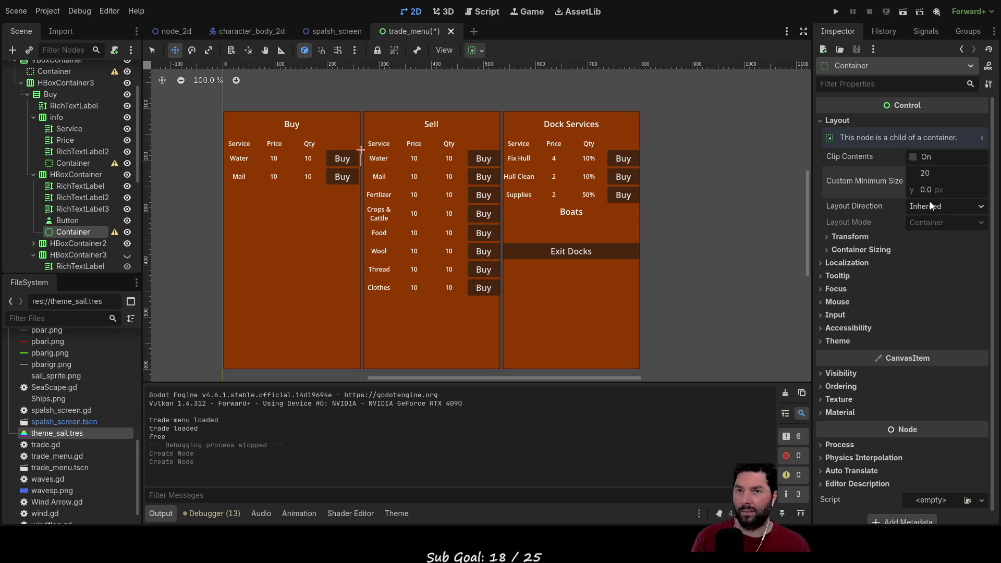
key(ctrl+a)
text(5)
key(Return)
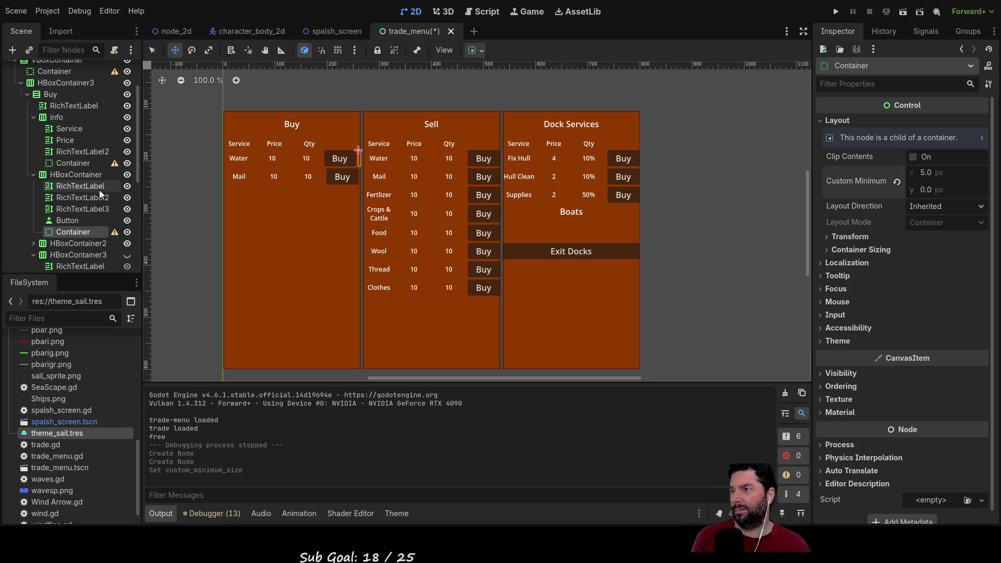
Paste the 5 px spacer into the Mail row and delete its old Container.
click(33, 243)
scroll(76, 245, down, 1)
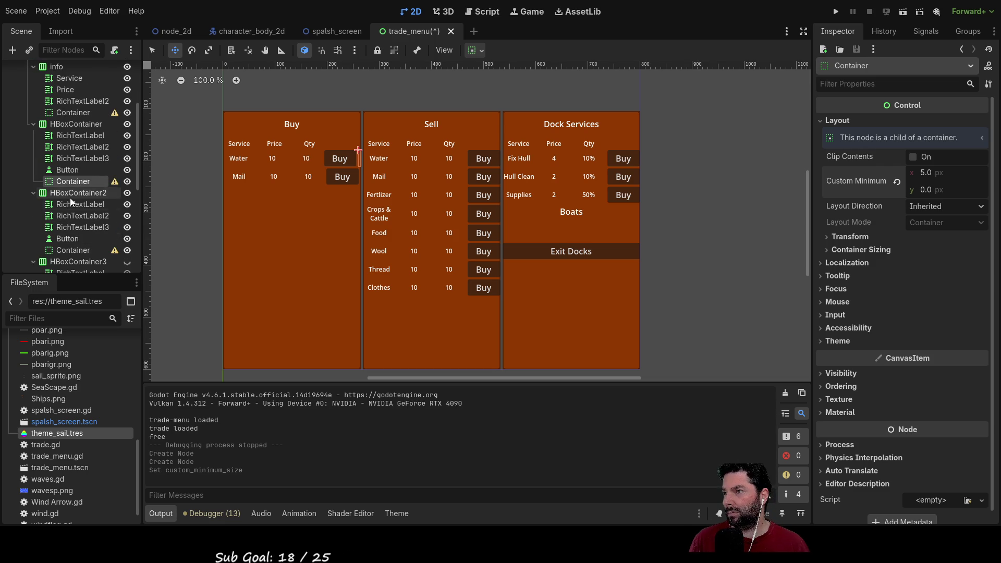
click(70, 193)
key(ctrl+v)
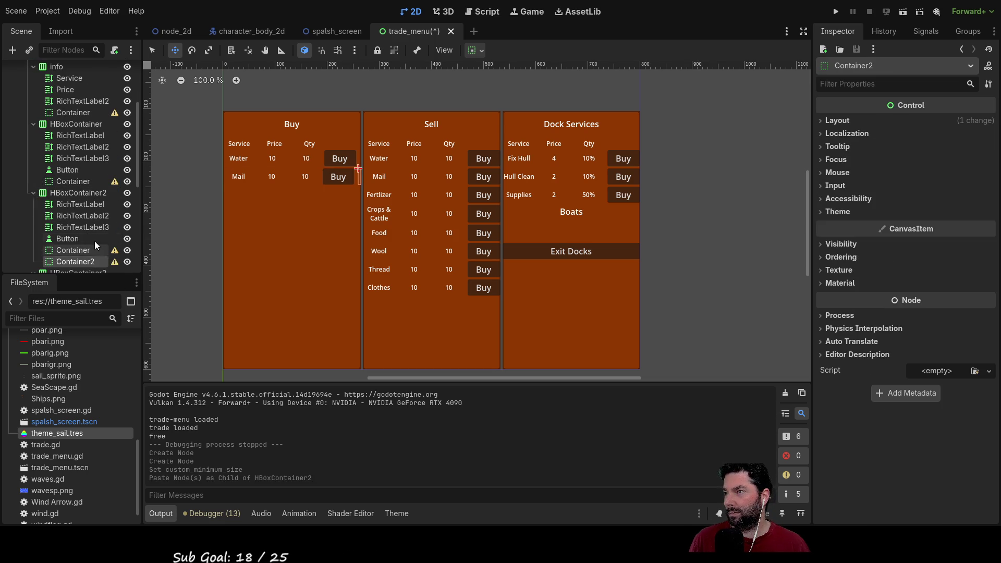
click(65, 251)
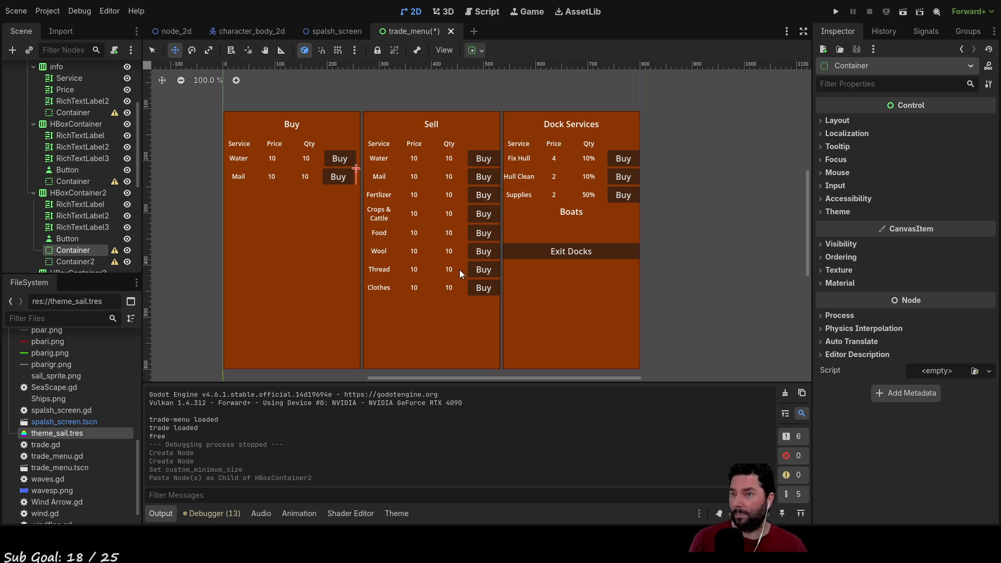
key(Delete)
scroll(95, 164, down, 2)
click(34, 142)
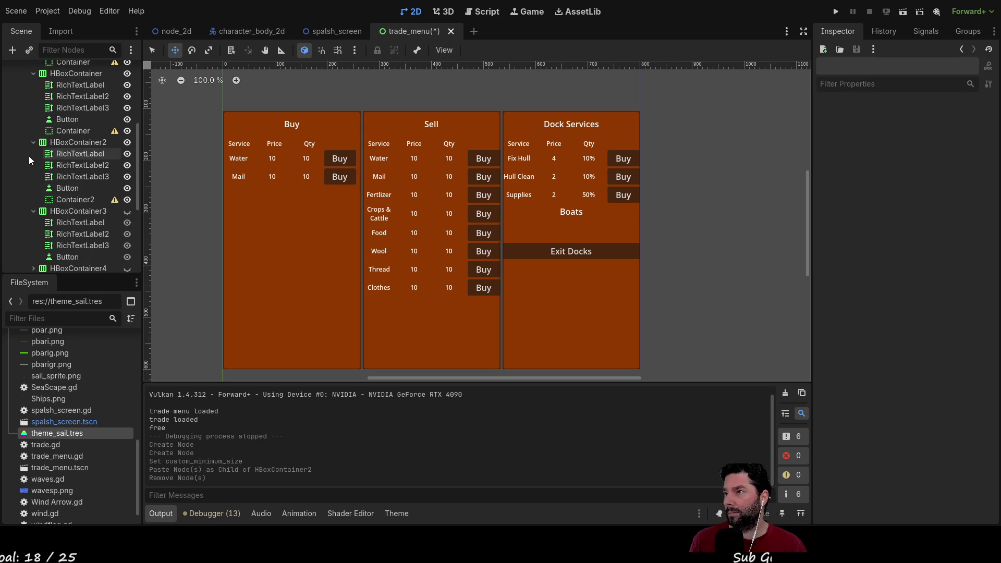
Paste the 5 px spacer into the third Buy row.
click(33, 73)
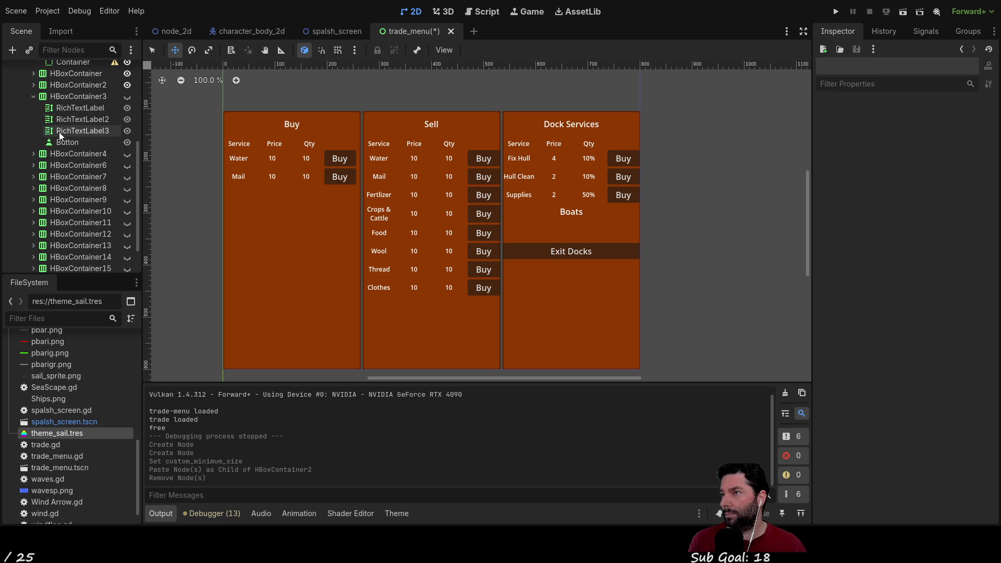
click(63, 98)
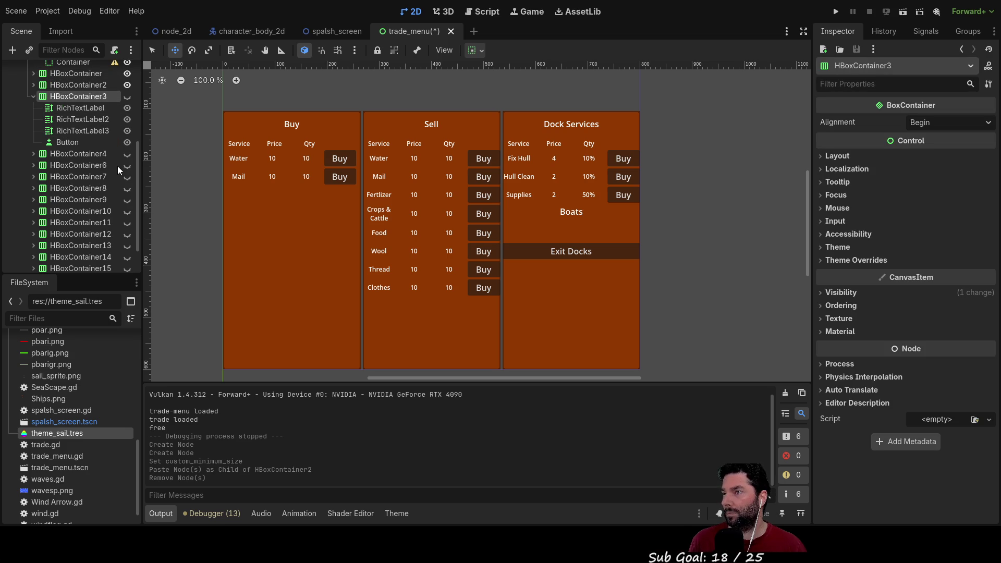
key(ctrl+v)
click(33, 96)
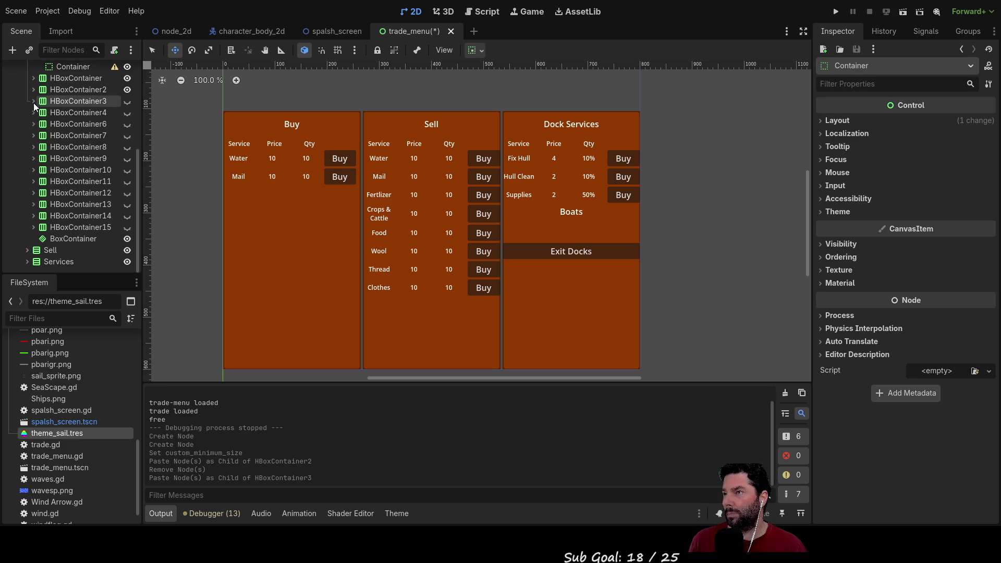
scroll(68, 152, up, 3)
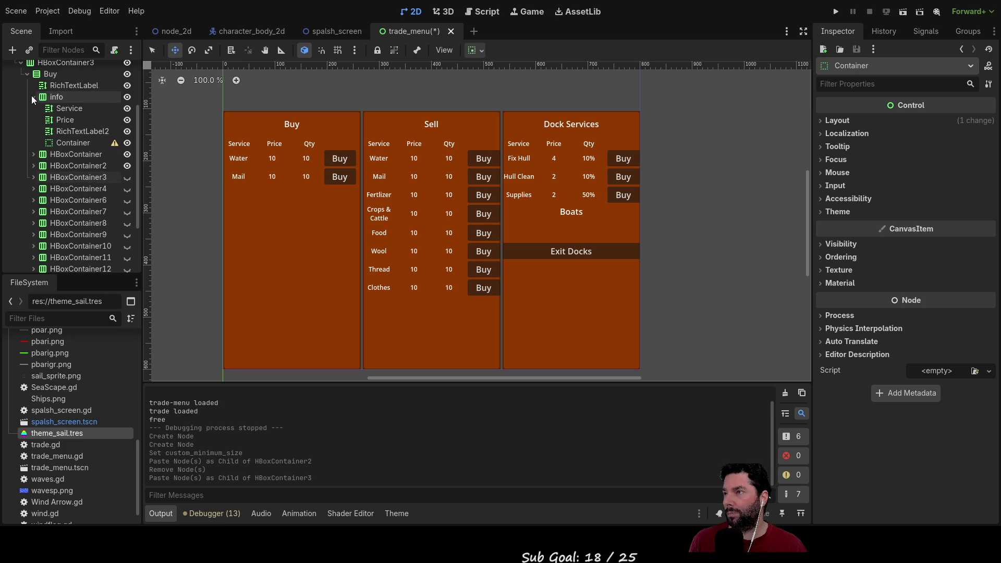
click(33, 97)
Paste the spacer into the Sell column's Water and Mail rows.
scroll(47, 157, down, 2)
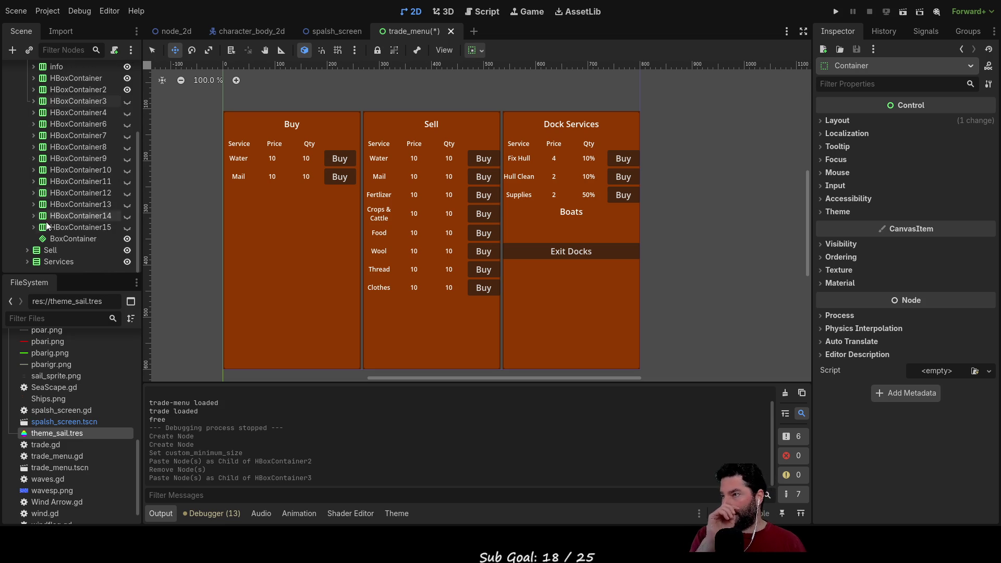
click(27, 250)
scroll(77, 245, down, 3)
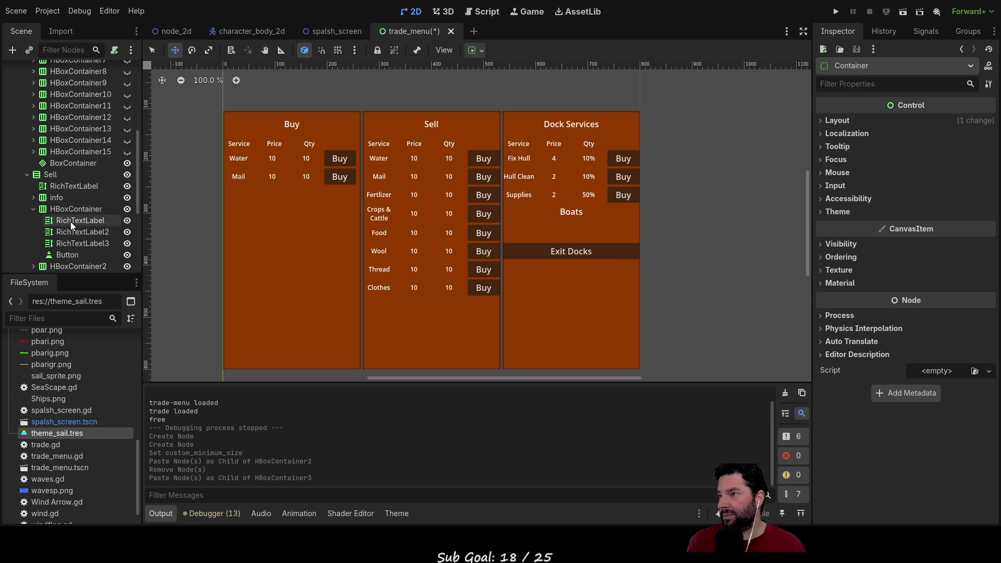
click(50, 211)
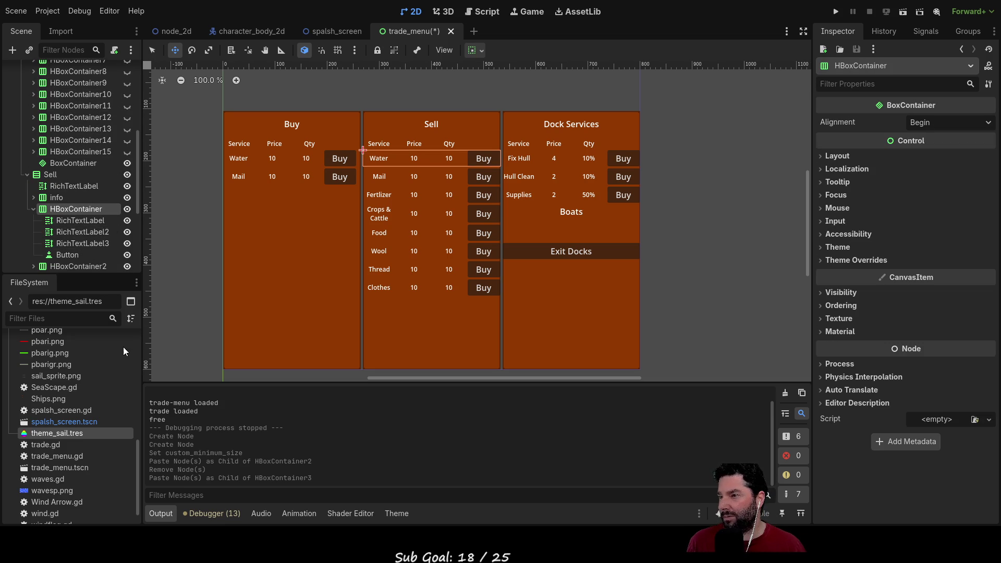
key(ctrl+v)
click(33, 201)
click(33, 215)
click(80, 216)
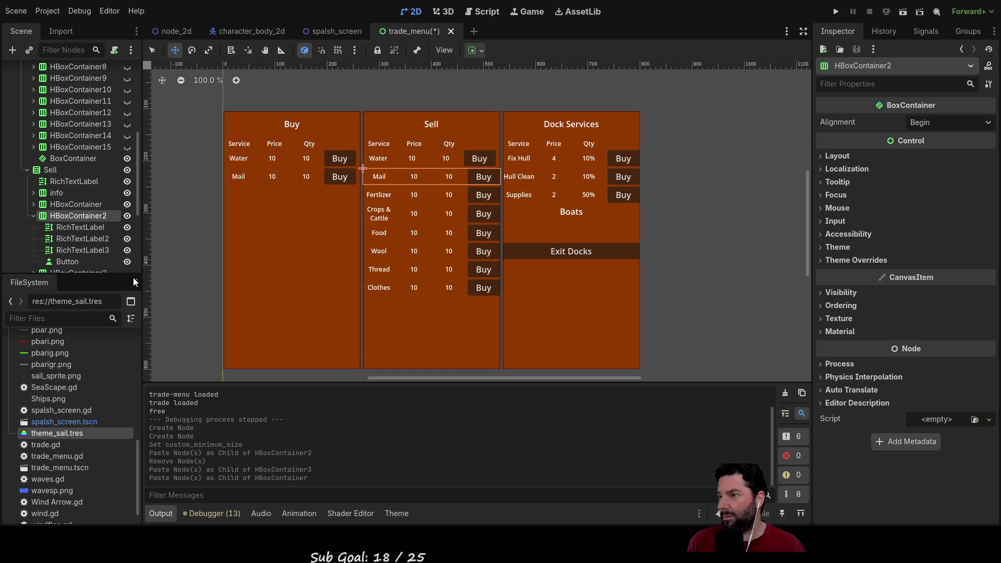
key(ctrl+v)
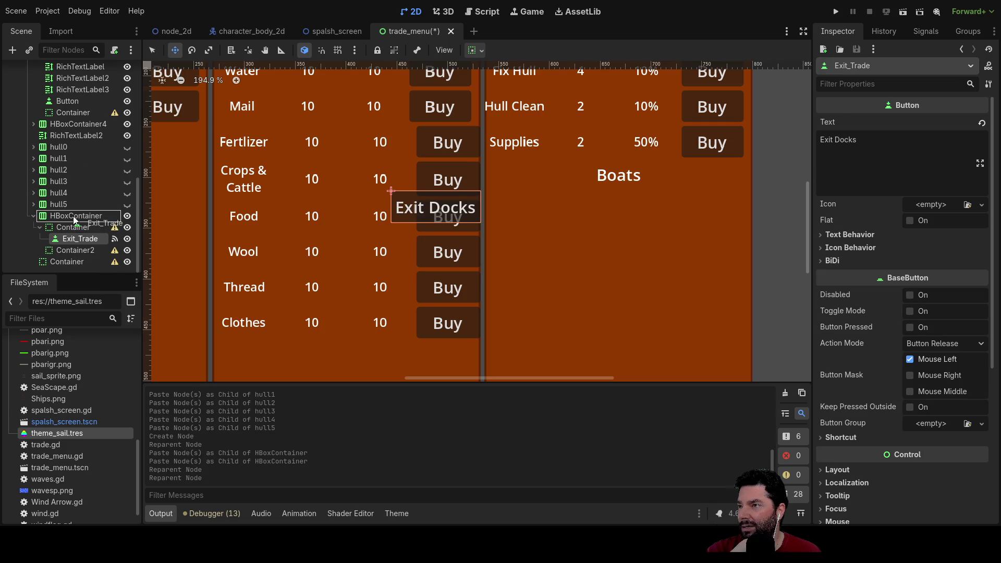
Move Exit_Trade to the end of HBoxContainer and turn on its Horizontal Expand.
mouse_move(73, 218)
mouse_down()
mouse_move(67, 243)
mouse_move(67, 233)
mouse_up()
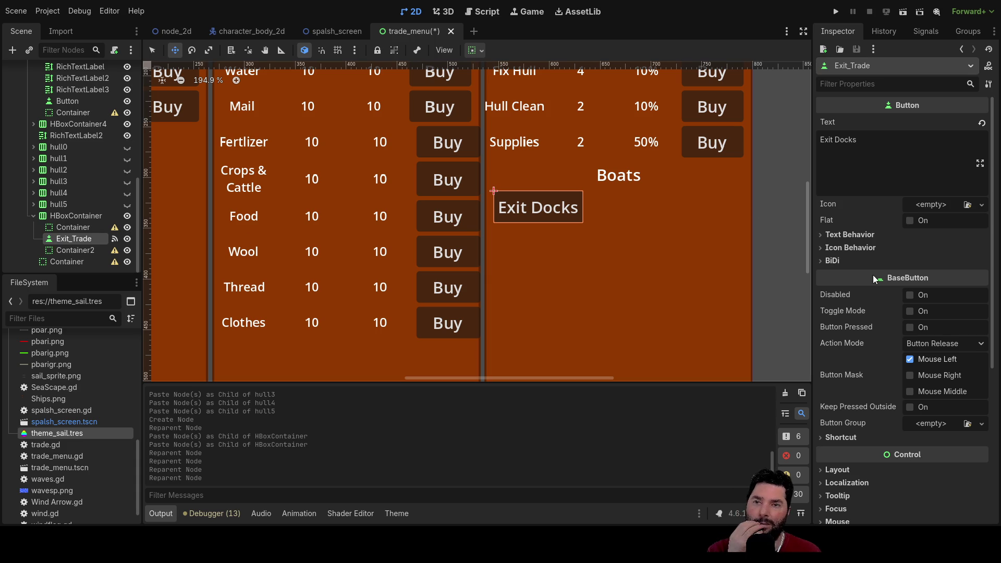
scroll(875, 291, down, 3)
scroll(885, 325, down, 2)
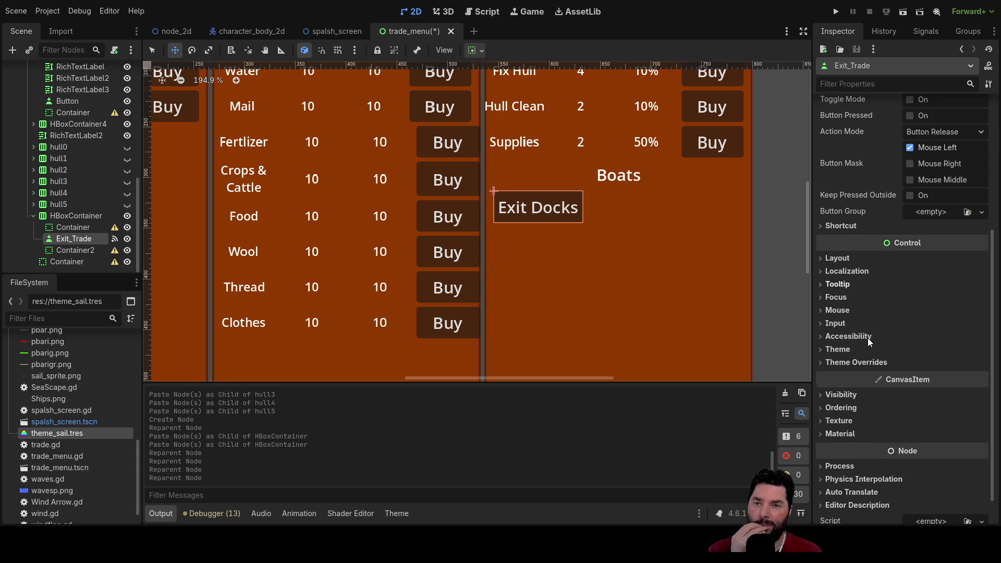
click(828, 259)
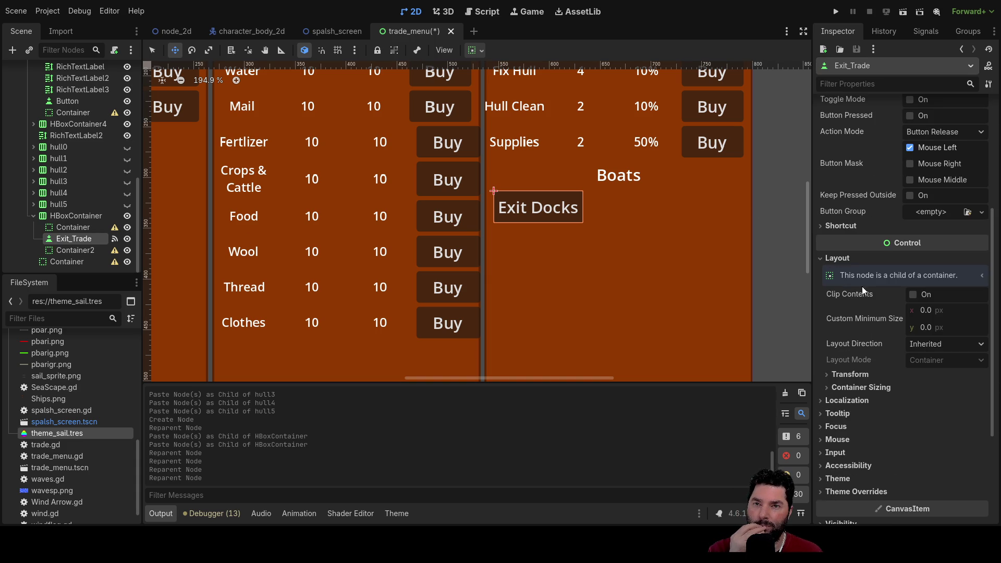
click(826, 386)
click(917, 417)
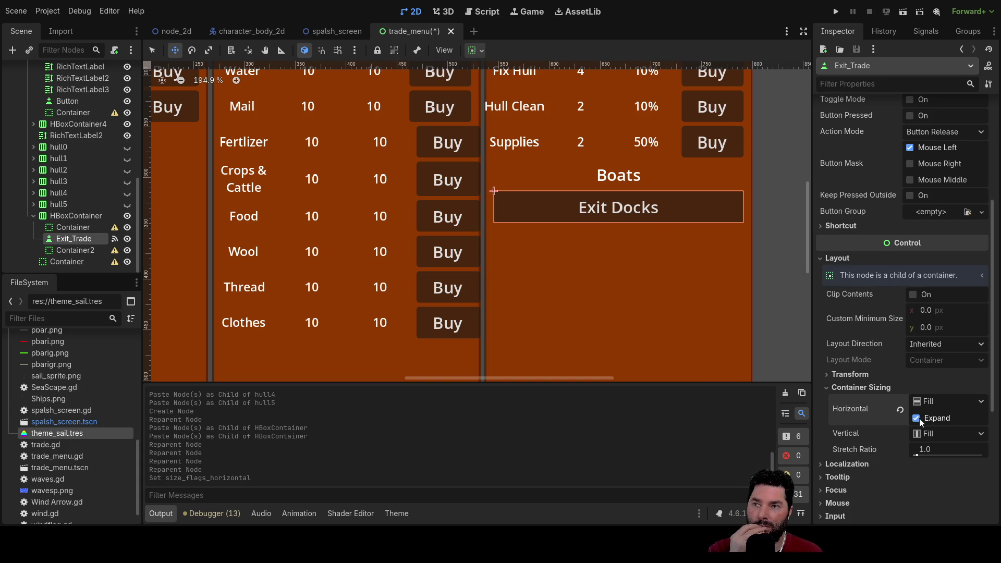
Bring the Service, Price and Qty headers into view and collapse the service rows in the tree.
mouse_move(648, 284)
mouse_down()
mouse_move(633, 299)
mouse_move(543, 329)
mouse_move(543, 302)
mouse_up()
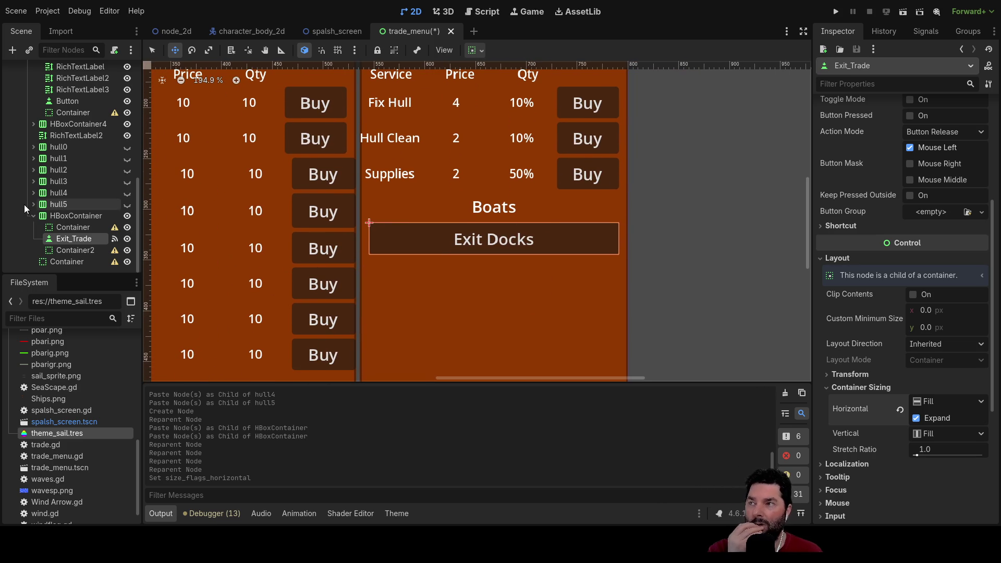
scroll(92, 209, up, 5)
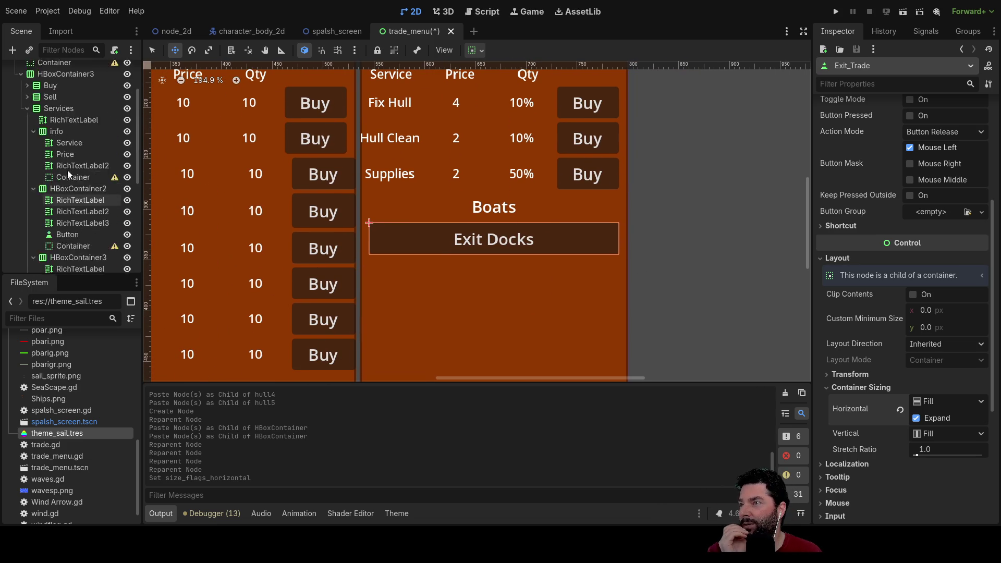
scroll(67, 170, up, 2)
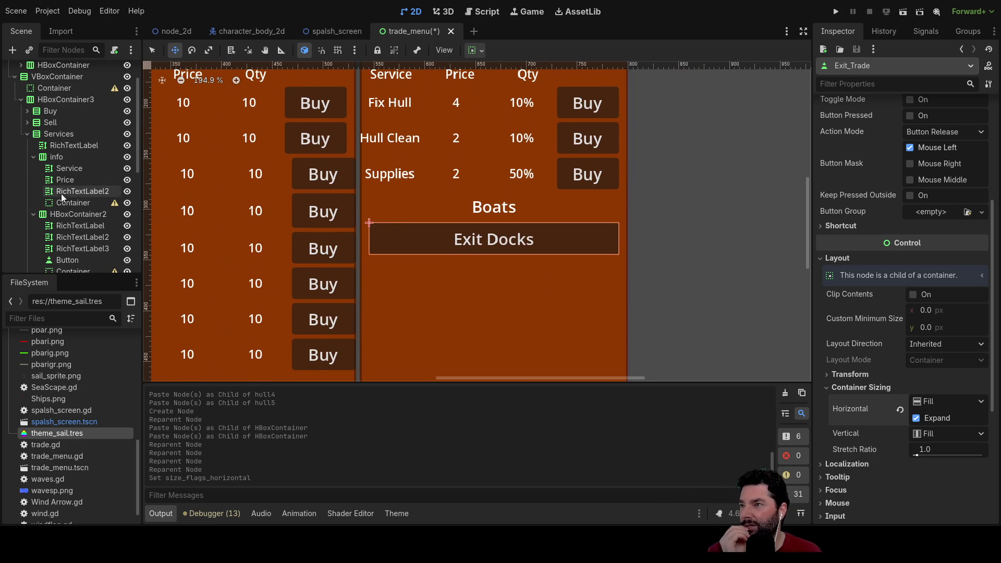
scroll(59, 205, down, 3)
click(37, 137)
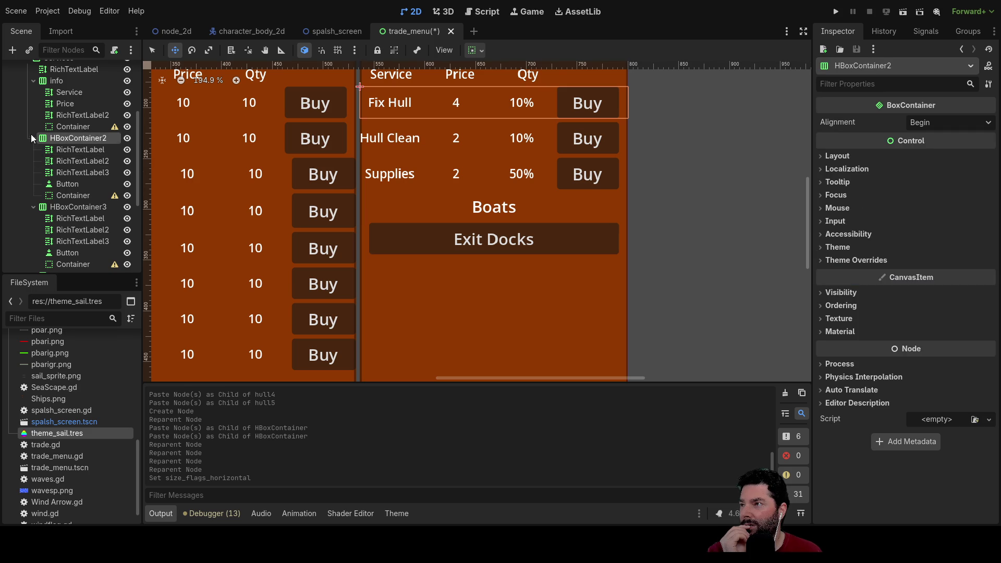
click(33, 138)
click(33, 150)
scroll(42, 204, down, 3)
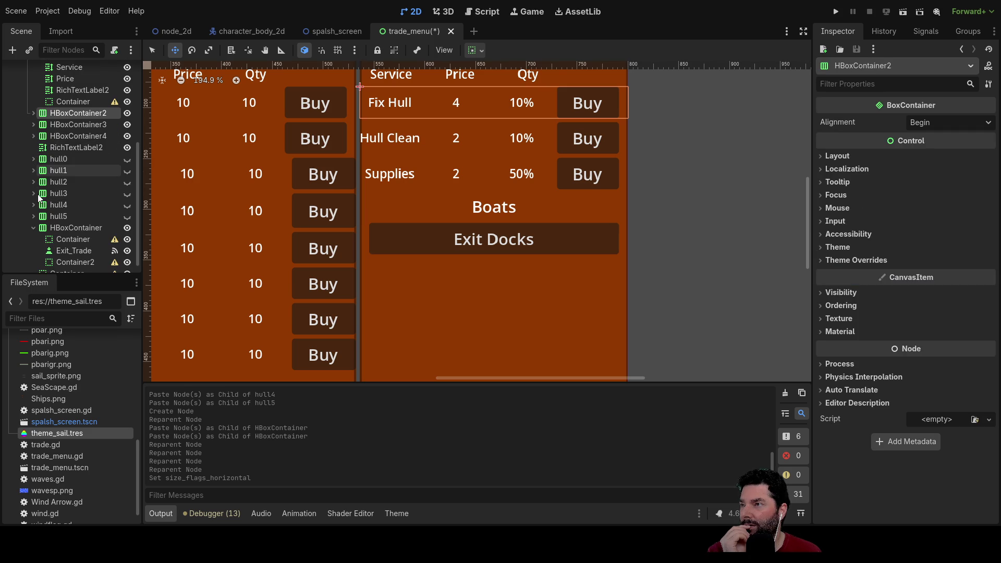
click(33, 215)
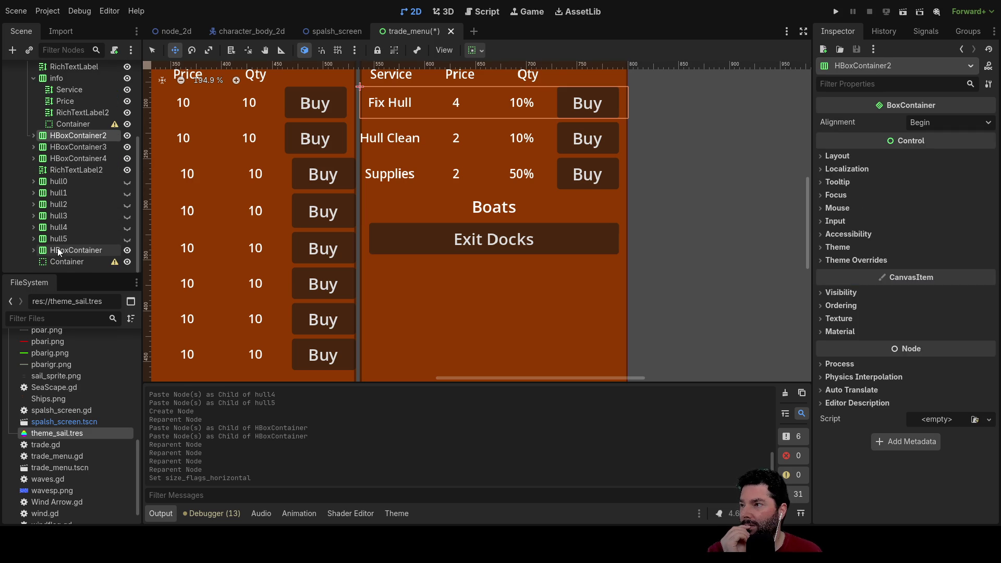
Hide the Boats heading (RichTextLabel2) in the Dock Services column.
click(490, 218)
drag(490, 218, 491, 208)
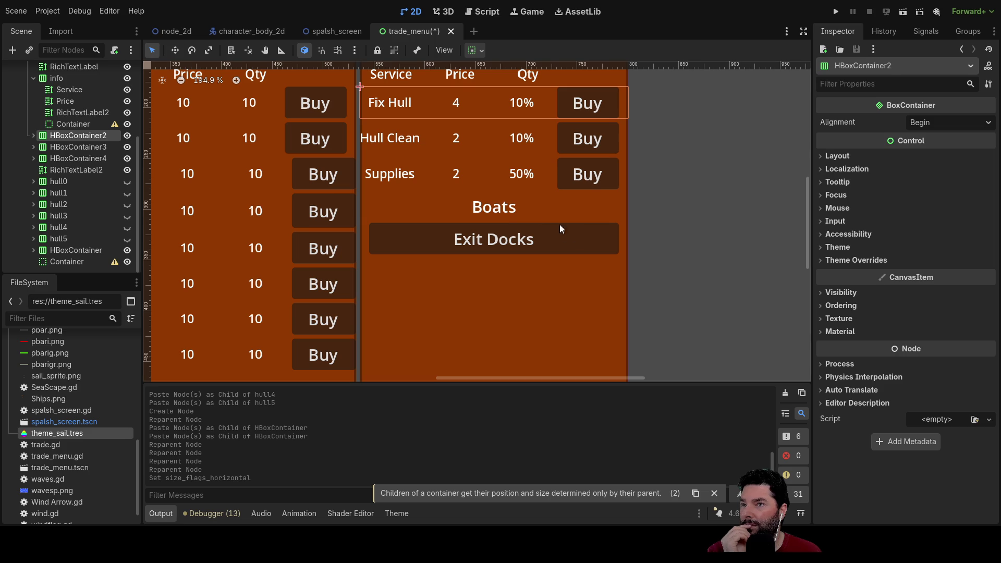
click(497, 208)
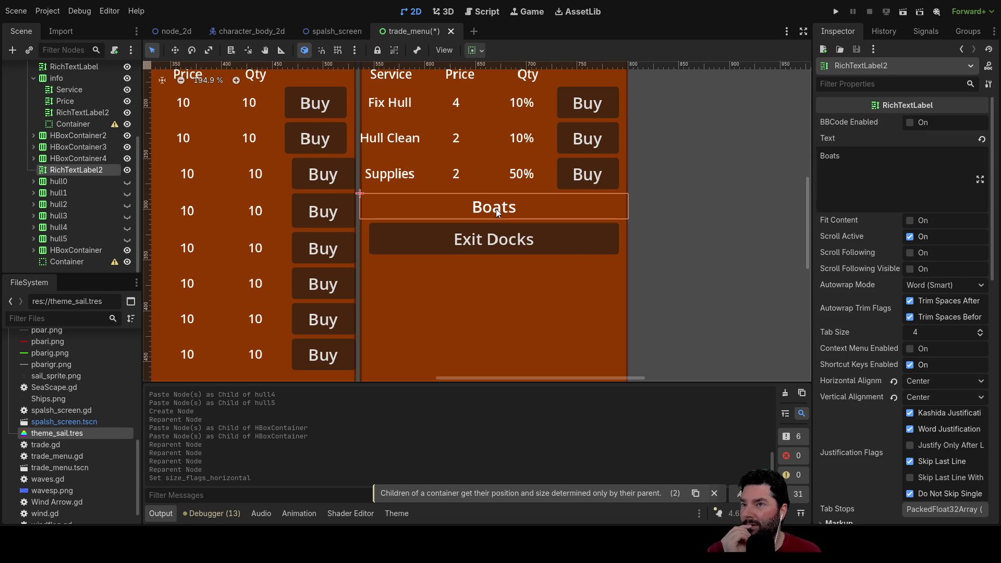
click(127, 170)
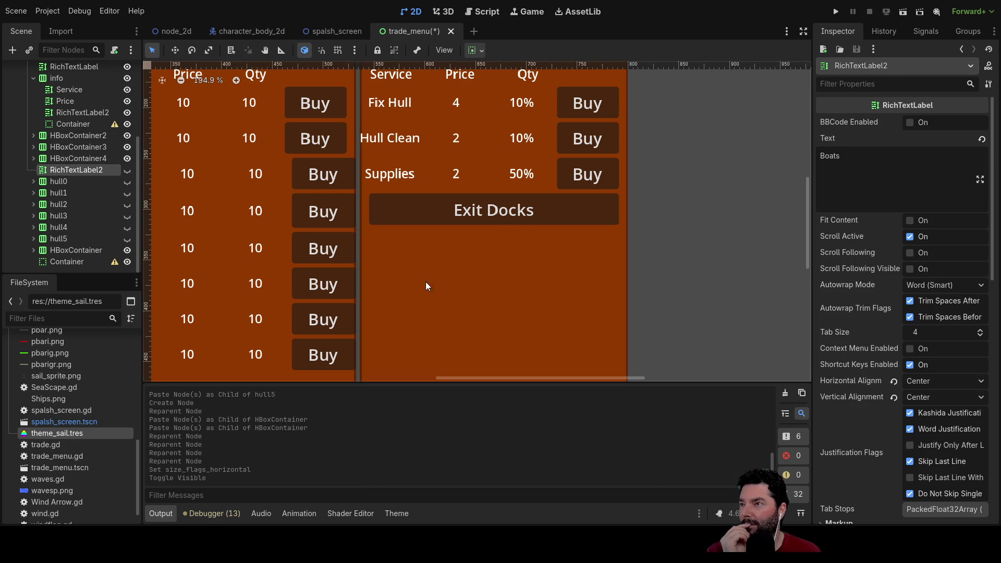
click(728, 244)
scroll(665, 208, down, 6)
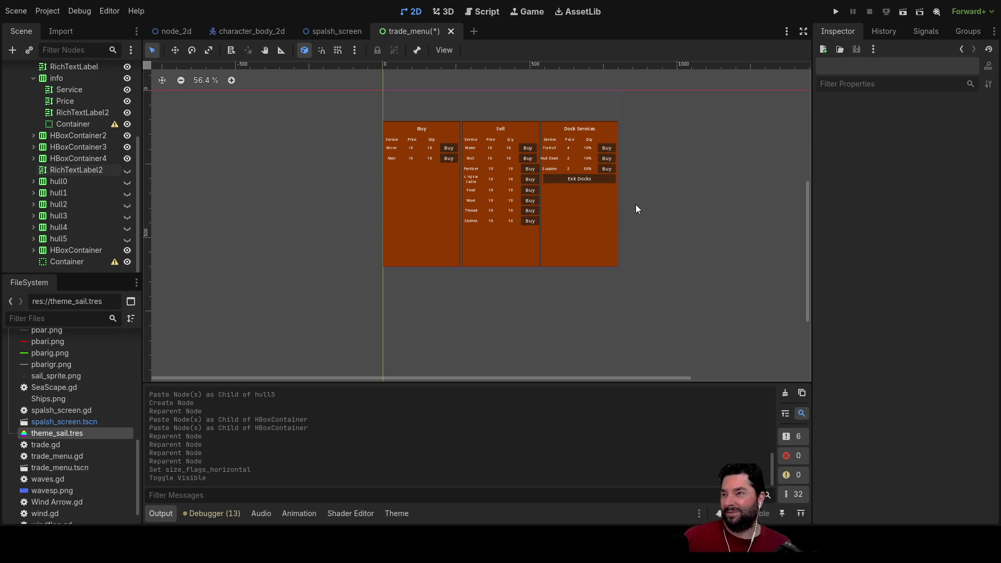
Save the scene, run the game, and confirm Exit Docks closes the trade menu.
key(ctrl+s)
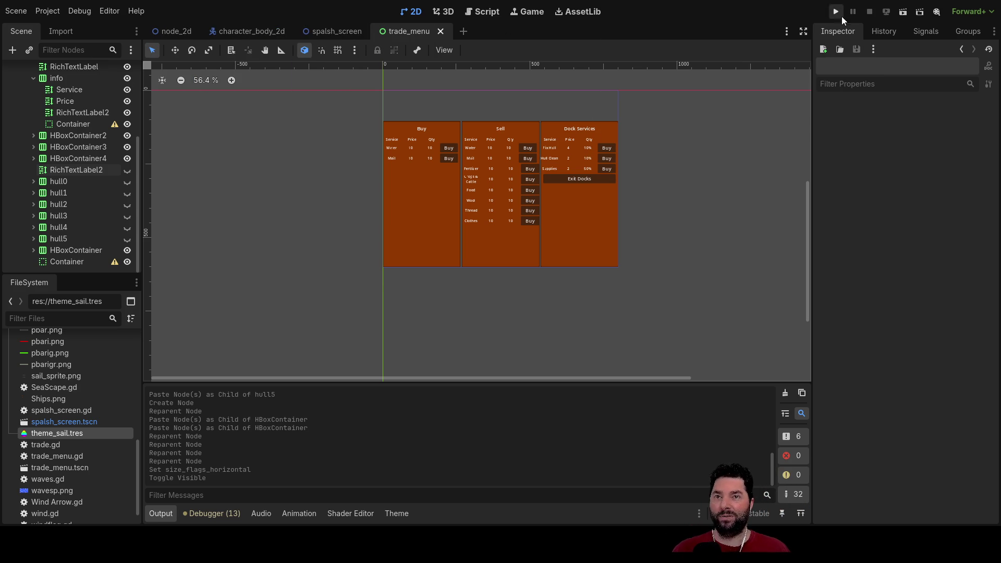
click(480, 11)
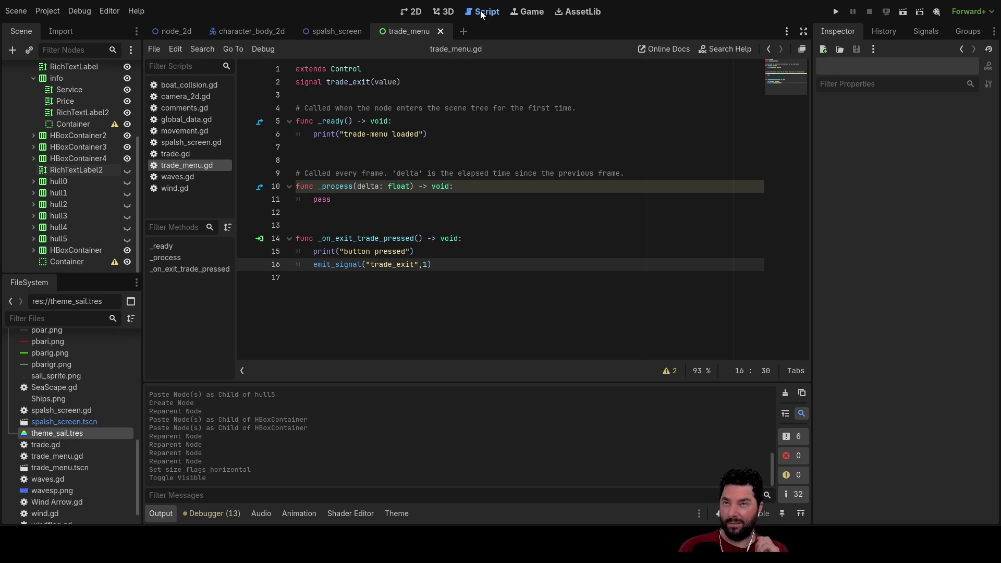
click(837, 13)
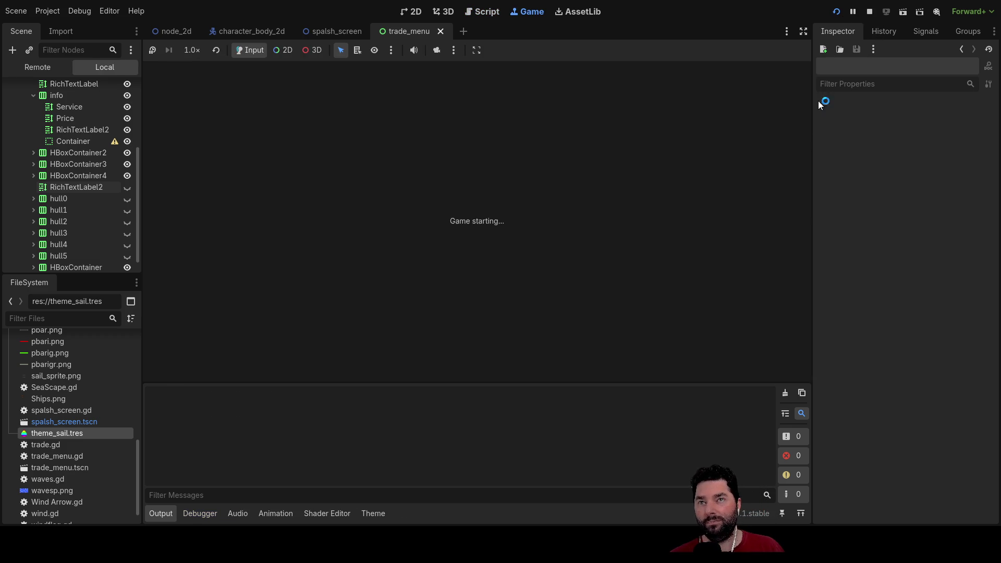
click(345, 80)
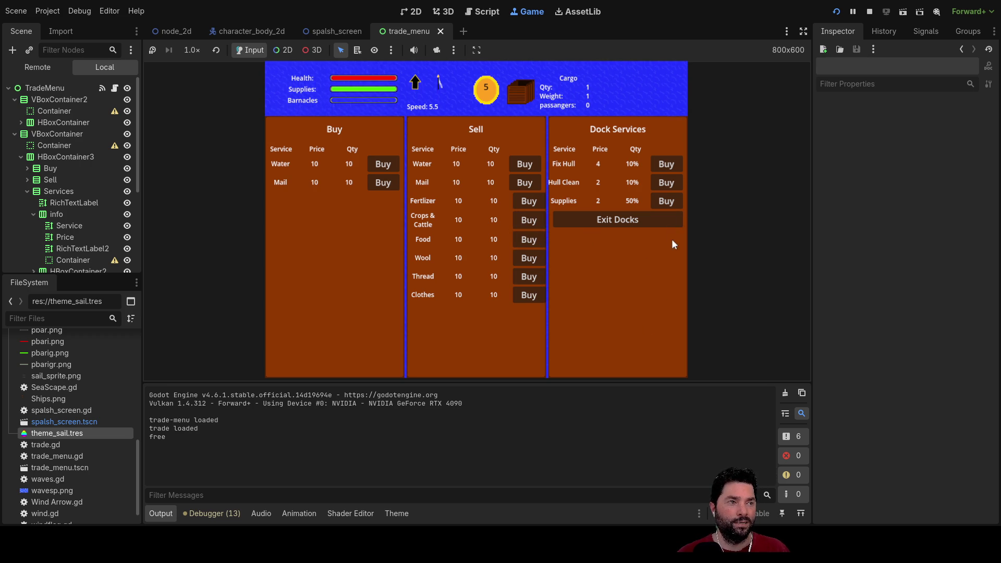
click(612, 219)
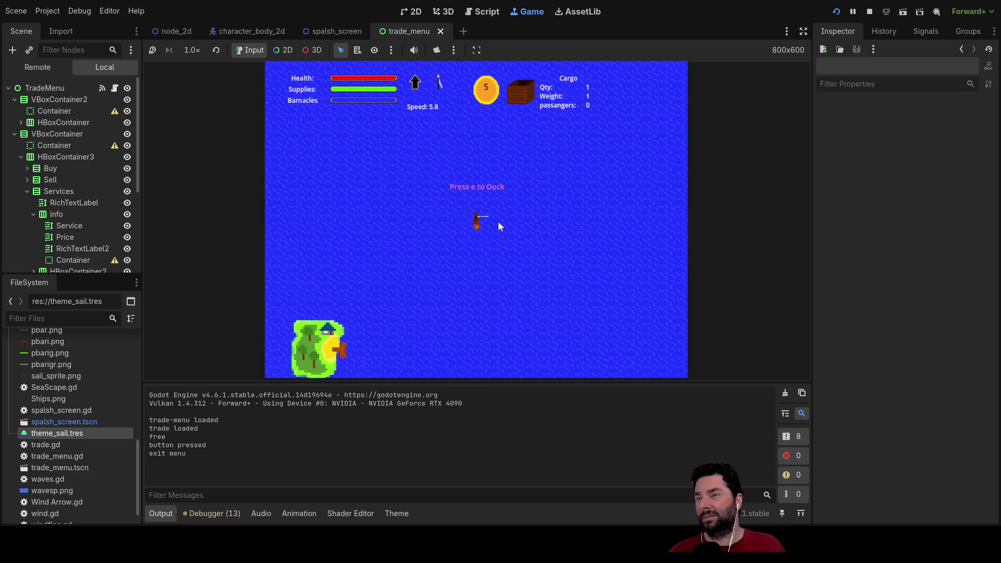
key(ctrl+F3)
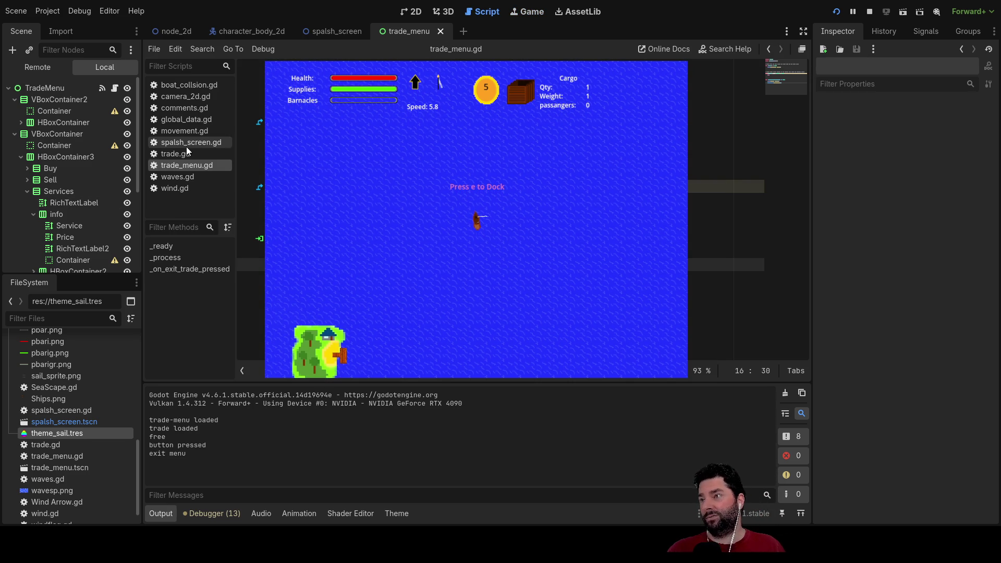
Look through the trade.gd script, then stop the running game.
click(180, 154)
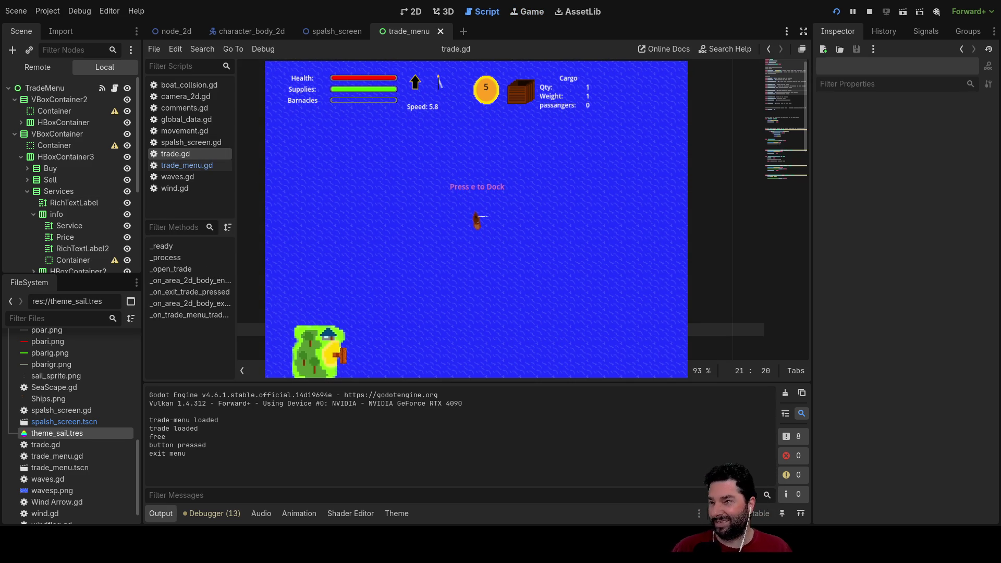
scroll(725, 208, down, 5)
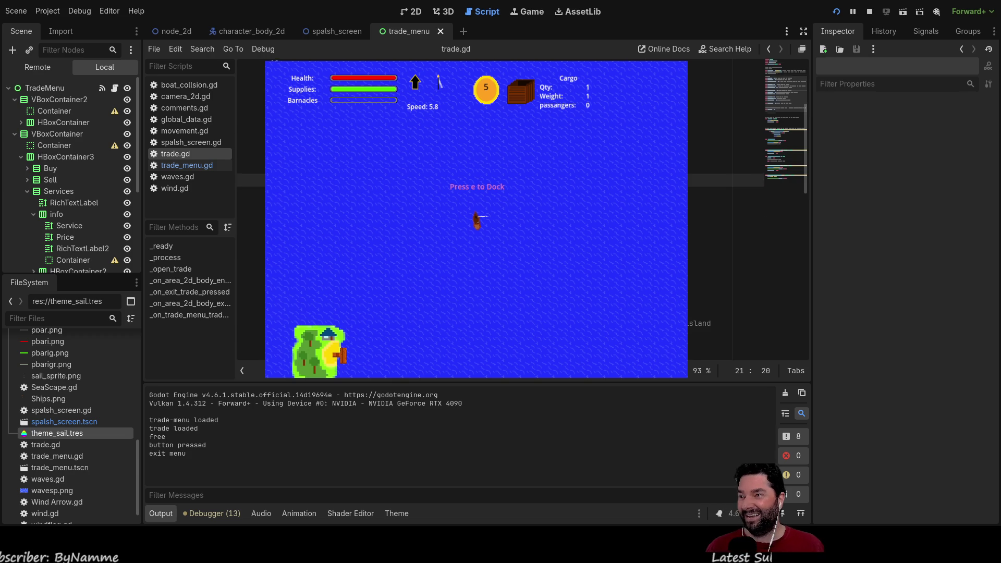
scroll(725, 209, up, 5)
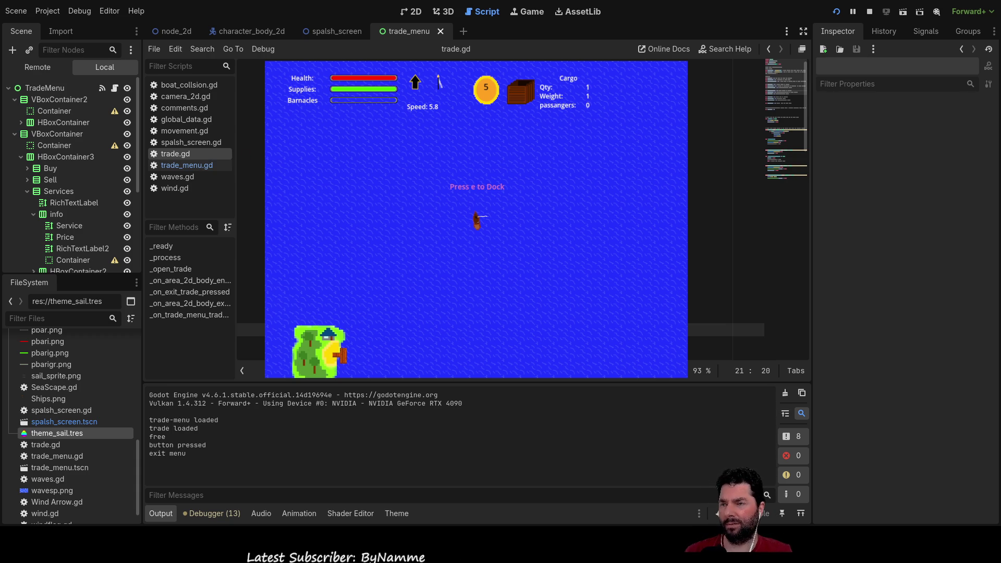
scroll(259, 276, down, 5)
scroll(724, 209, down, 2)
scroll(725, 209, up, 3)
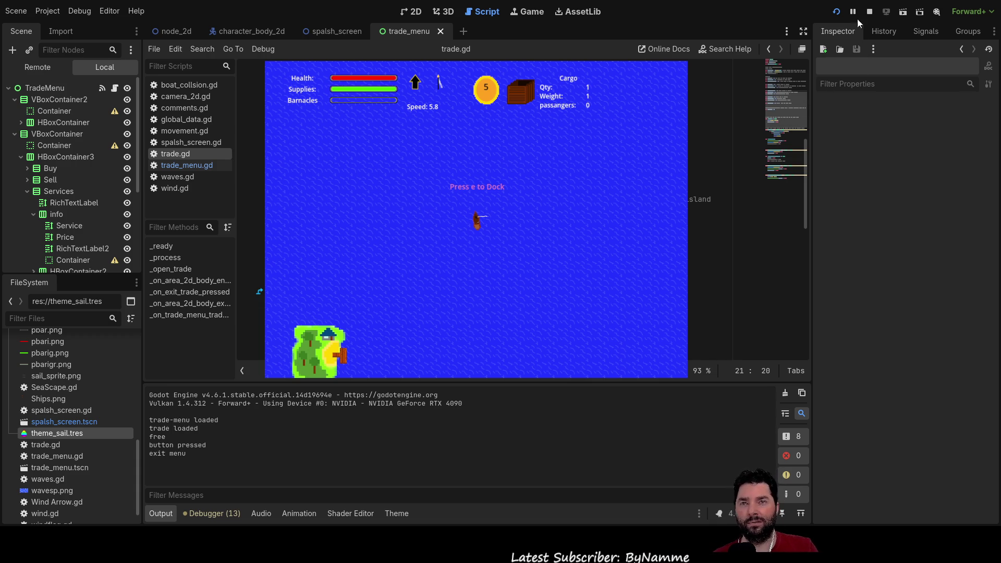
click(869, 11)
Review the trade.gd code around empty line 36, then bring up global_data.gd.
click(446, 253)
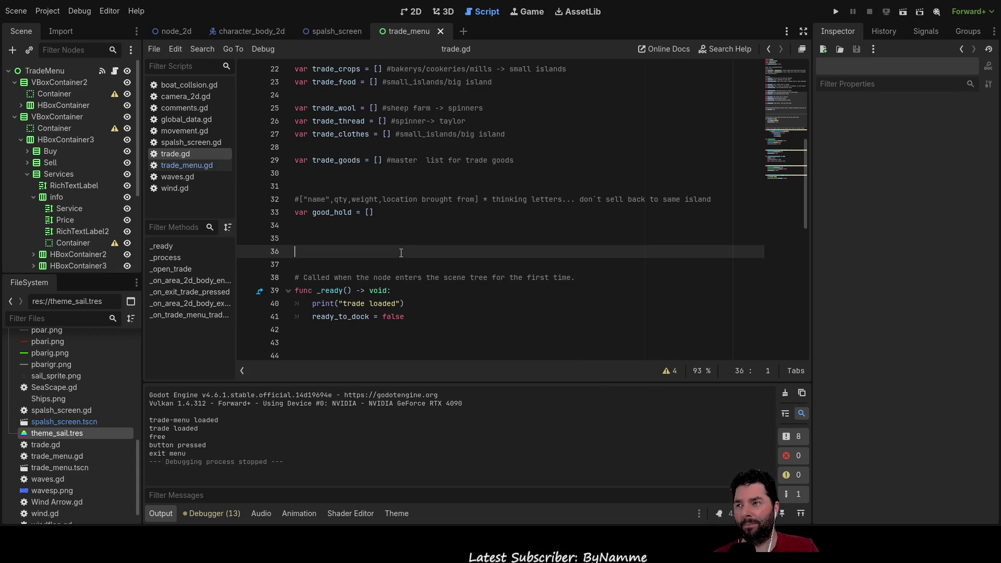
scroll(400, 253, up, 7)
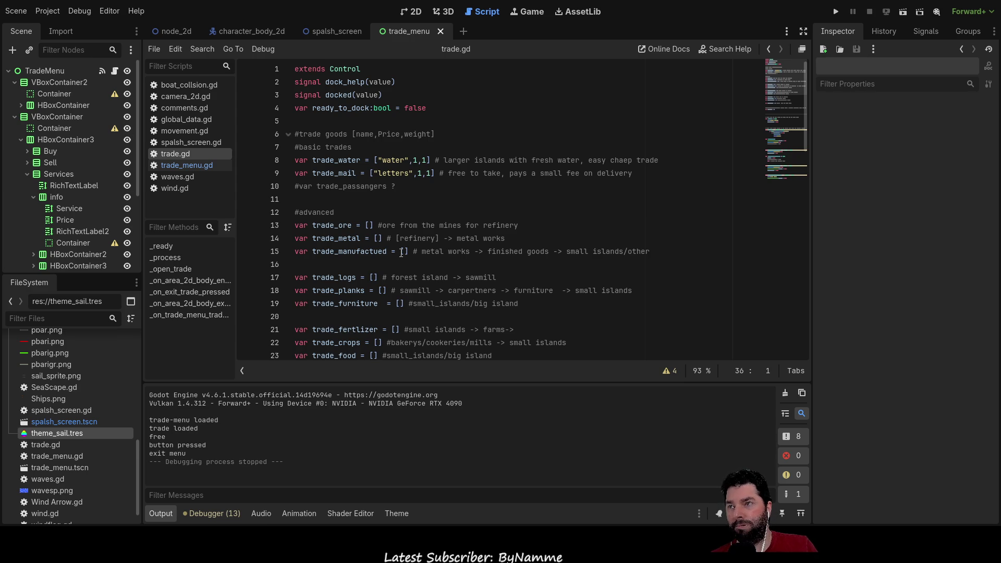
scroll(401, 252, down, 7)
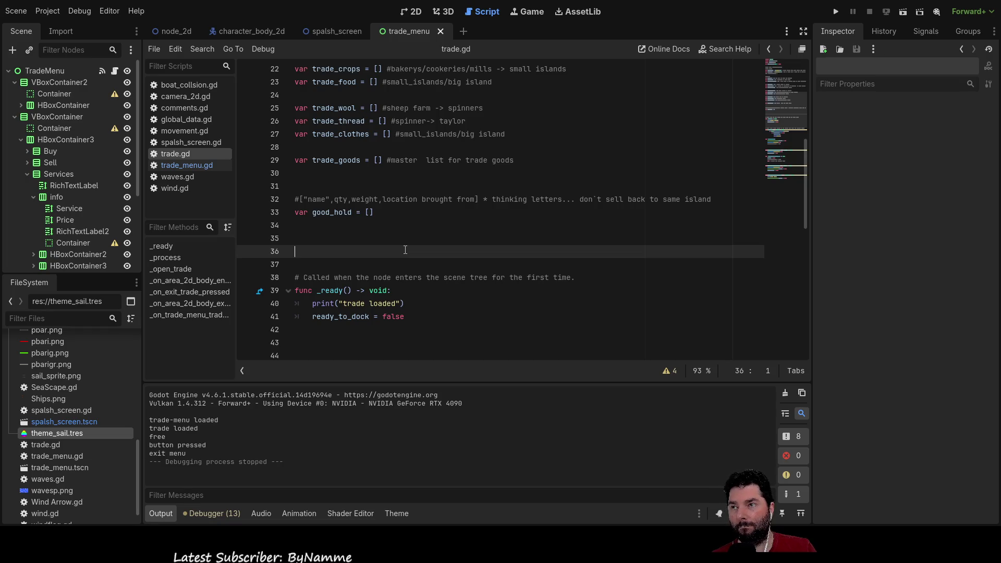
scroll(405, 250, down, 3)
scroll(406, 250, down, 1)
scroll(405, 249, up, 10)
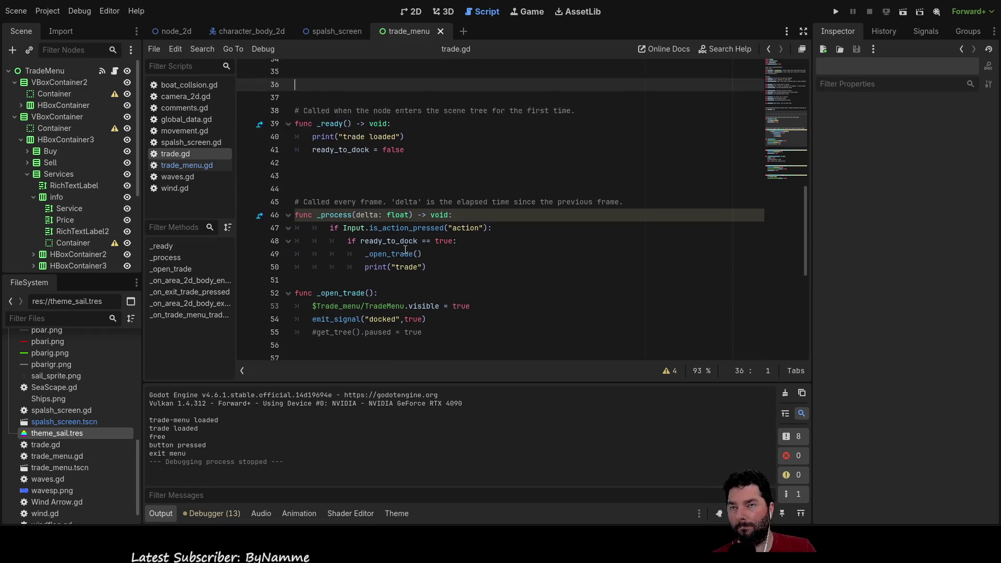
scroll(405, 249, up, 1)
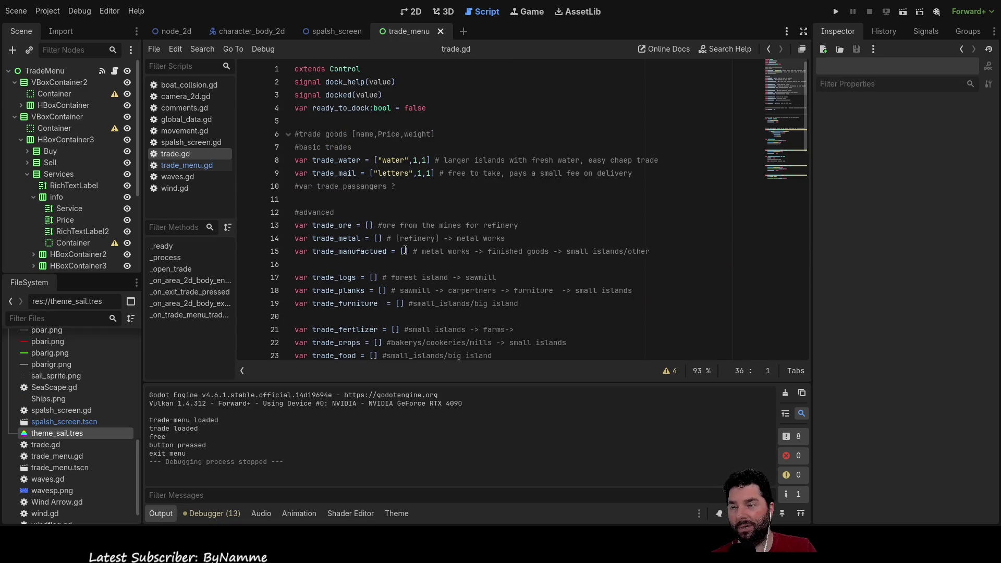
scroll(405, 250, down, 5)
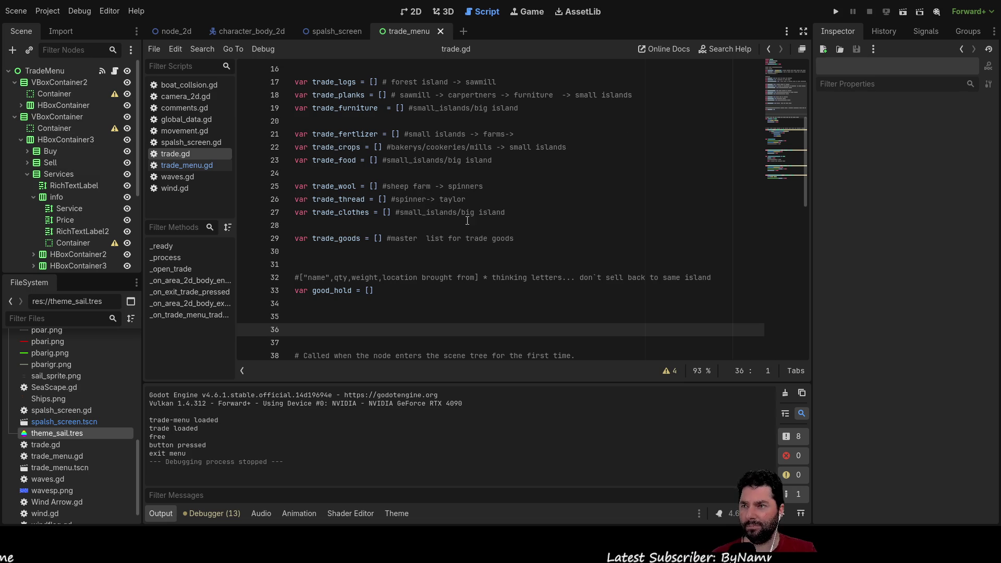
scroll(440, 211, up, 5)
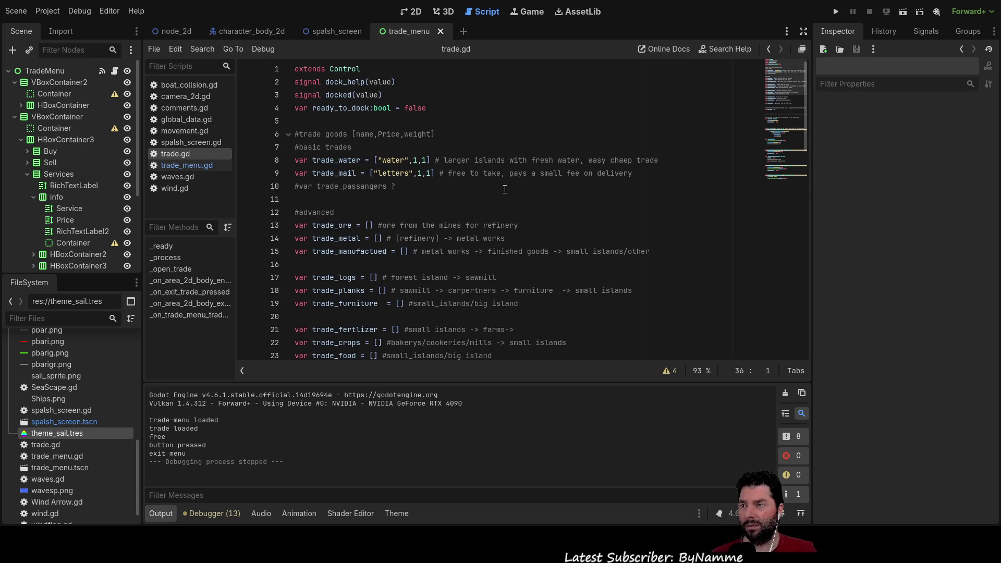
scroll(504, 189, down, 4)
scroll(504, 189, up, 4)
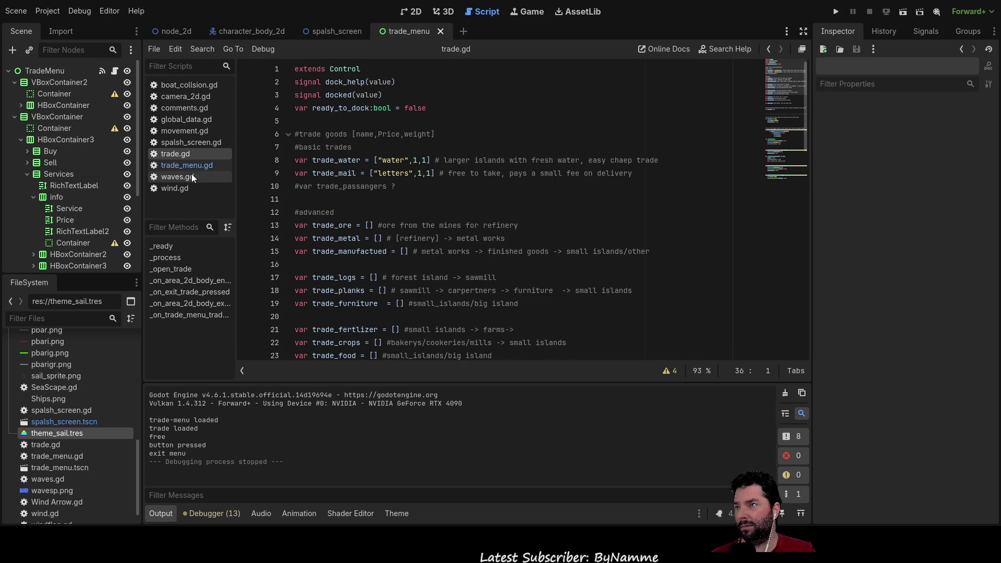
click(187, 120)
Change the starting health and suplies values from 100 to 50.
scroll(390, 136, up, 2)
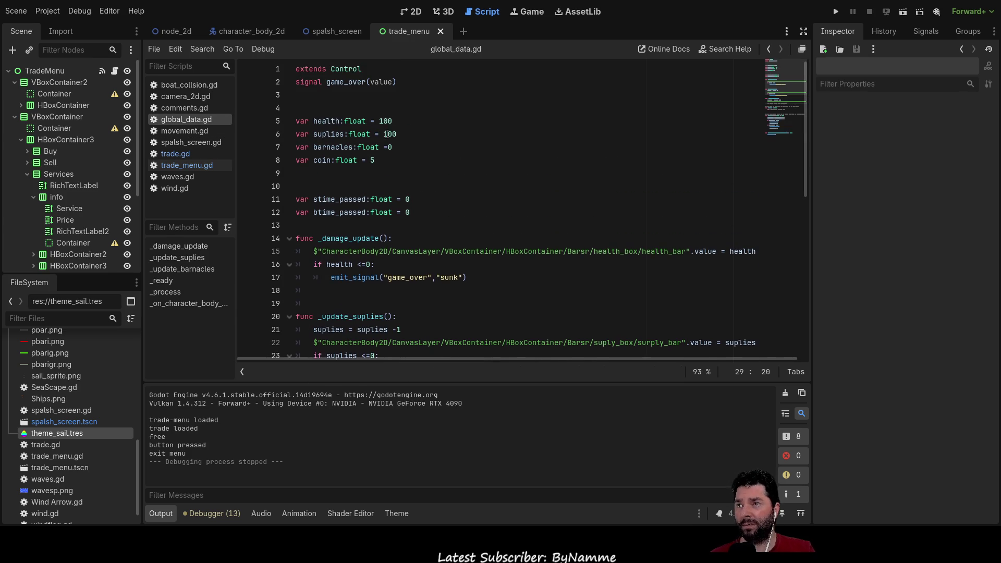
double_click(384, 121)
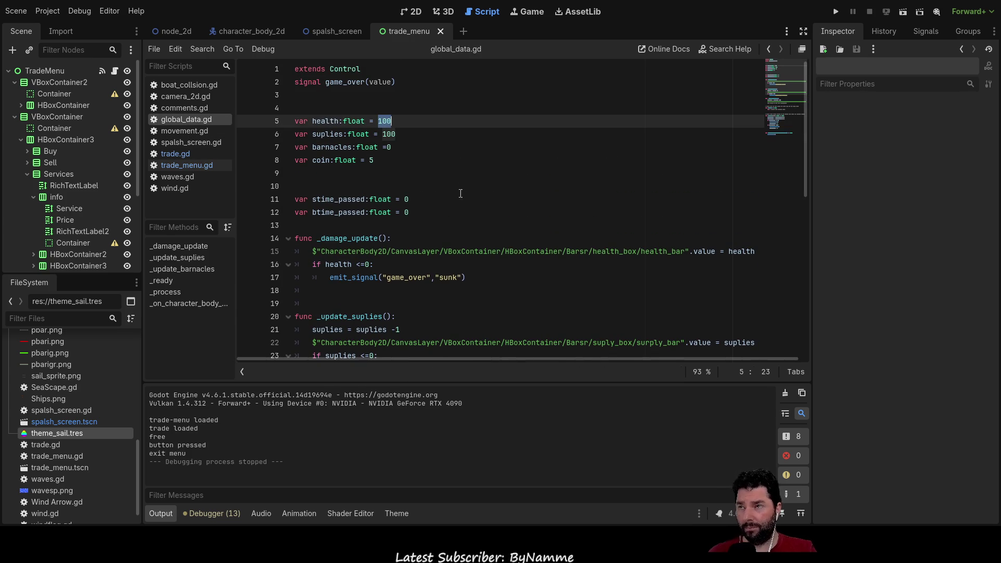
text(50)
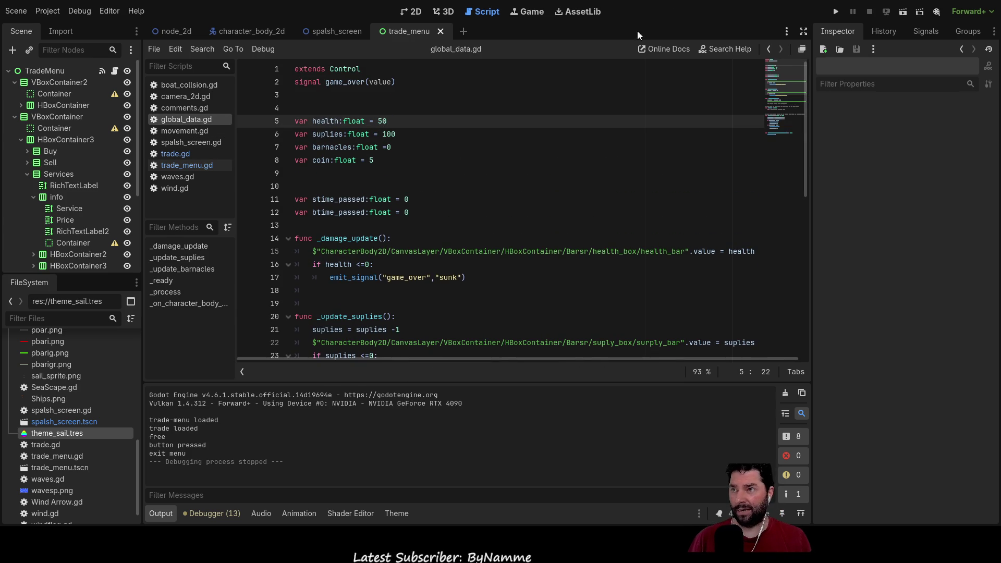
double_click(389, 134)
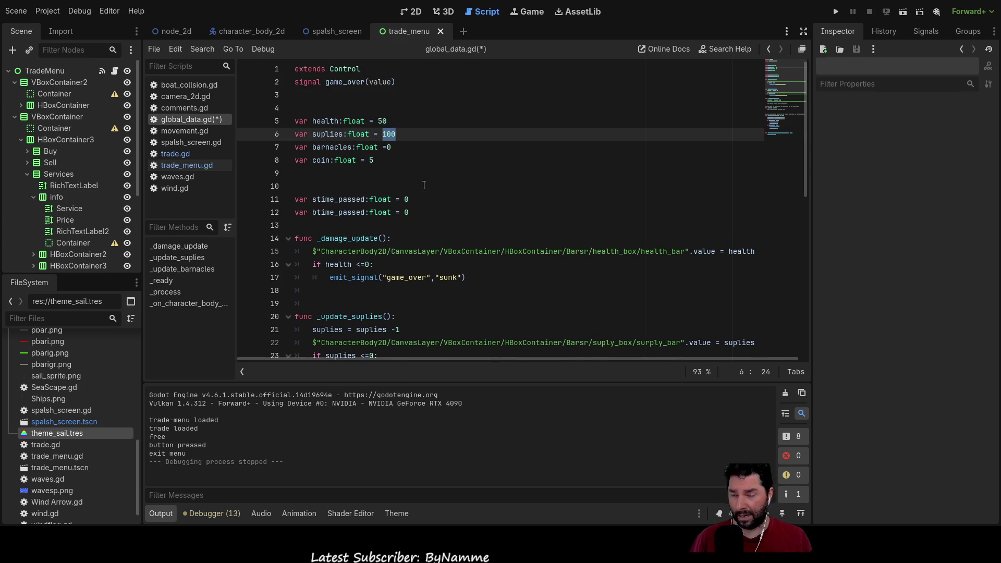
text(50)
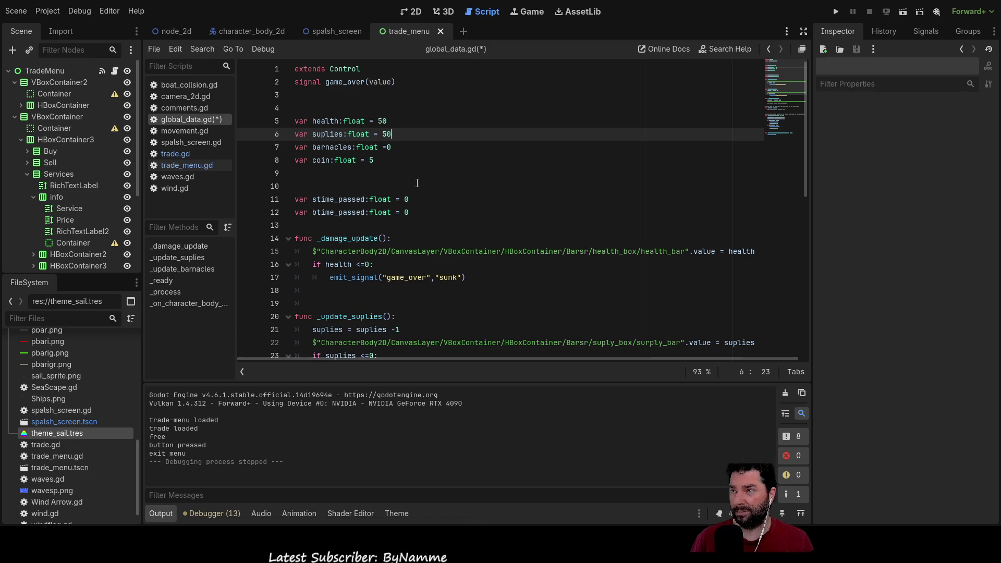
Change the starting barnacles value from 0 and coin value from 5 to 50.
click(398, 173)
key(Up)
key(Up)
key(BackSpace)
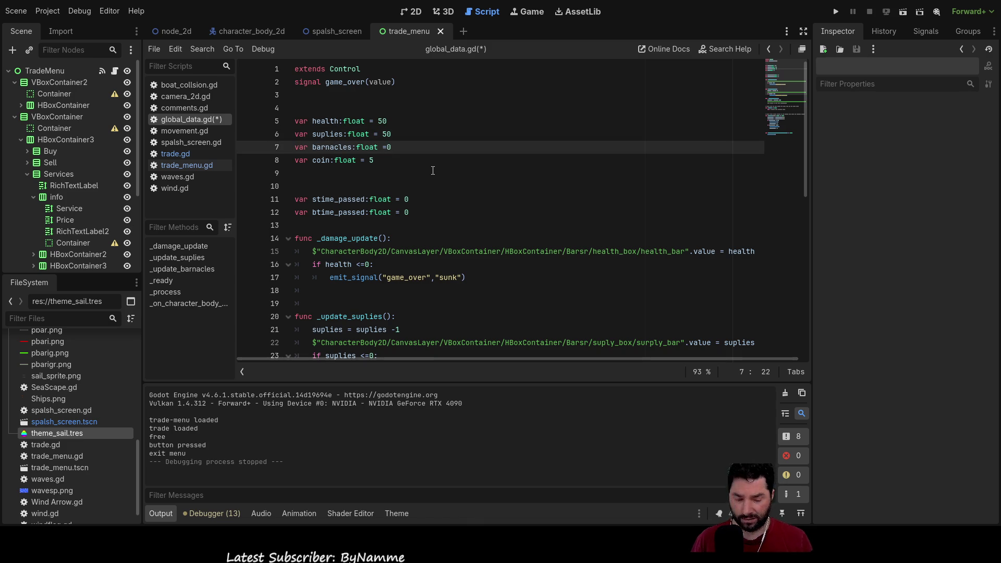
text(50)
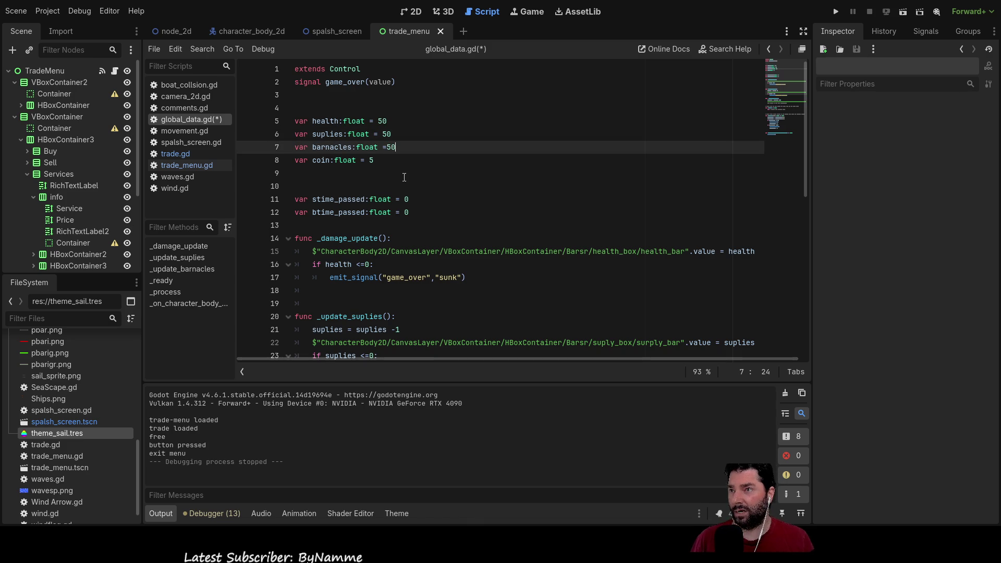
click(432, 173)
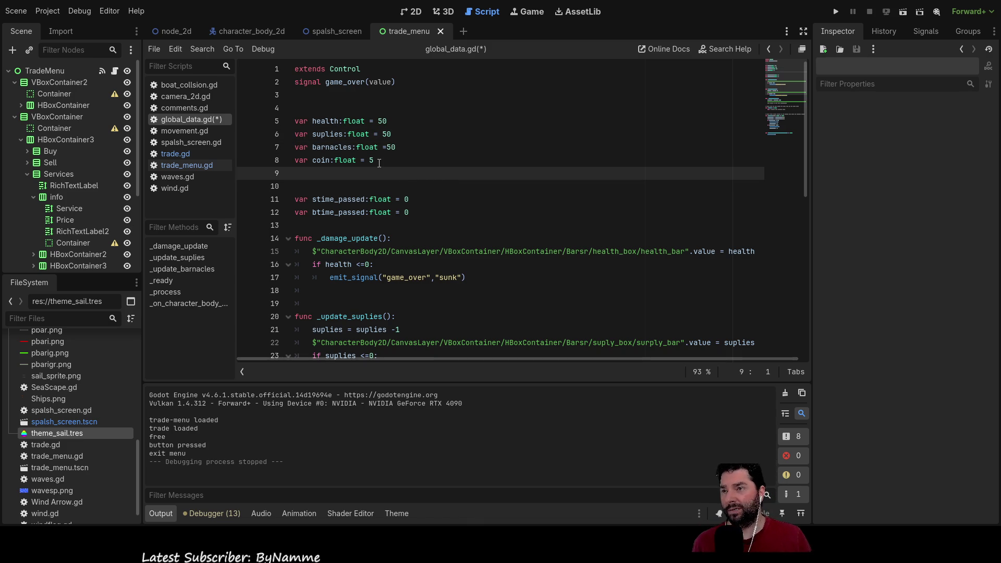
key(Up)
key(End)
key(BackSpace)
text(50)
click(438, 176)
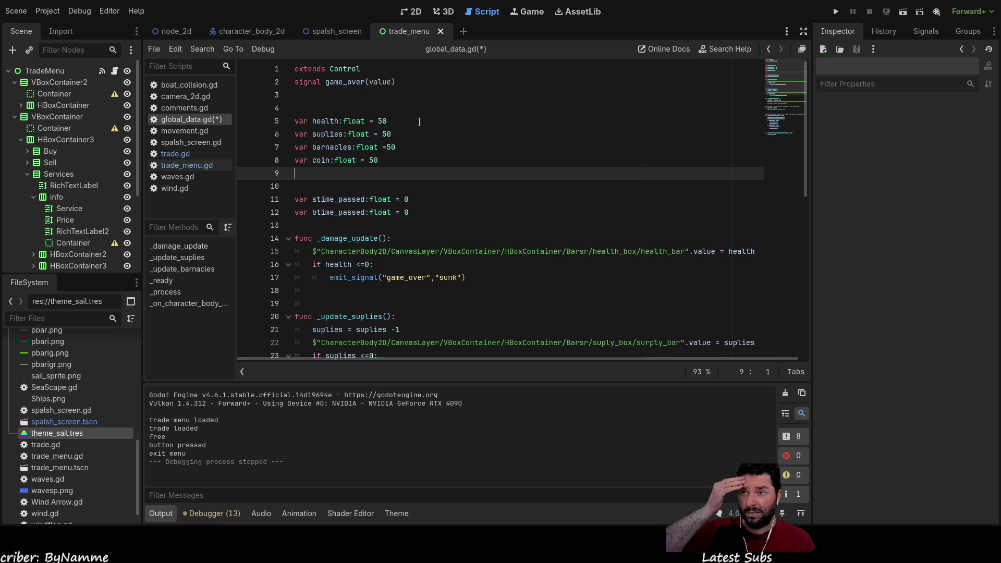
Return to trade.gd and look through its code.
click(193, 157)
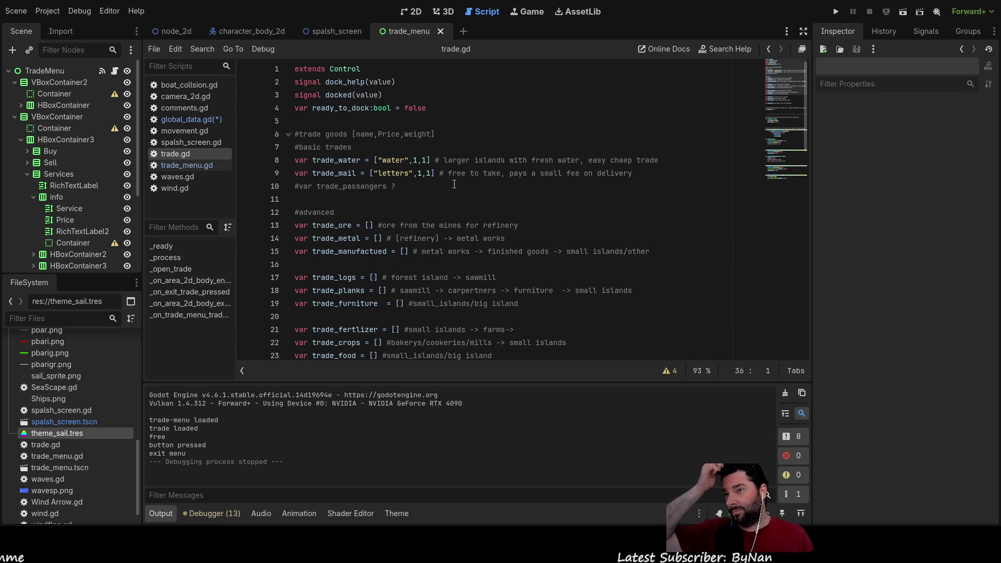
scroll(454, 182, down, 7)
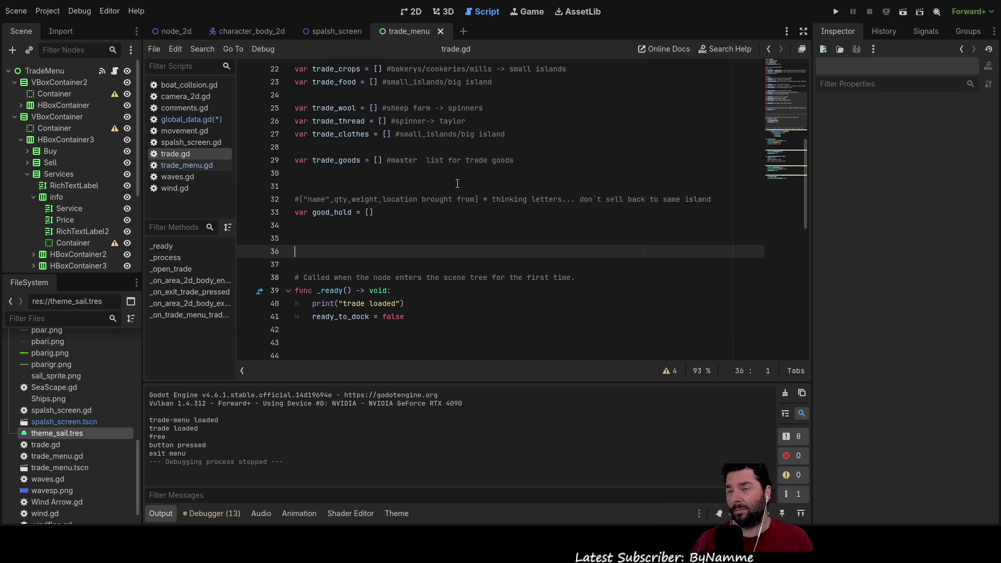
scroll(457, 186, up, 7)
scroll(457, 186, down, 8)
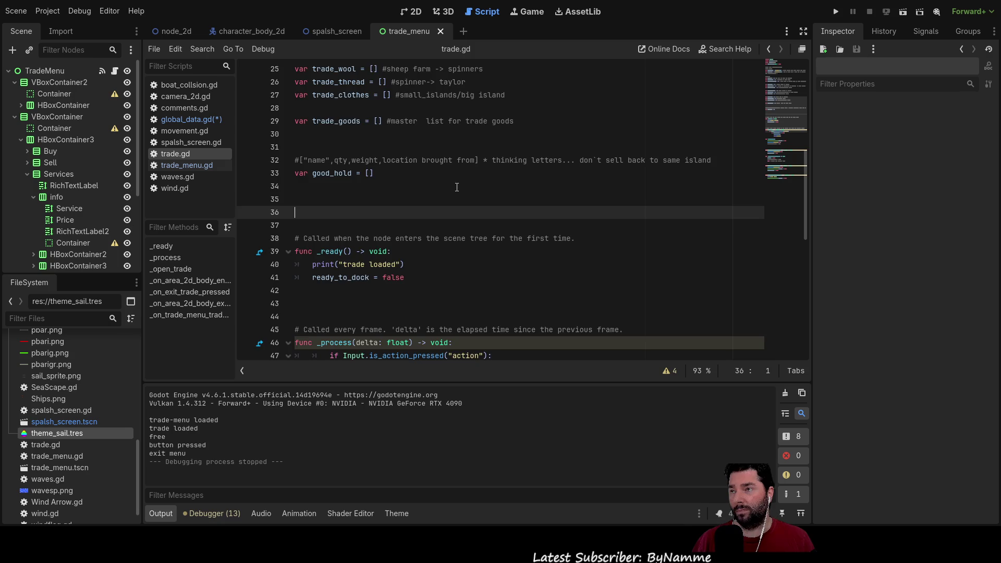
scroll(457, 186, up, 4)
scroll(457, 186, up, 4)
scroll(457, 187, down, 5)
scroll(457, 186, up, 3)
scroll(457, 186, up, 1)
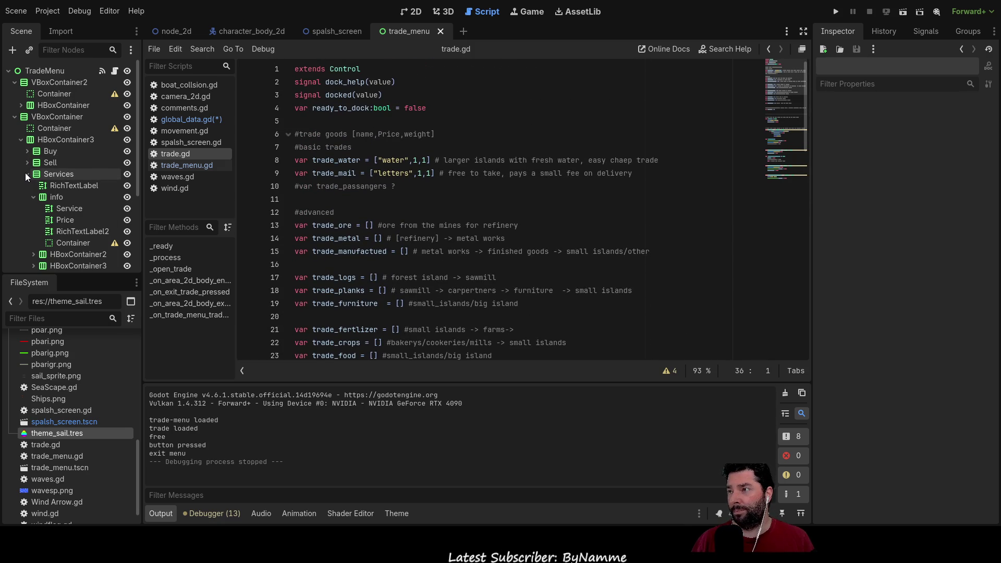
List the signals of the Button inside HBoxContainer4, then select HBoxContainer2 in the 2D view.
click(34, 196)
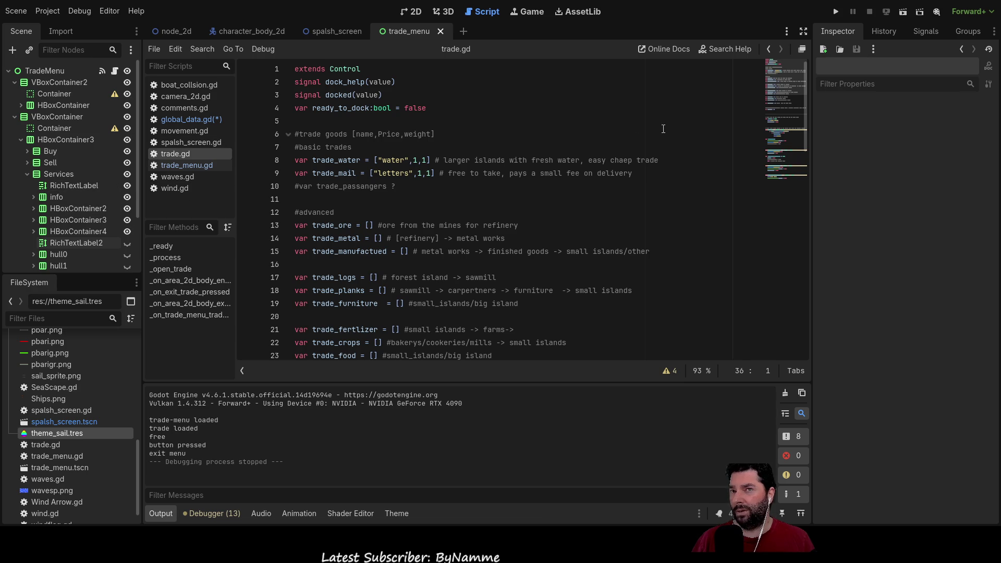
click(919, 32)
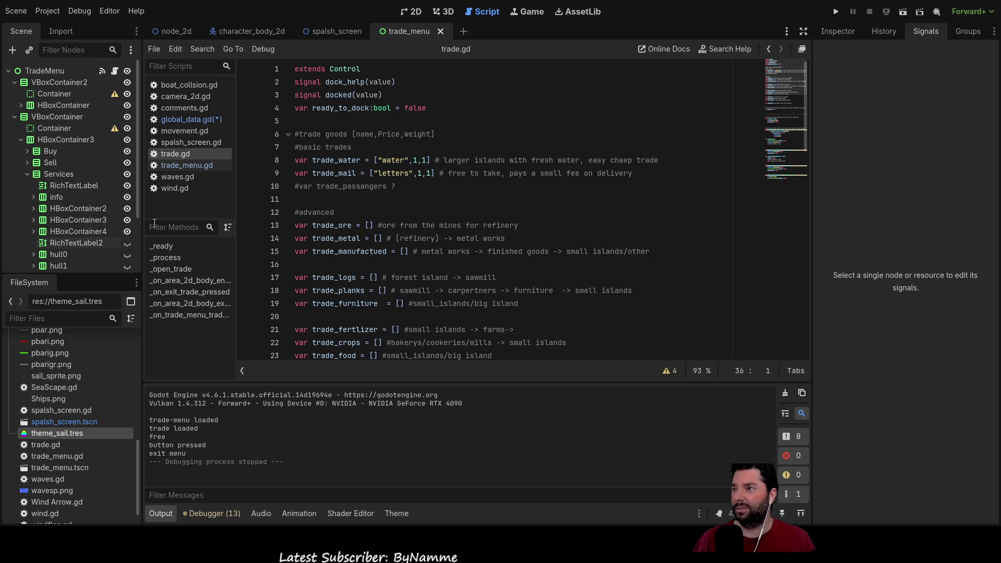
scroll(59, 208, down, 3)
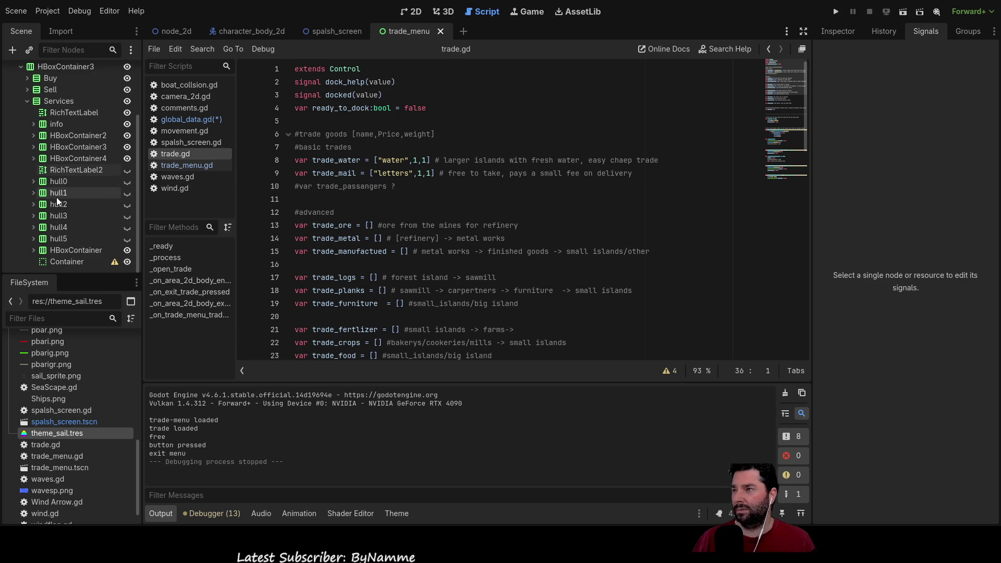
click(34, 158)
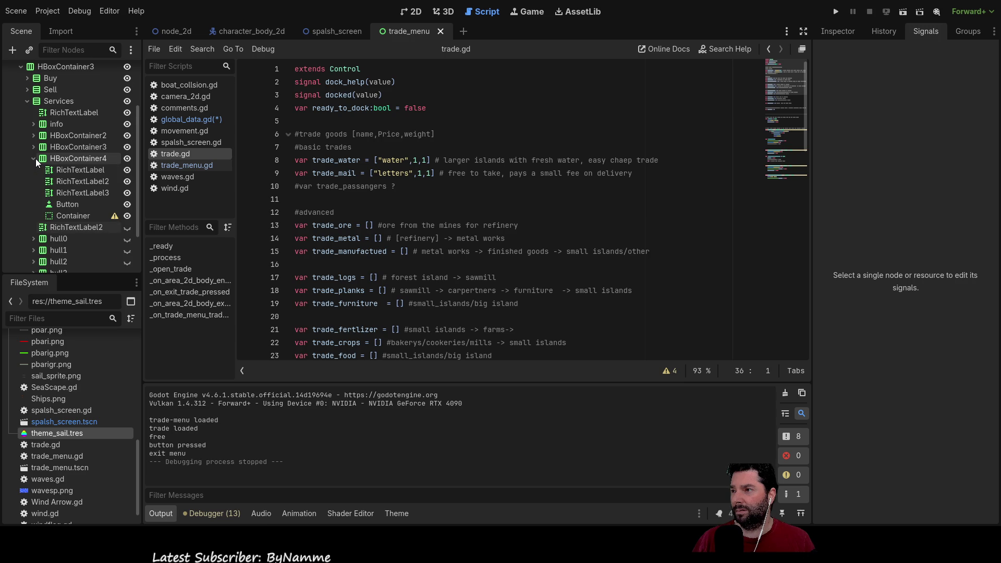
click(72, 207)
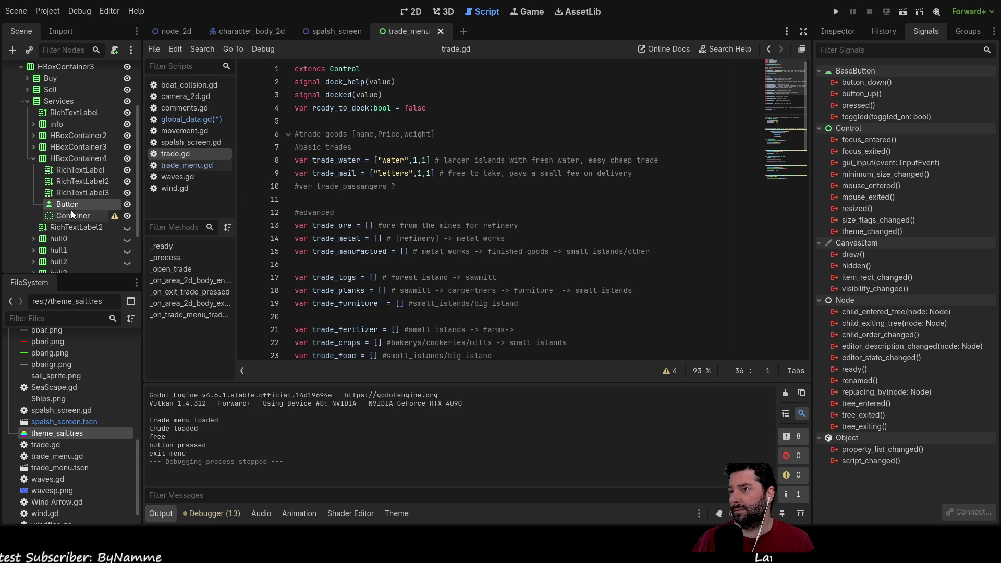
click(33, 158)
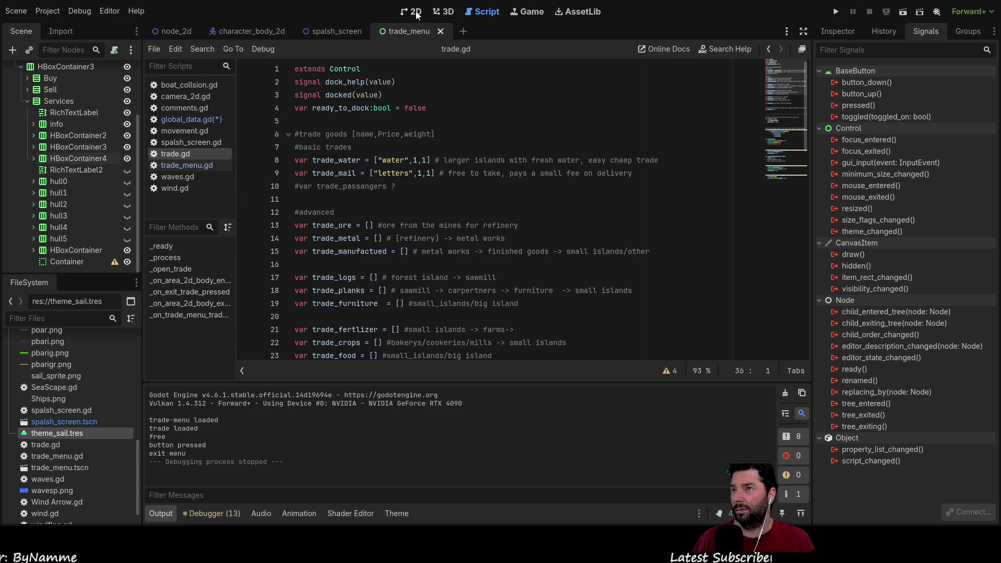
click(410, 11)
click(67, 136)
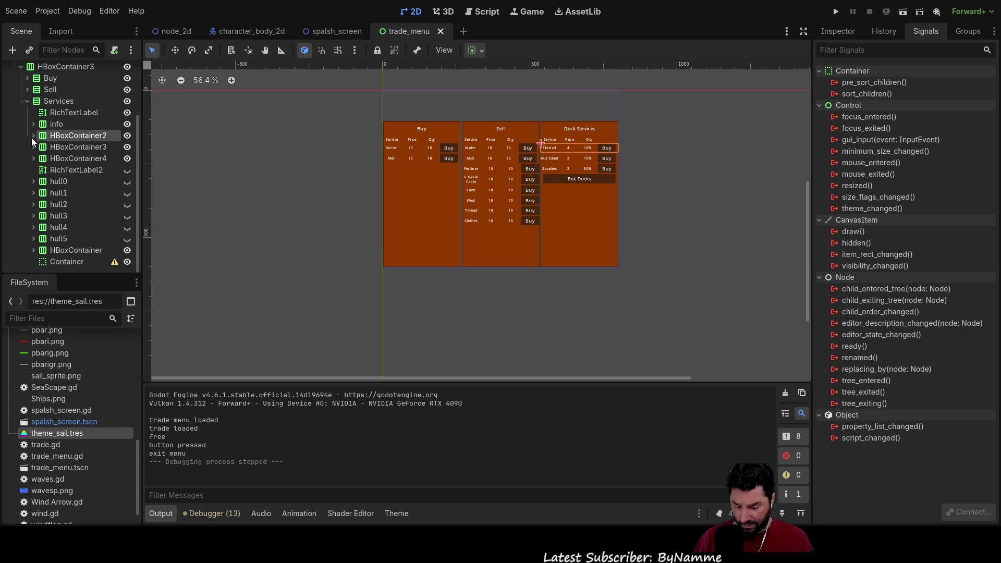
Rename the Fix Hull row node HBoxContainer2 to fixhull.
key(F2)
text(fixhull)
key(Return)
Rename HBoxContainer3 to cleanhull and start renaming the Supplies row node.
click(77, 149)
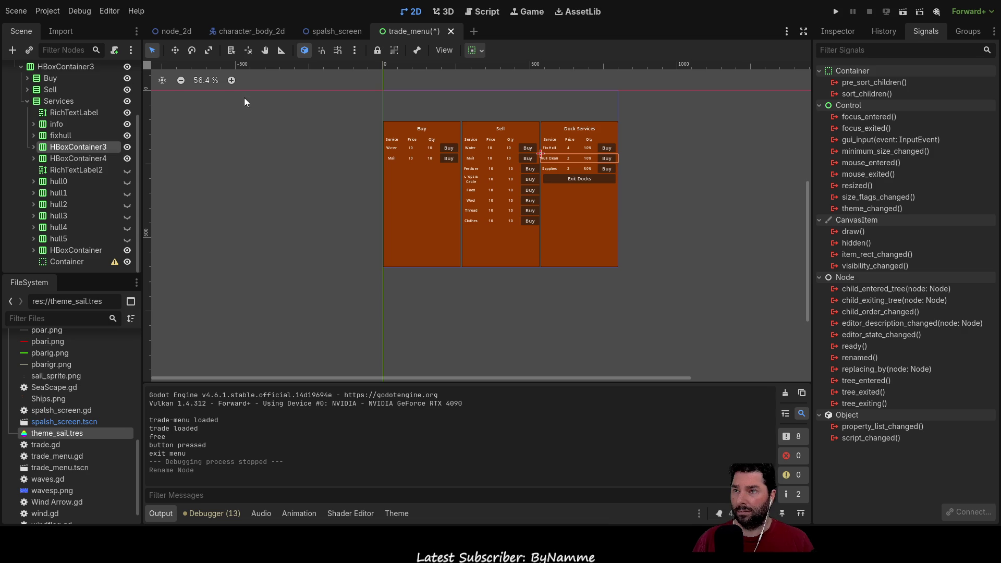
scroll(605, 171, up, 7)
scroll(522, 225, down, 2)
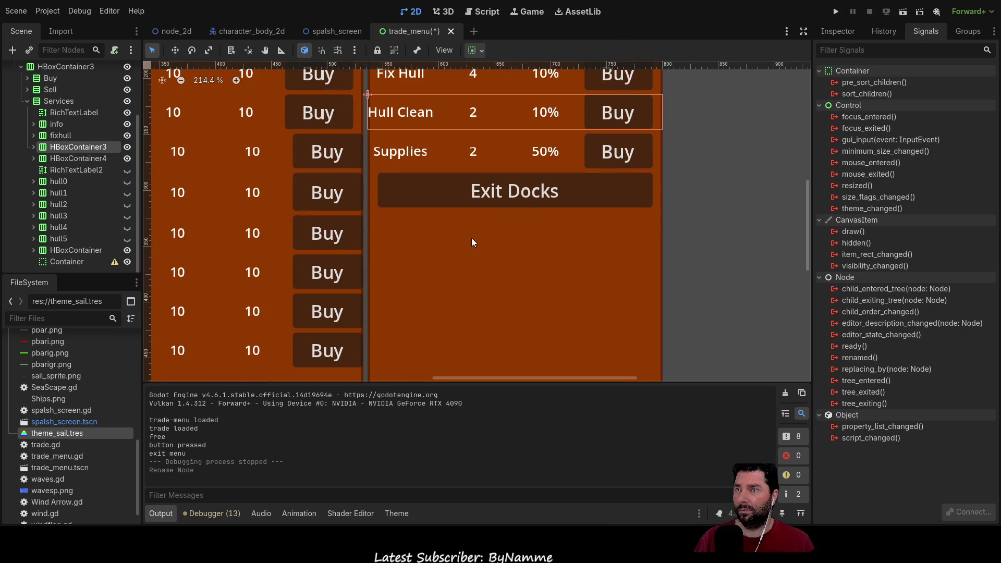
click(486, 253)
drag(483, 249, 558, 292)
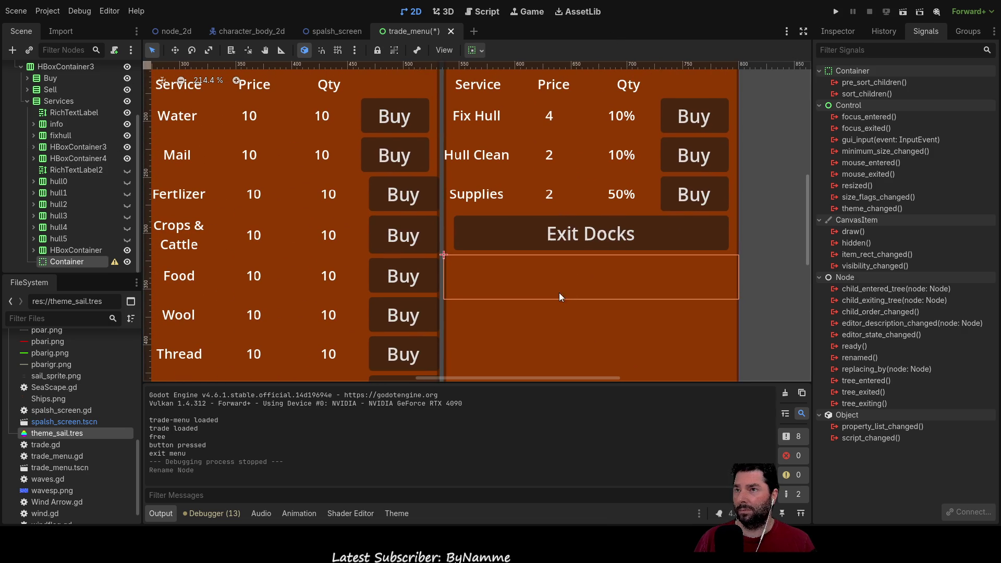
click(85, 146)
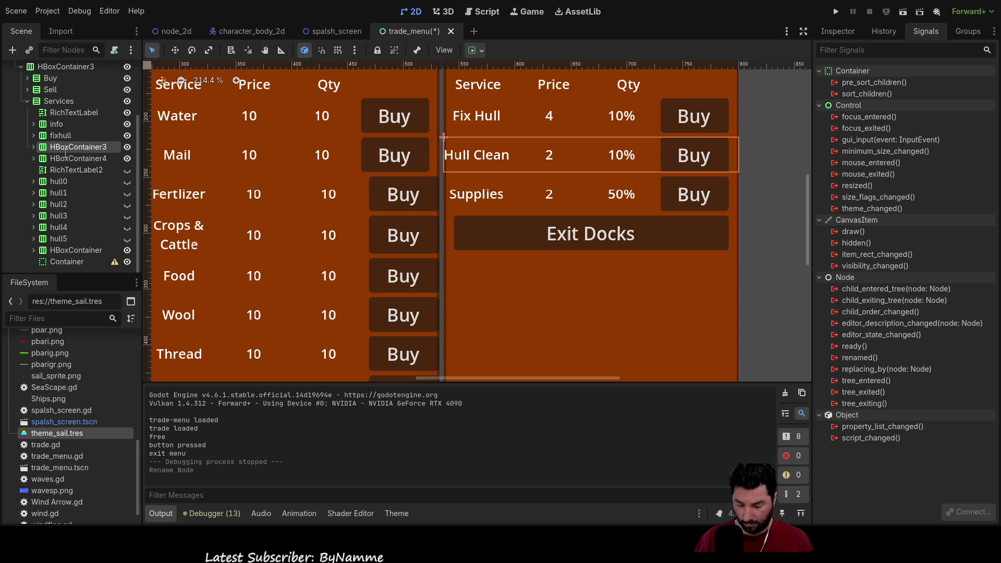
text(cleanhull)
key(Return)
double_click(74, 158)
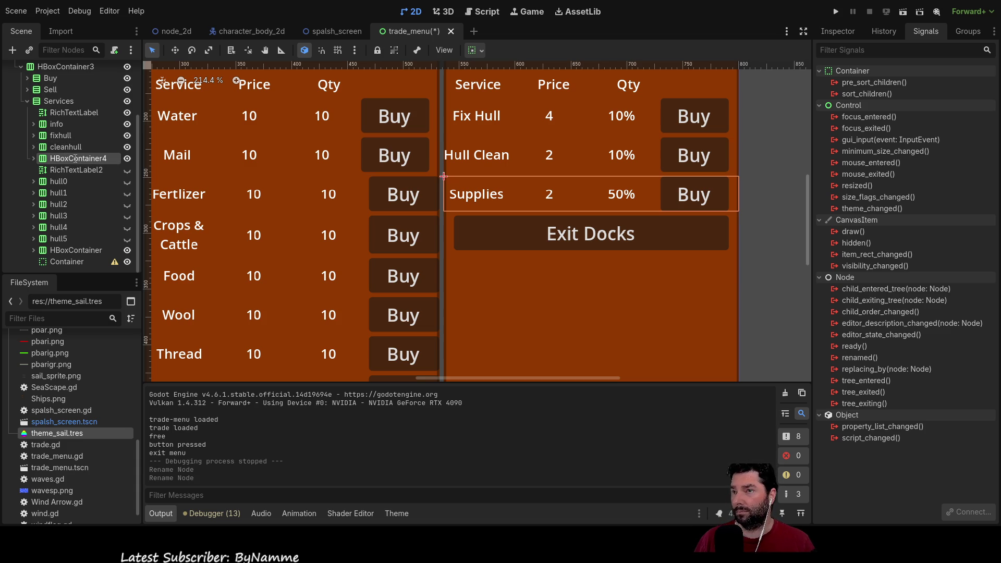
mouse_move(76, 159)
mouse_down()
mouse_move(109, 158)
mouse_move(35, 155)
mouse_up()
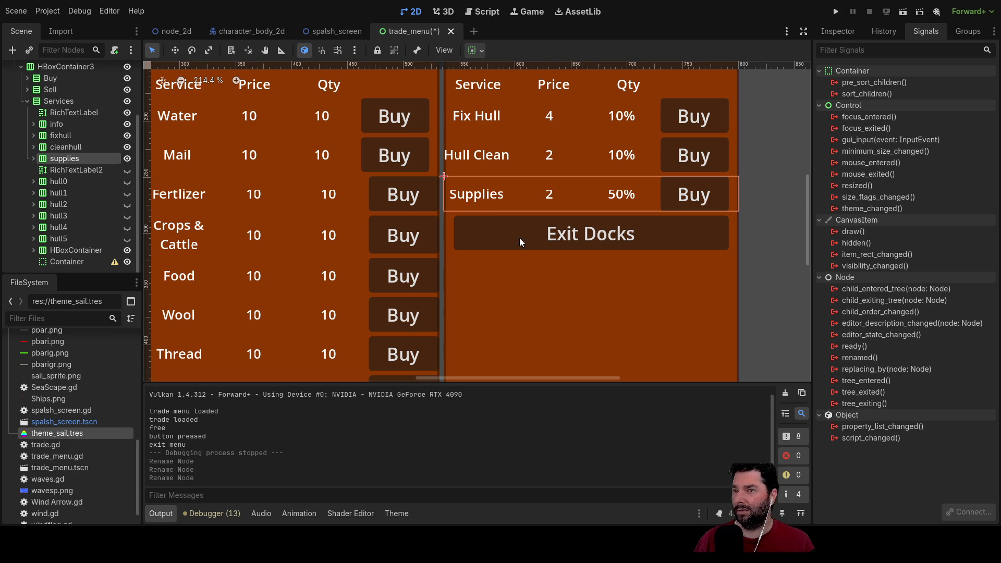
Playtest the game through to the trade menu, exit the docks, and stop it with F8.
click(835, 13)
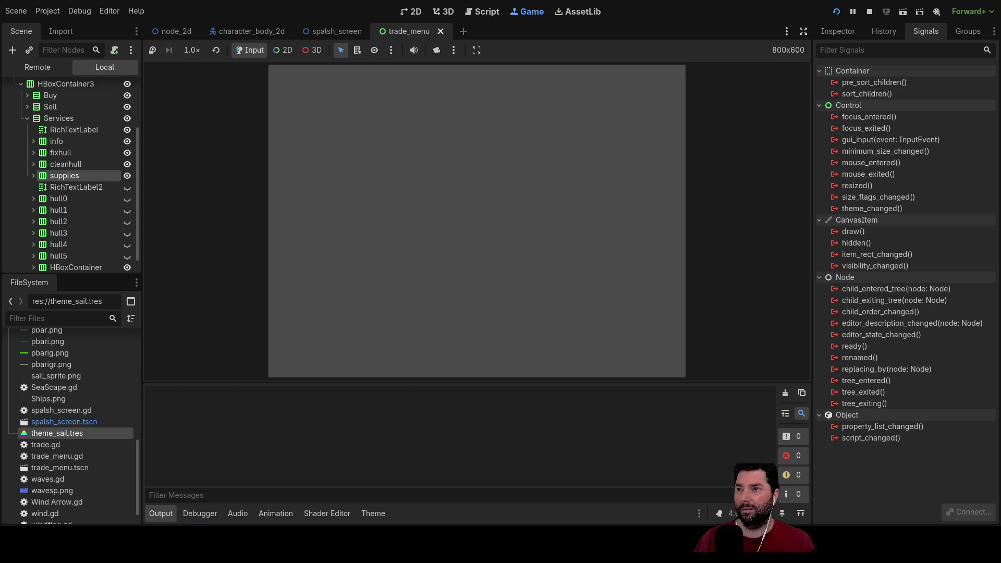
click(359, 83)
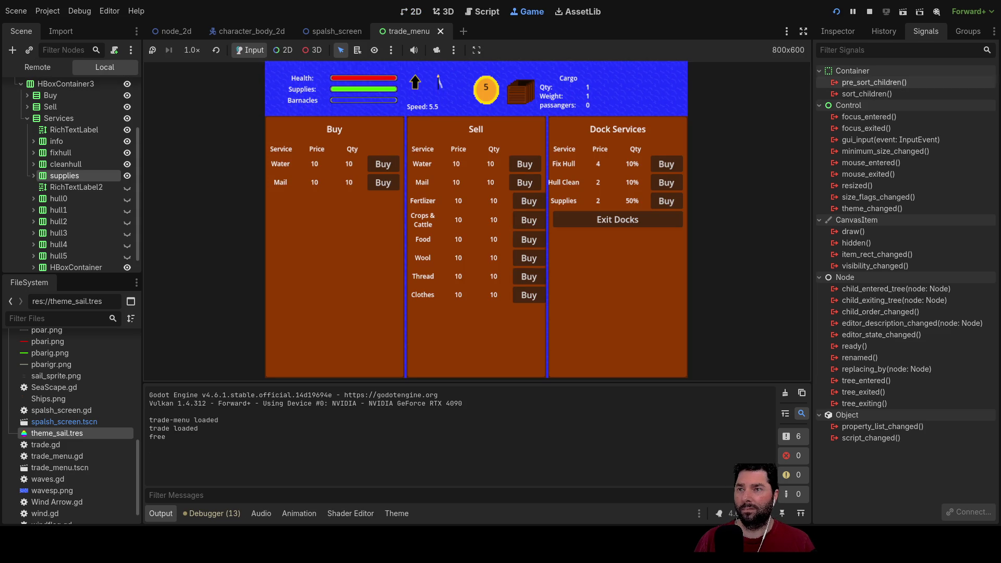
click(617, 220)
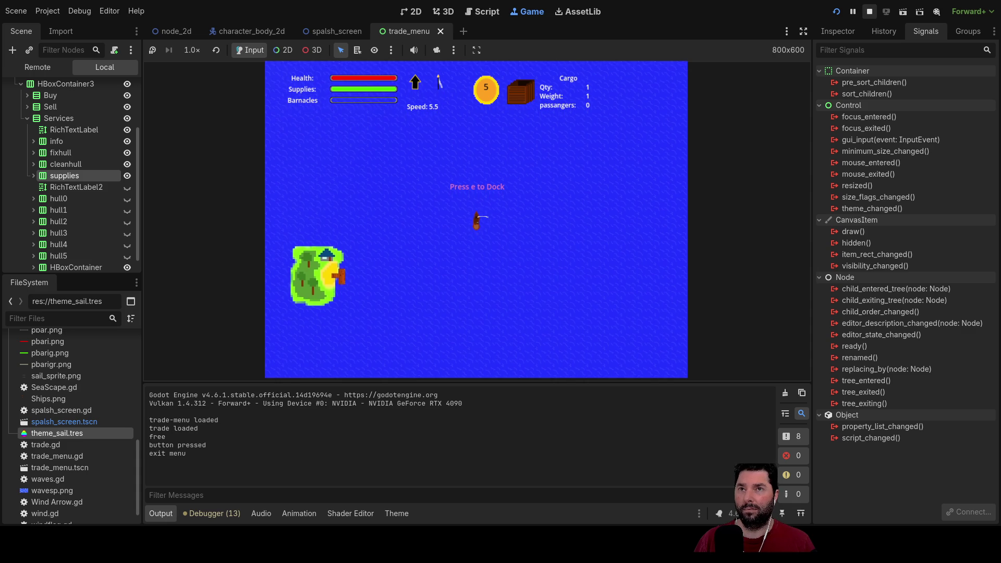
key(F8)
scroll(555, 274, down, 3)
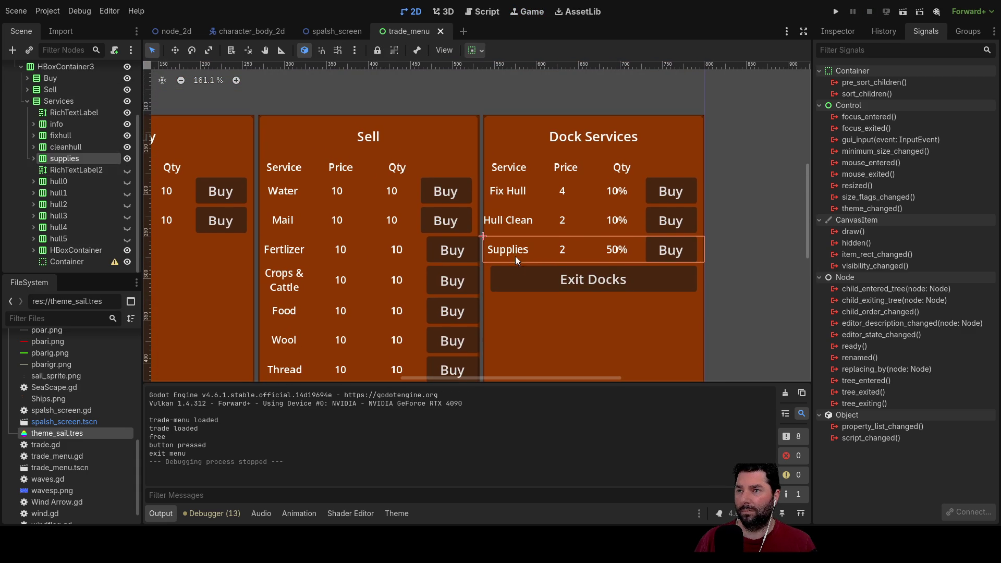
Edit the Hull Clean label's text in the Inspector so it wraps onto two lines.
scroll(515, 261, up, 3)
click(517, 220)
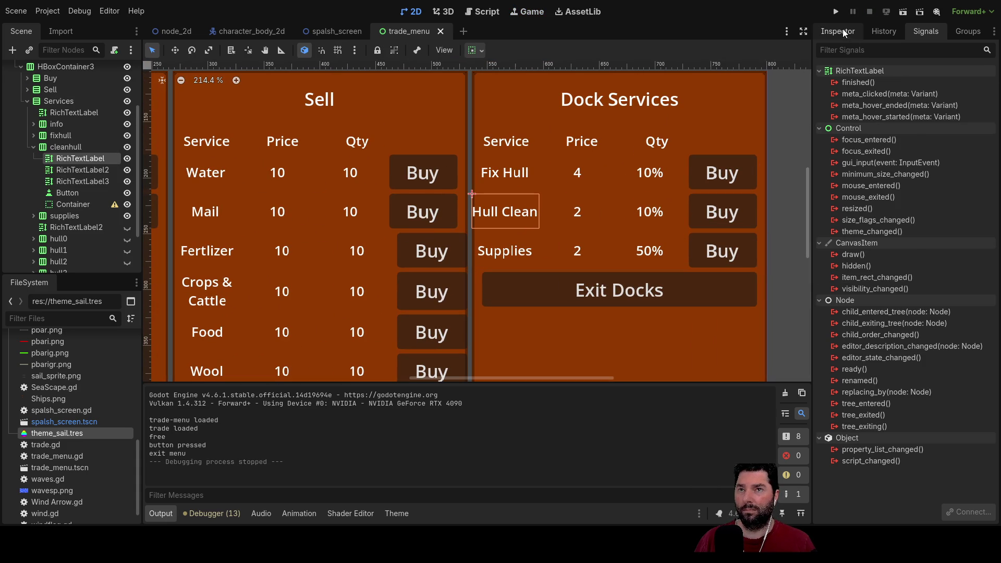
click(840, 31)
click(824, 156)
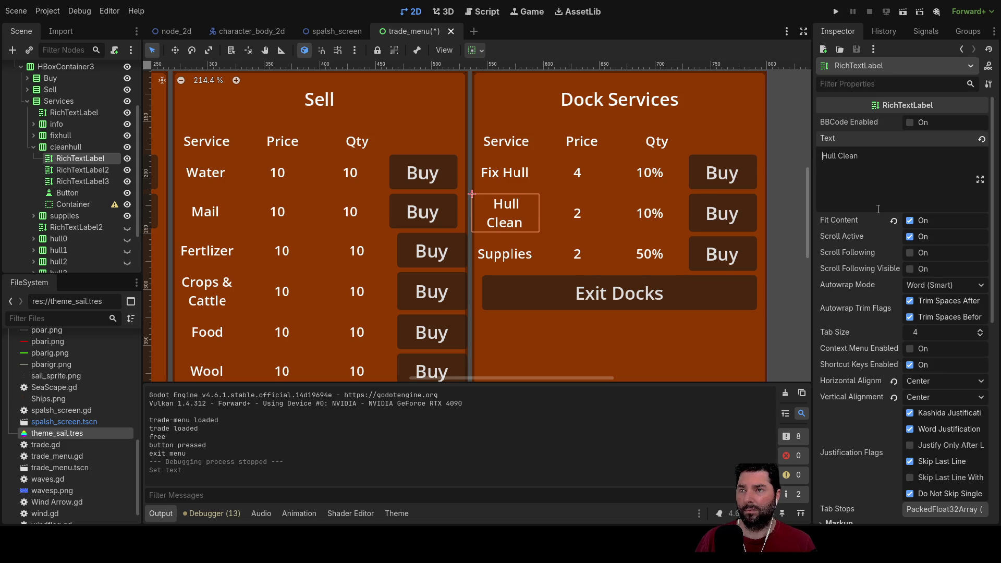
click(531, 346)
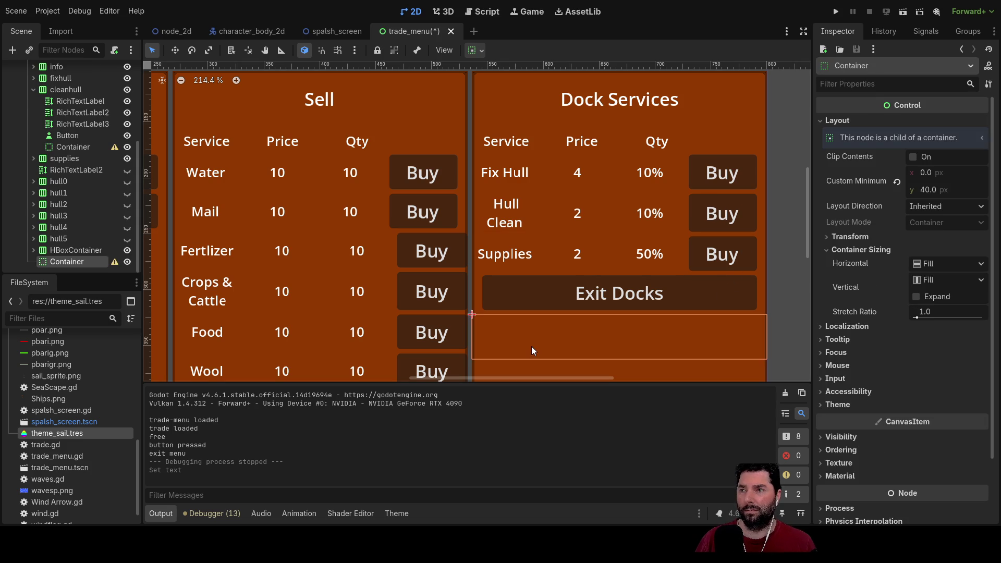
scroll(384, 280, down, 2)
scroll(365, 278, left, 3)
scroll(355, 276, up, 2)
scroll(344, 278, right, 3)
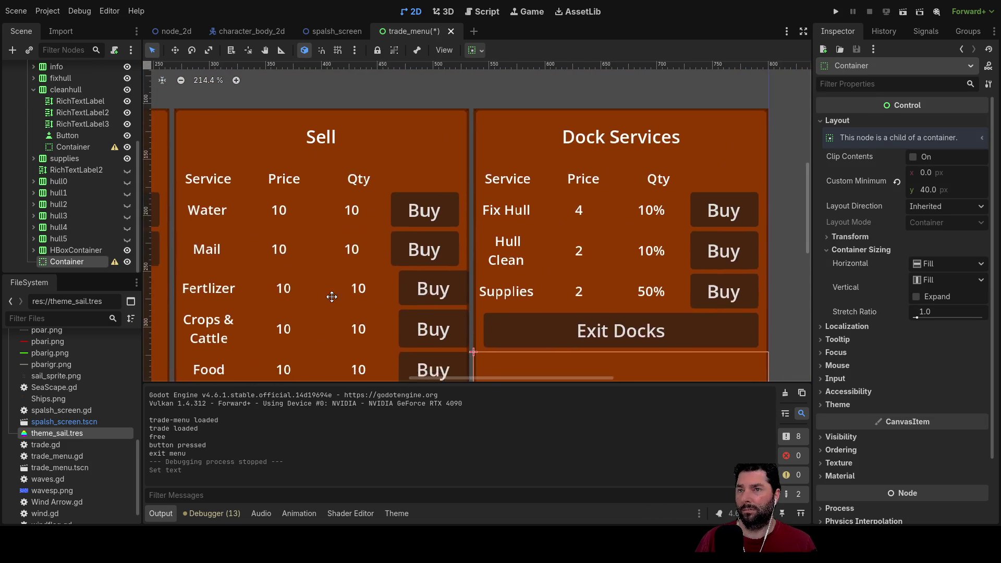
scroll(513, 330, down, 3)
scroll(512, 327, down, 1)
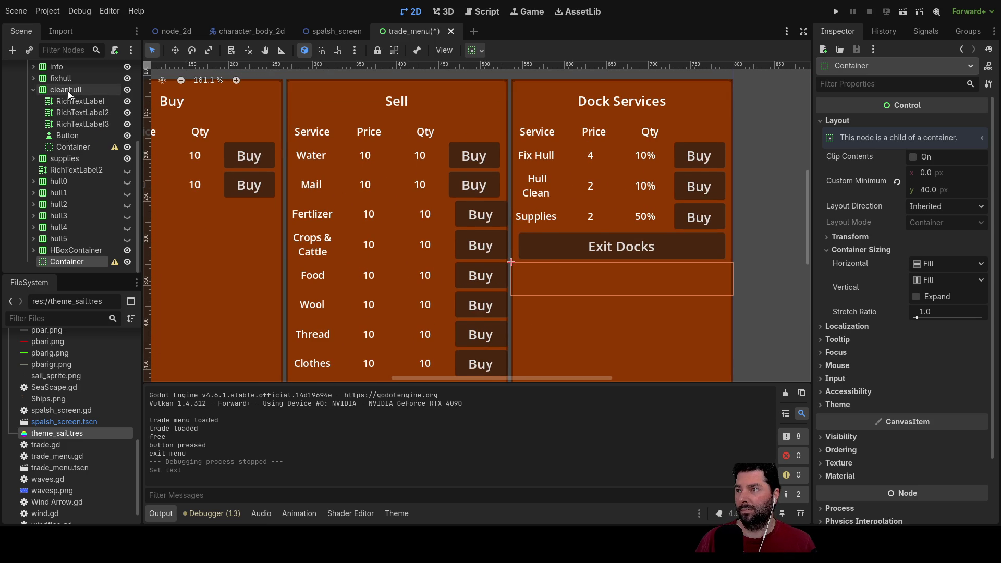
Collapse cleanhull, expand fixhull, and select the Fix Hull row's Buy button.
click(34, 89)
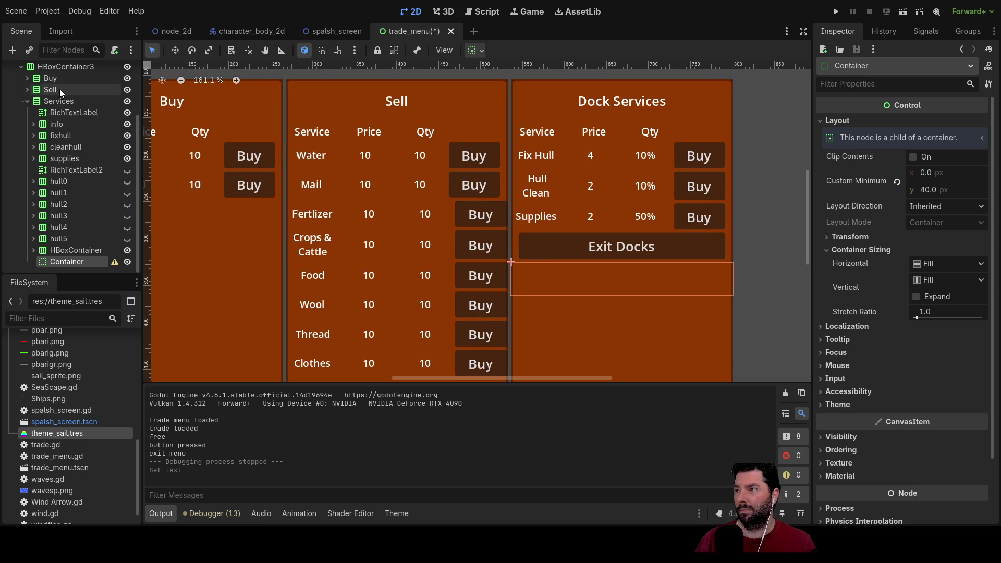
click(63, 136)
click(34, 136)
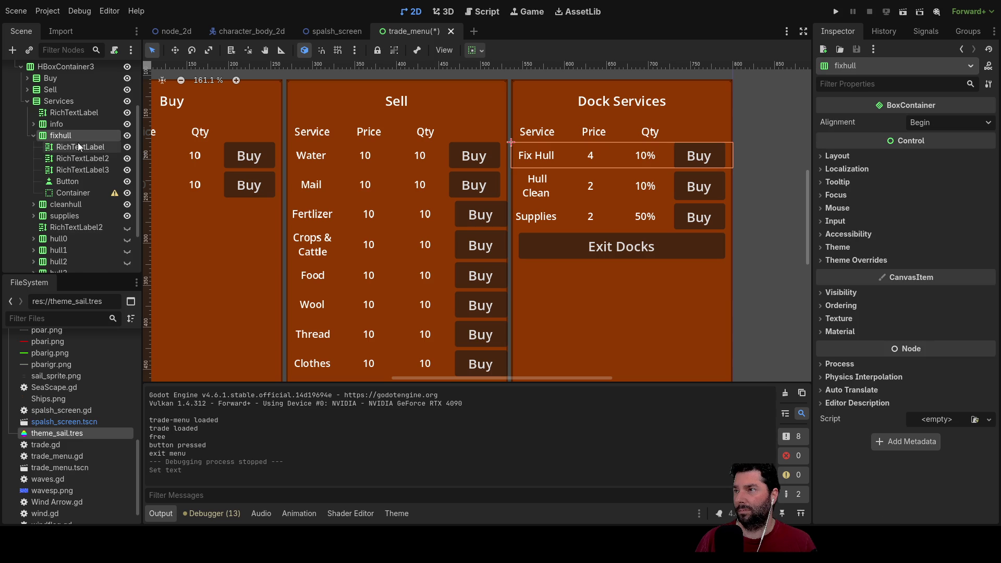
click(68, 181)
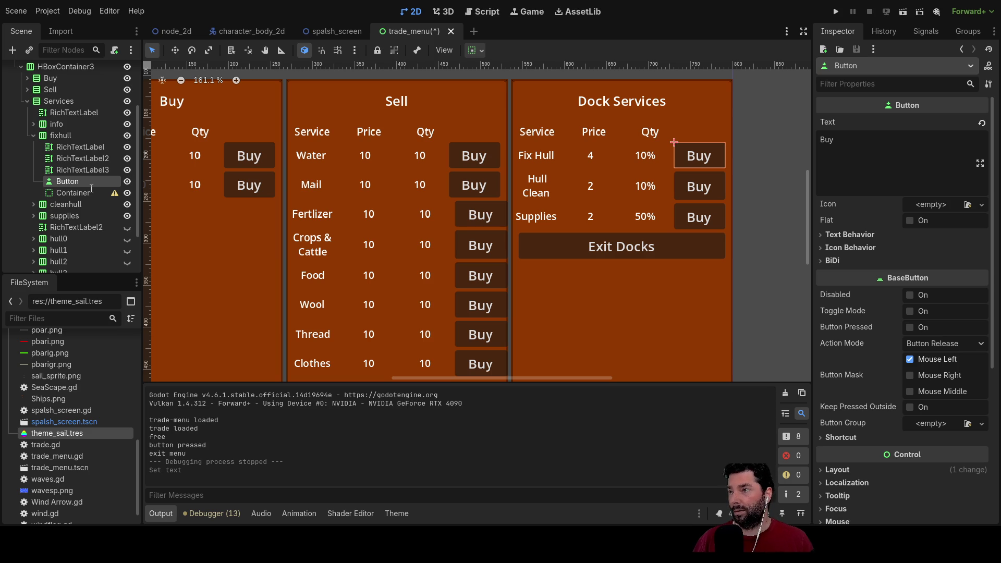
Rename the Fix Hull Buy button to fix_hull.
double_click(73, 182)
text(fix_hull)
key(Return)
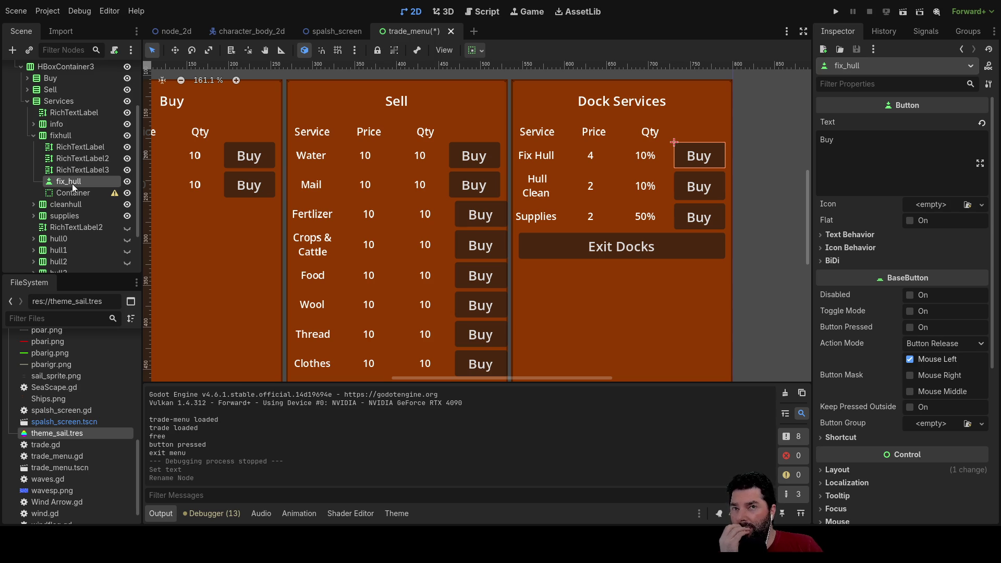
Connect fix_hull's pressed() signal to a new _on_fix_hull_pressed function.
click(917, 31)
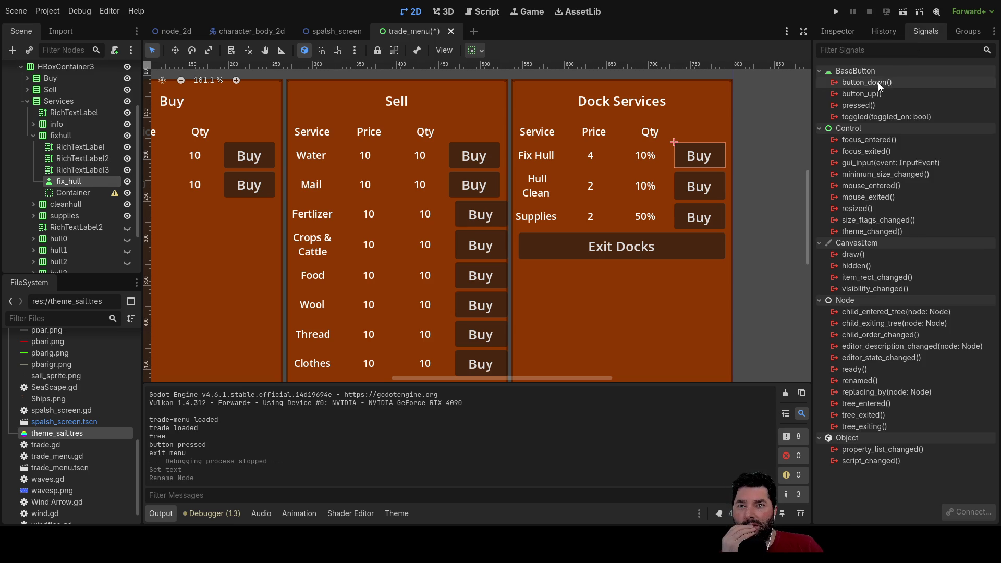
click(865, 105)
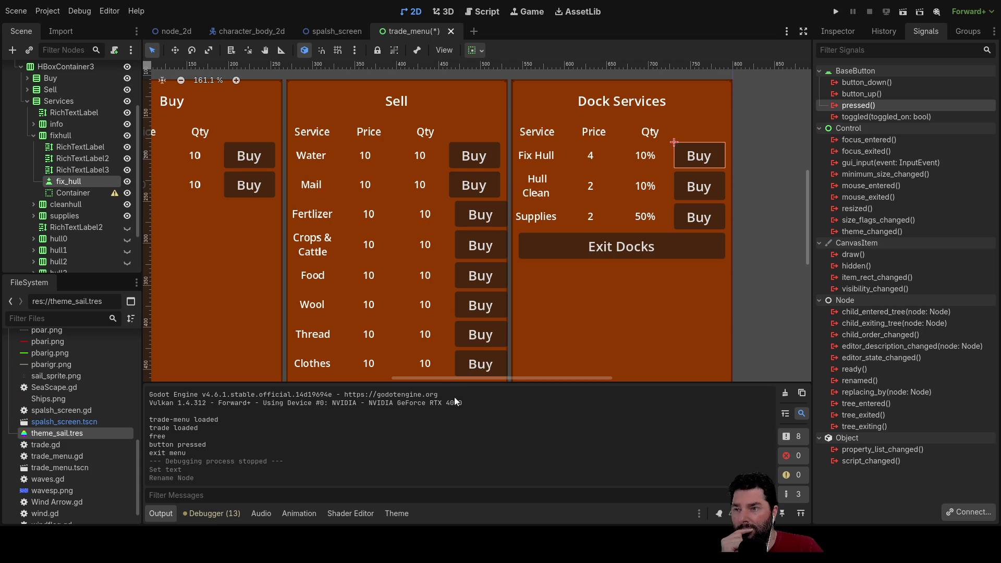
key(Return)
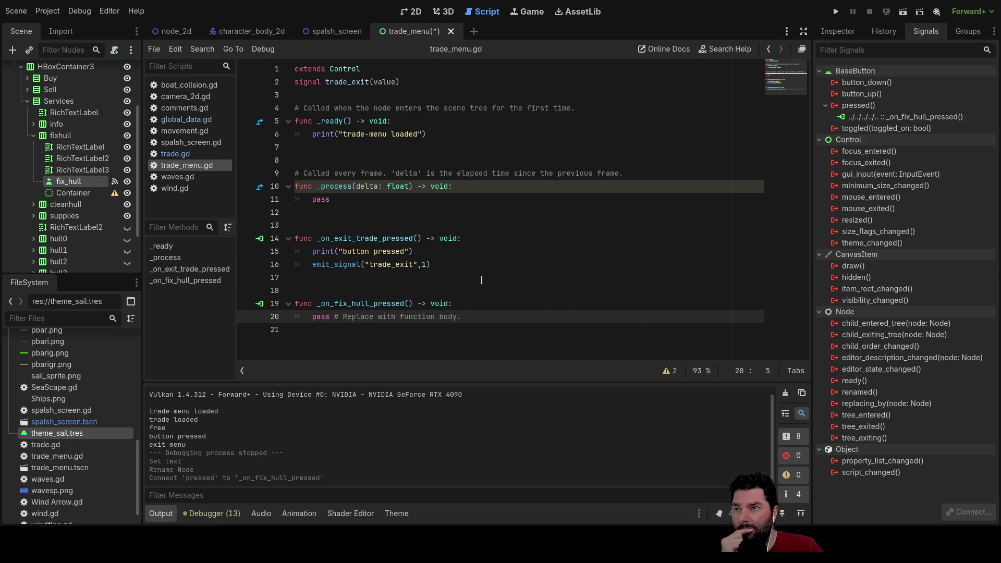
Delete the empty _on_fix_hull_pressed stub from lines 17–20 of trade_menu.gd.
click(177, 154)
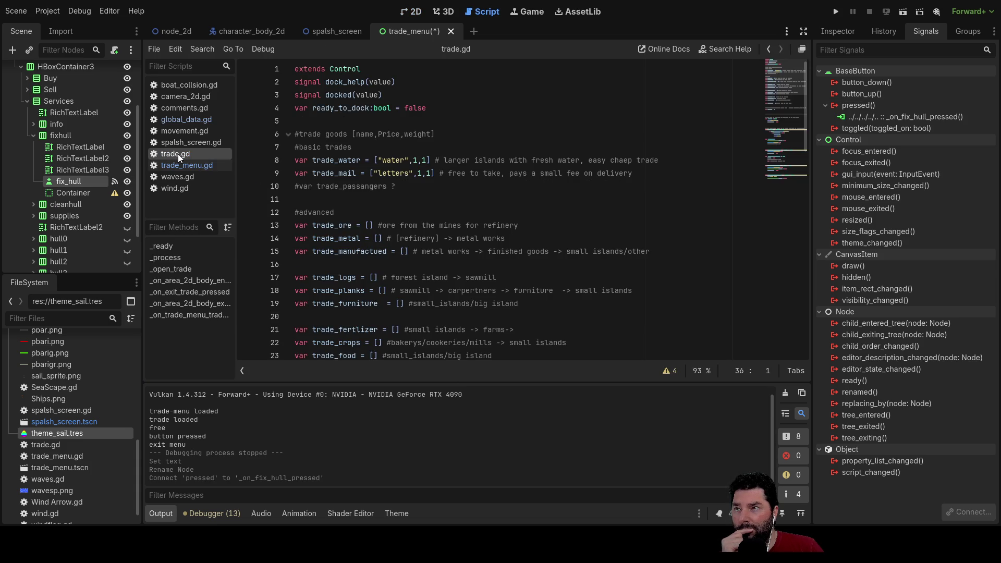
click(183, 167)
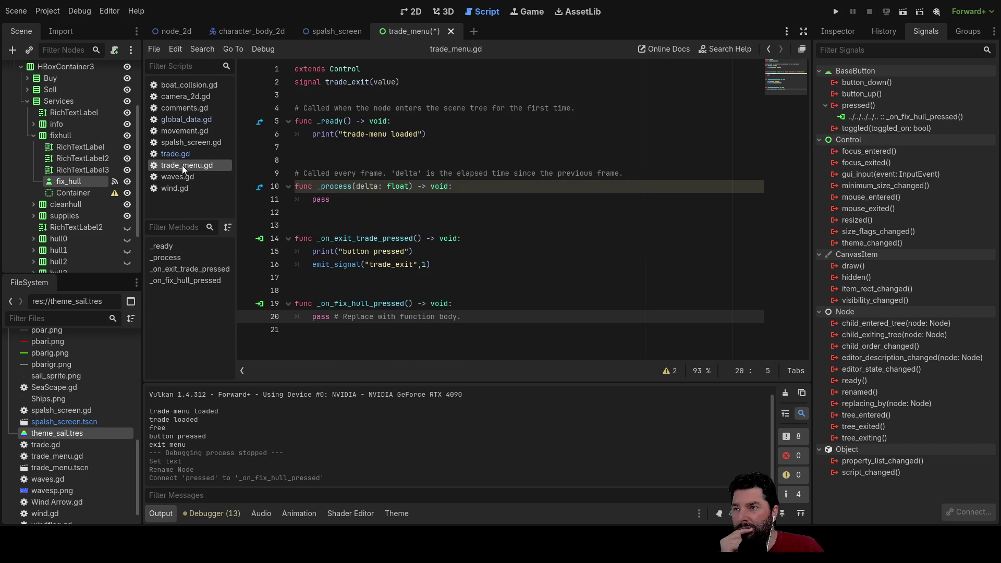
click(180, 154)
click(180, 167)
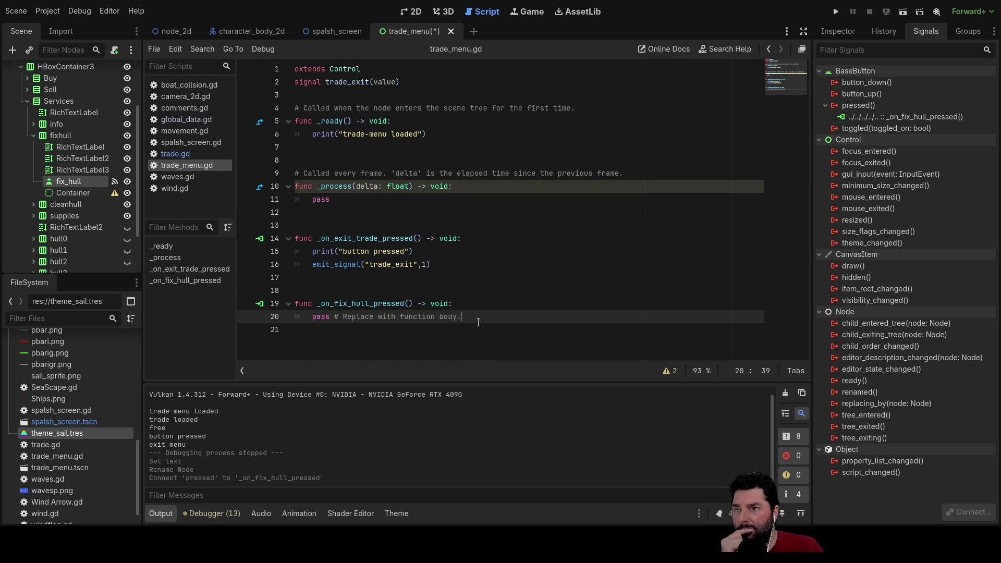
drag(477, 319, 167, 278)
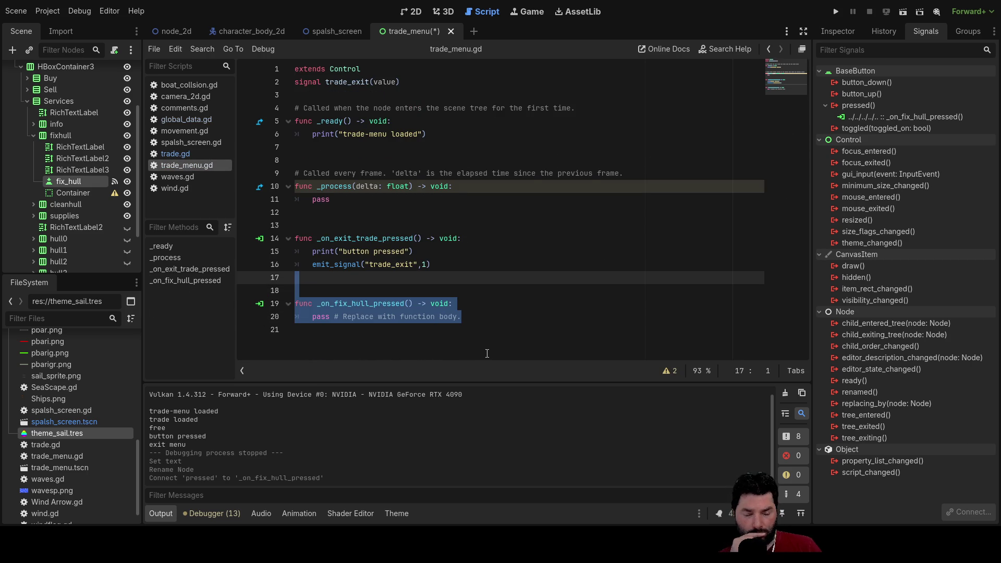
key(Delete)
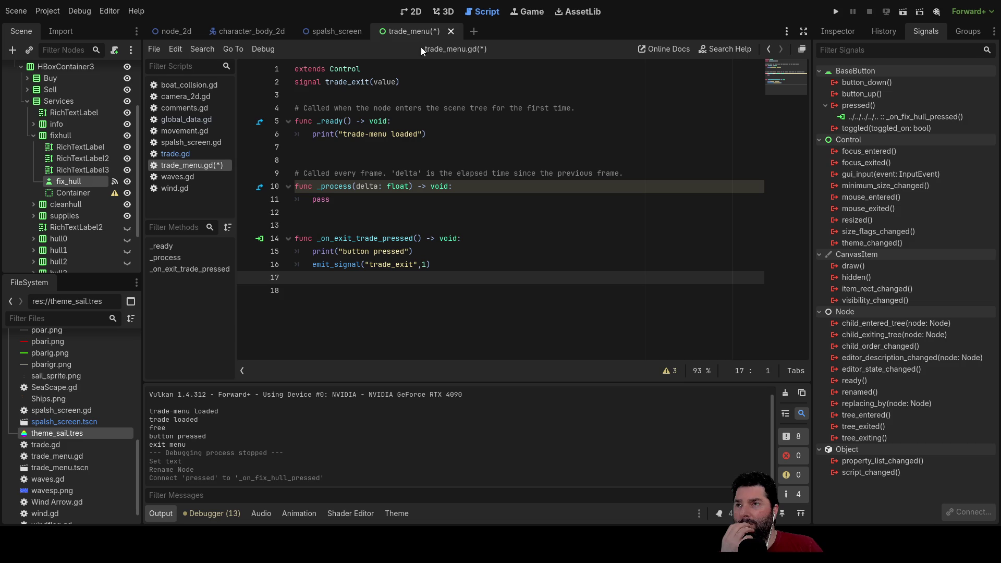
scroll(80, 83, up, 1)
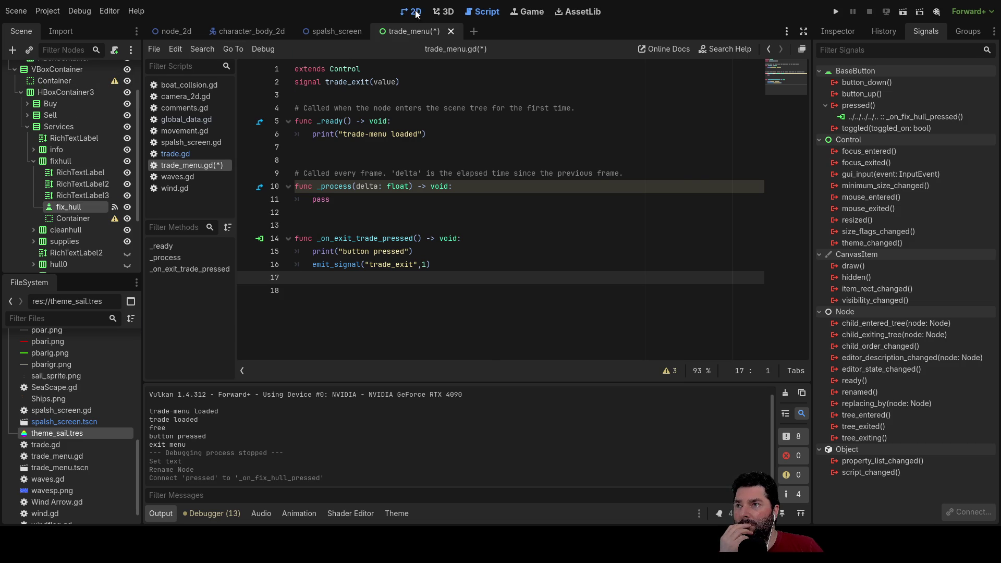
Hide the TradeMenu node in the node_2d world scene.
click(411, 12)
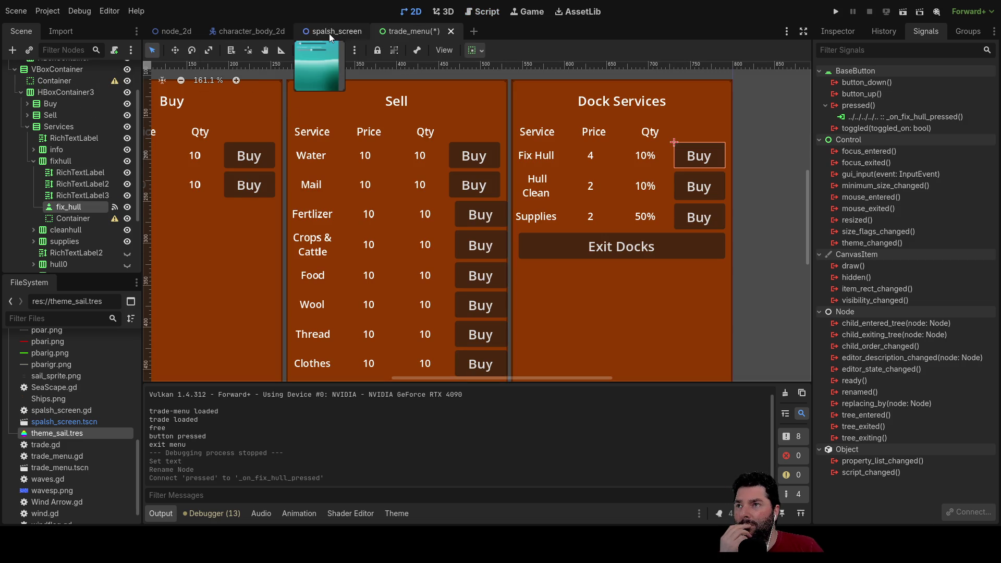
click(267, 33)
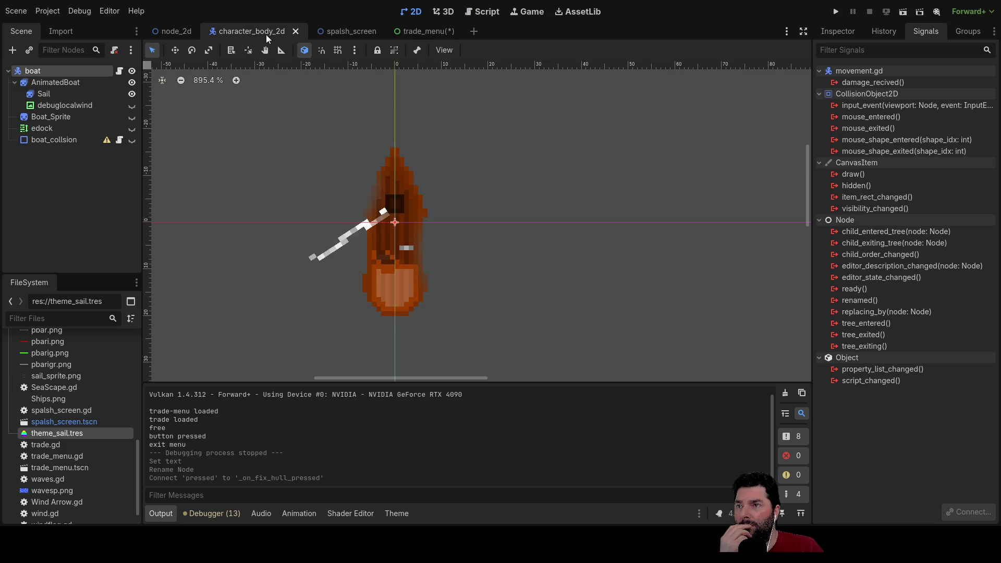
click(183, 38)
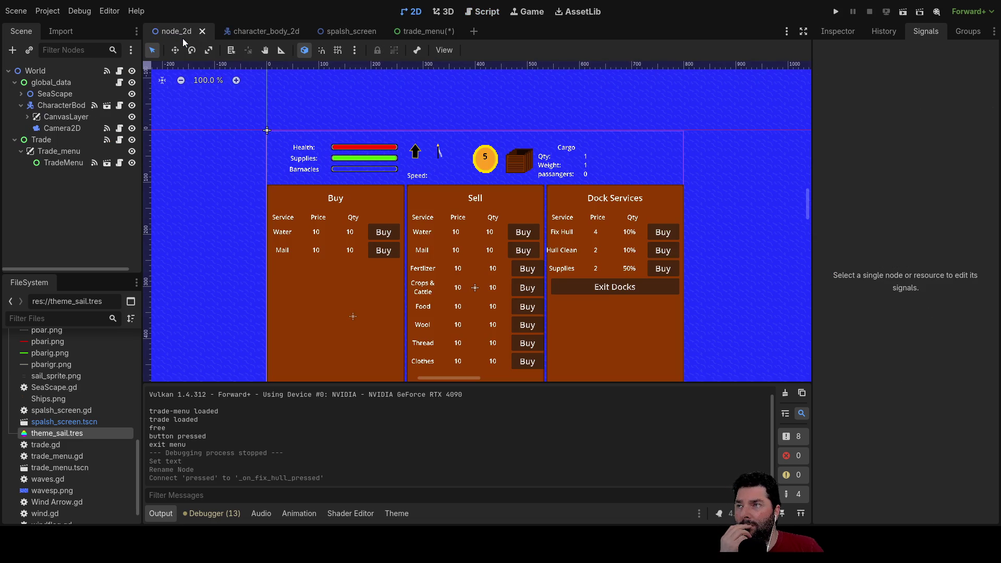
click(66, 164)
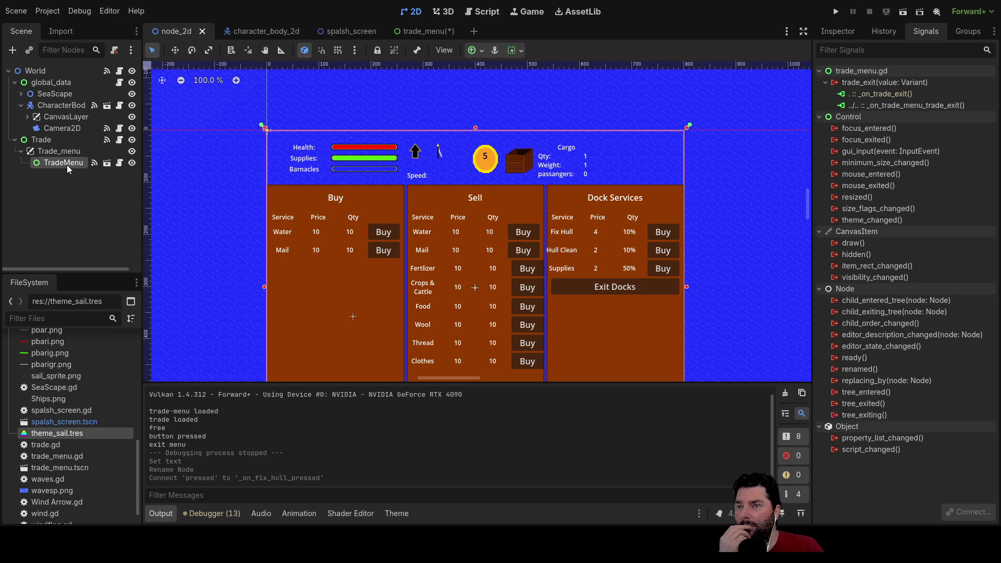
drag(750, 288, 710, 170)
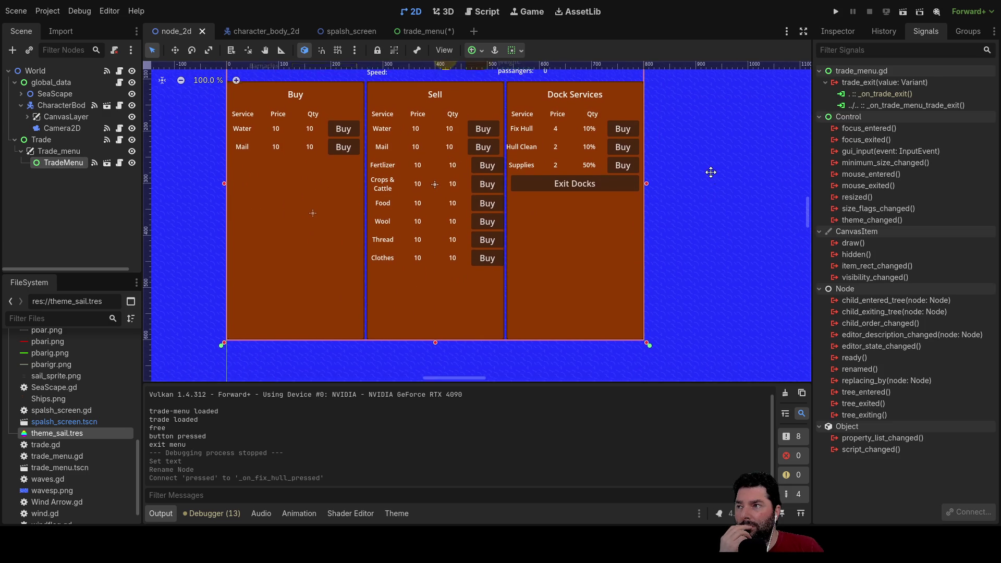
click(132, 163)
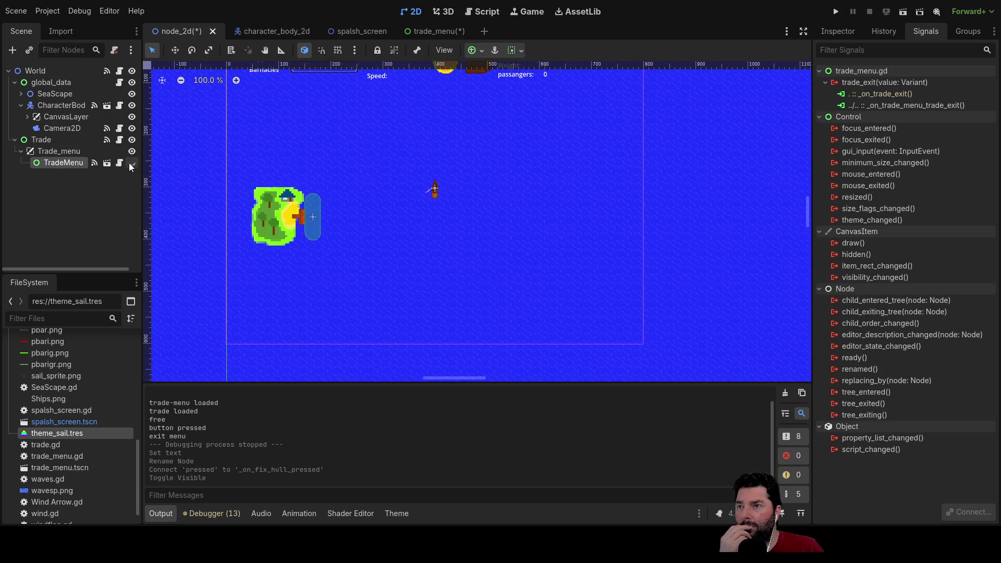
Save the node_2d scene and bring up wind.gd in the script editor.
drag(505, 172, 505, 234)
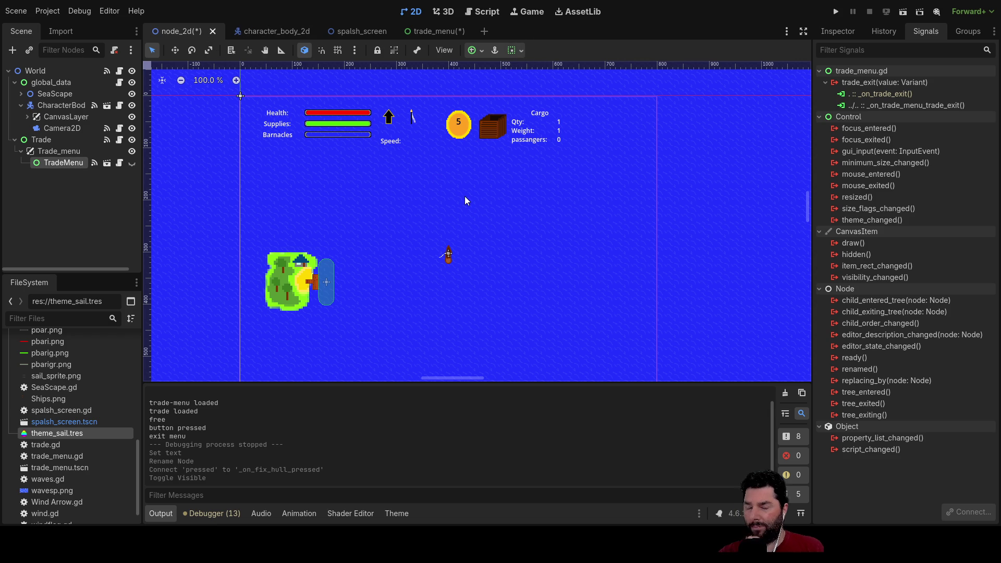
key(ctrl+s)
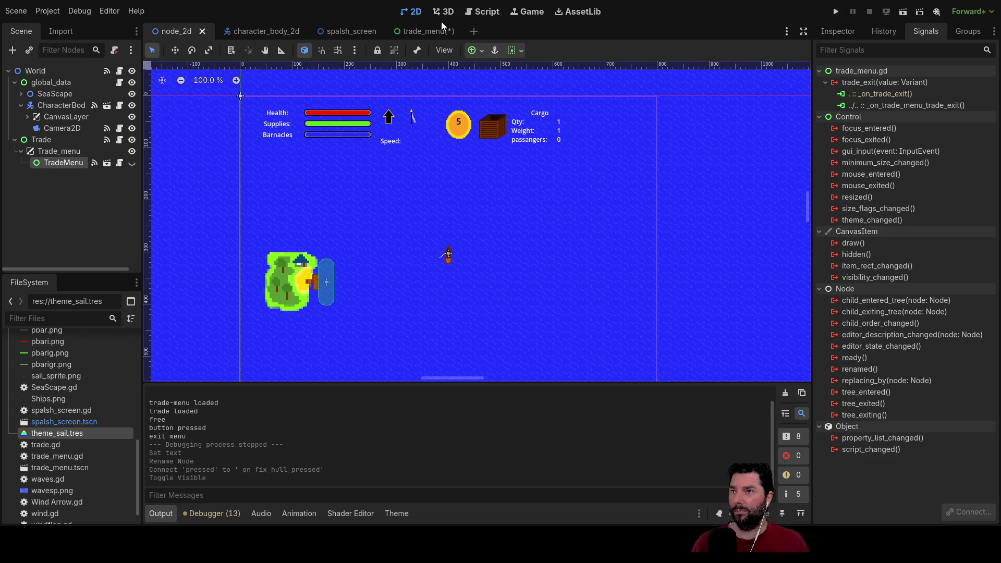
click(482, 12)
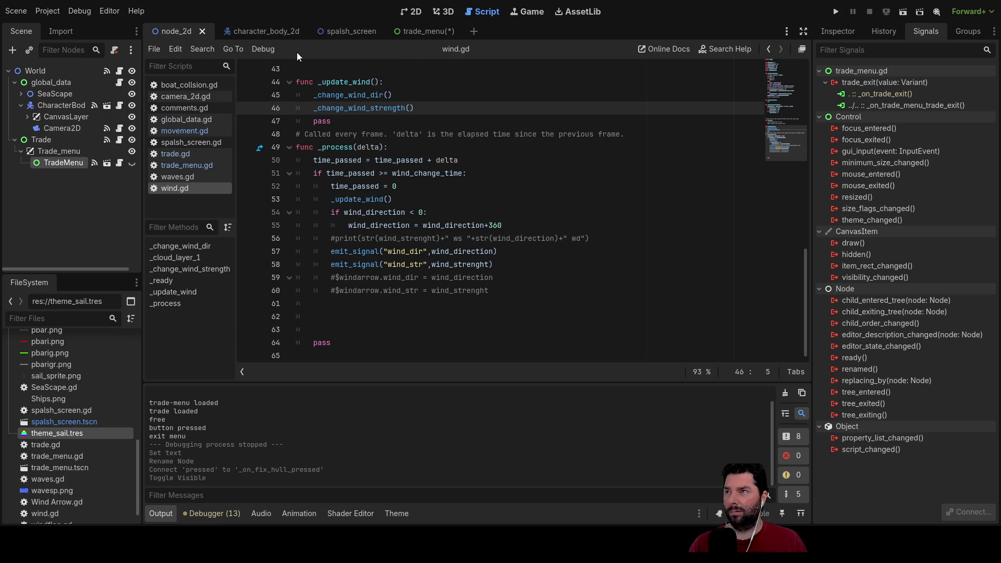
Disconnect the fix_hull button's pressed() signal from _on_fix_hull_pressed in trade_menu's Signals list.
click(424, 27)
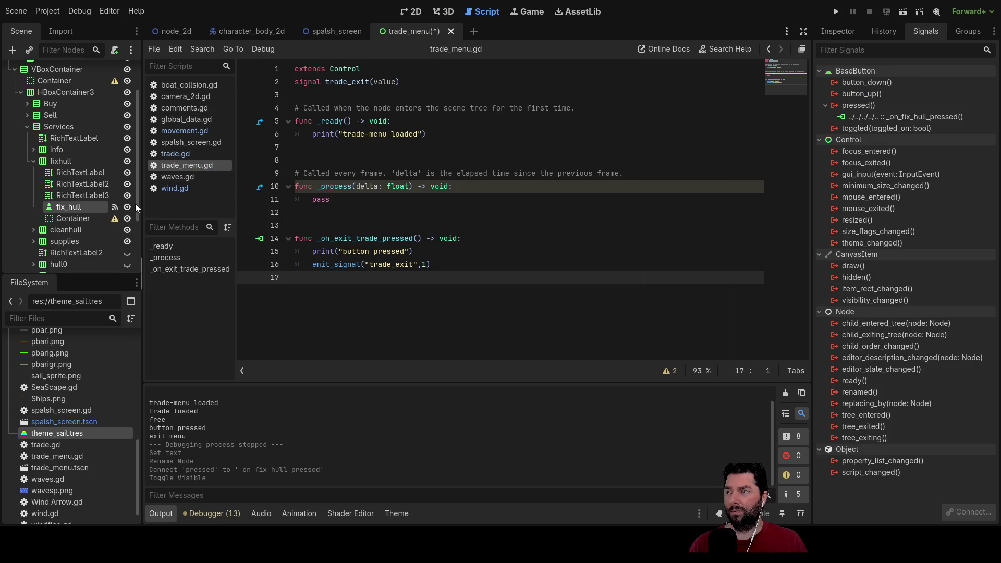
click(901, 117)
click(974, 510)
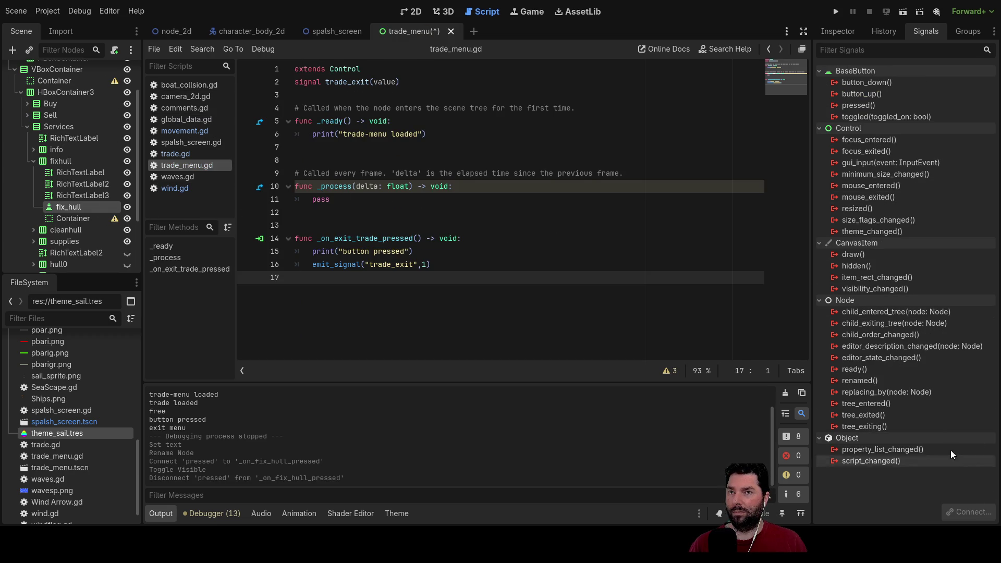
click(865, 106)
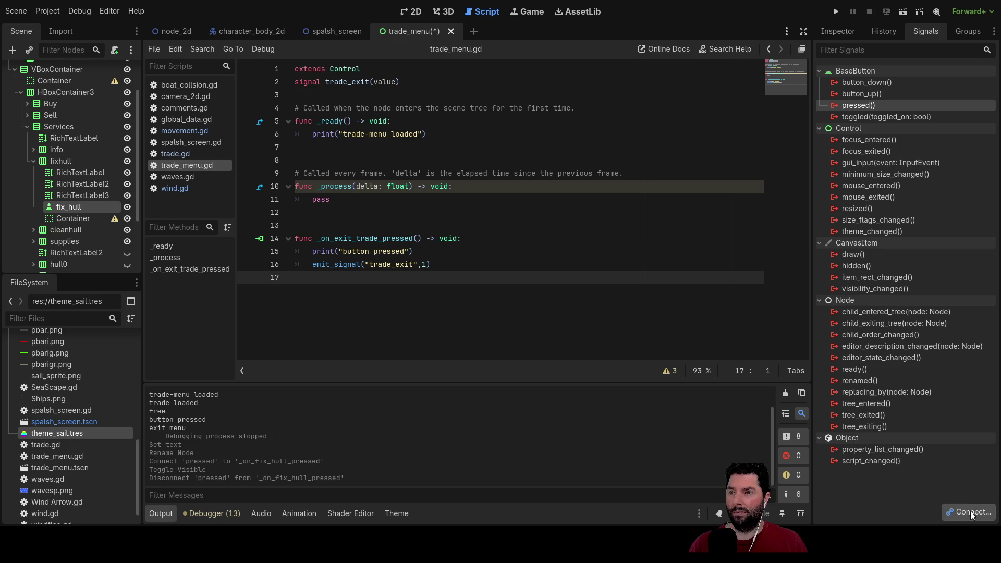
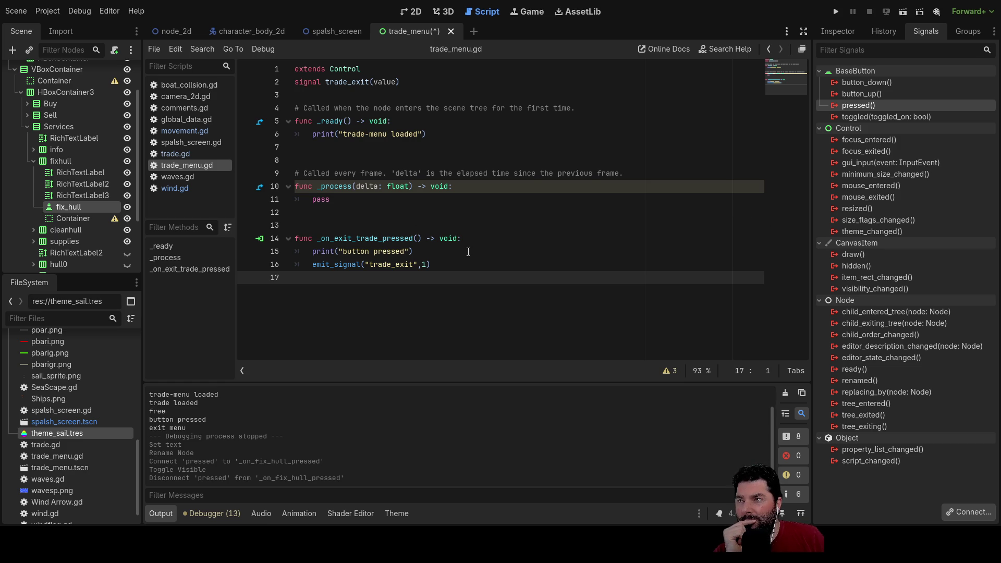
Look over the code in trade.gd.
click(184, 153)
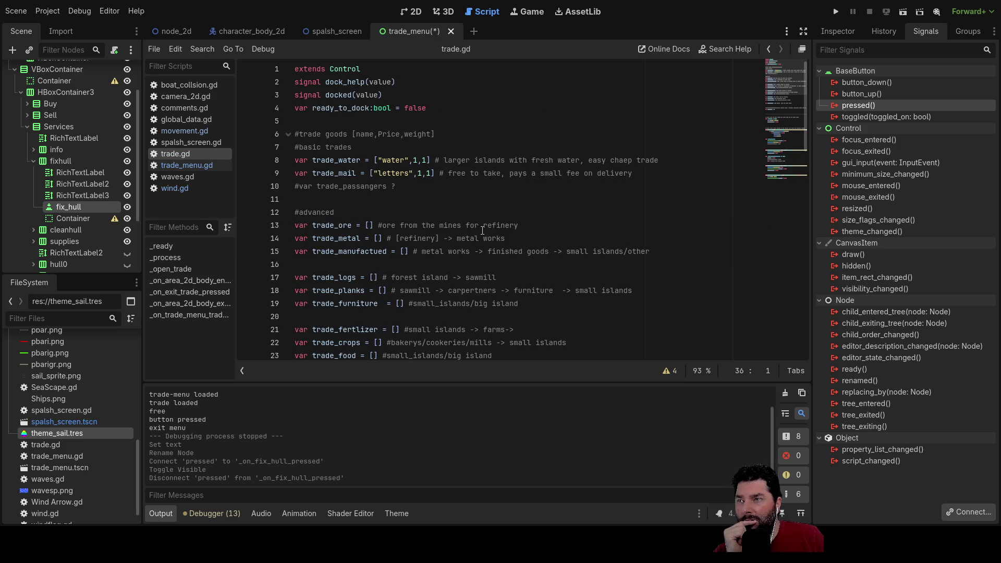
scroll(482, 231, down, 7)
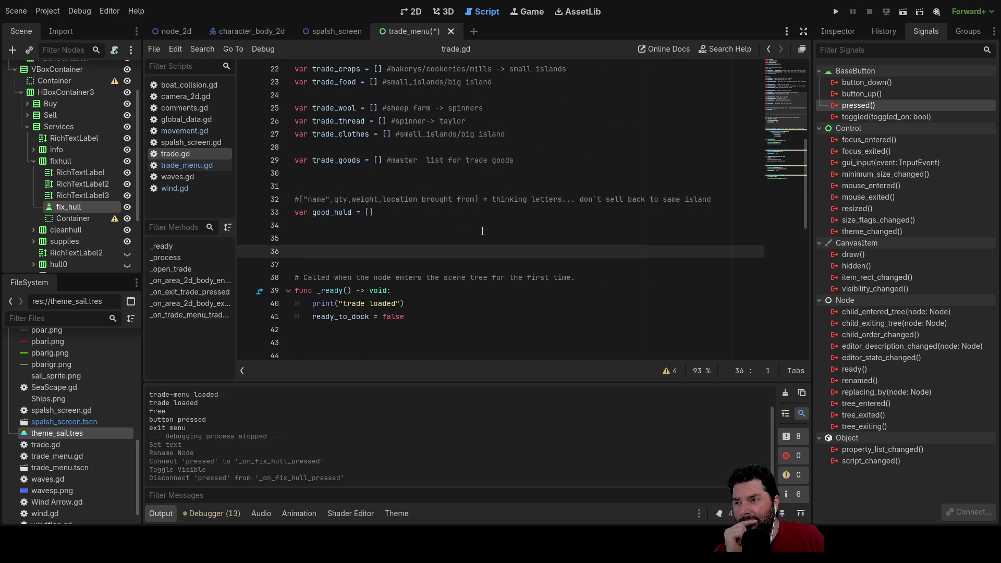
scroll(482, 230, up, 7)
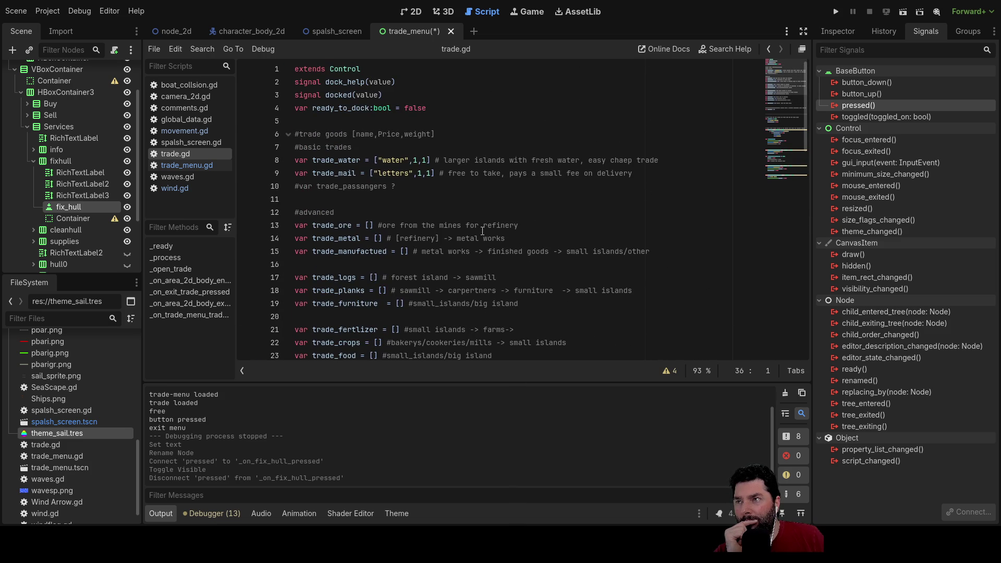
Back in trade_menu.gd, add blank lines below the _on_exit_trade_pressed handler.
click(203, 166)
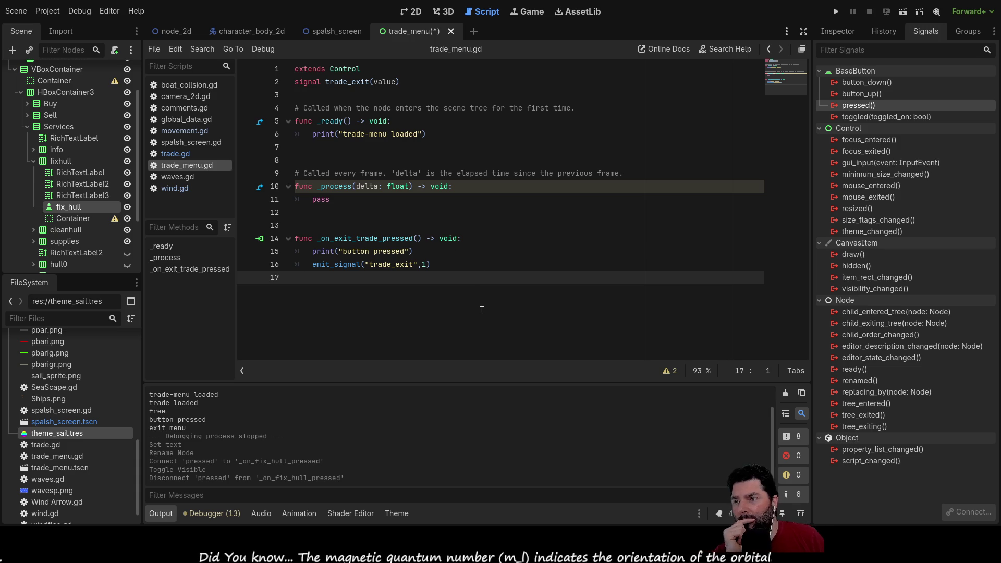
key(Return)
key(Return)
key(Return)
key(Up)
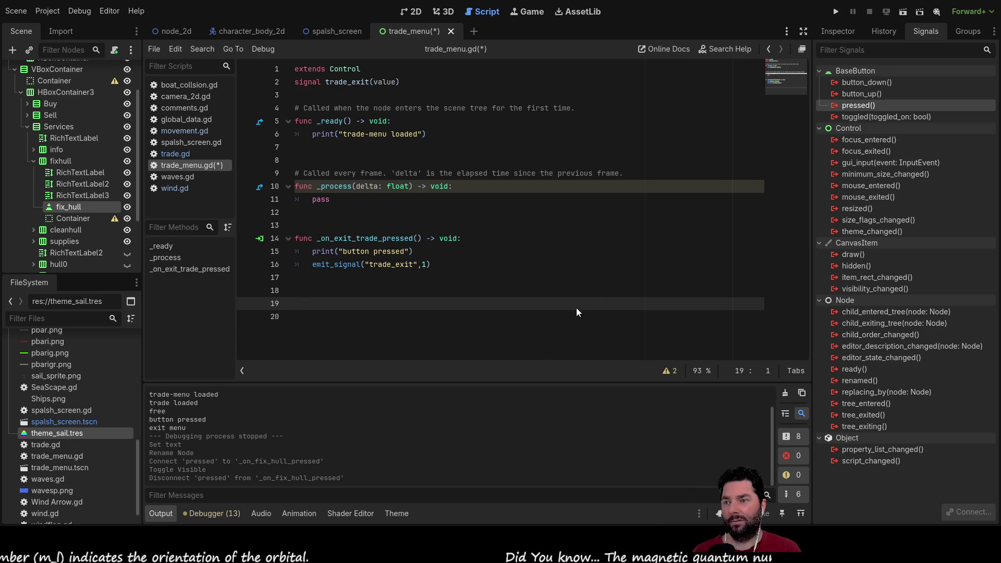
Connect fix_hull's pressed signal to a new handler and remove the extra blank lines above it.
drag(452, 238, 459, 386)
click(319, 270)
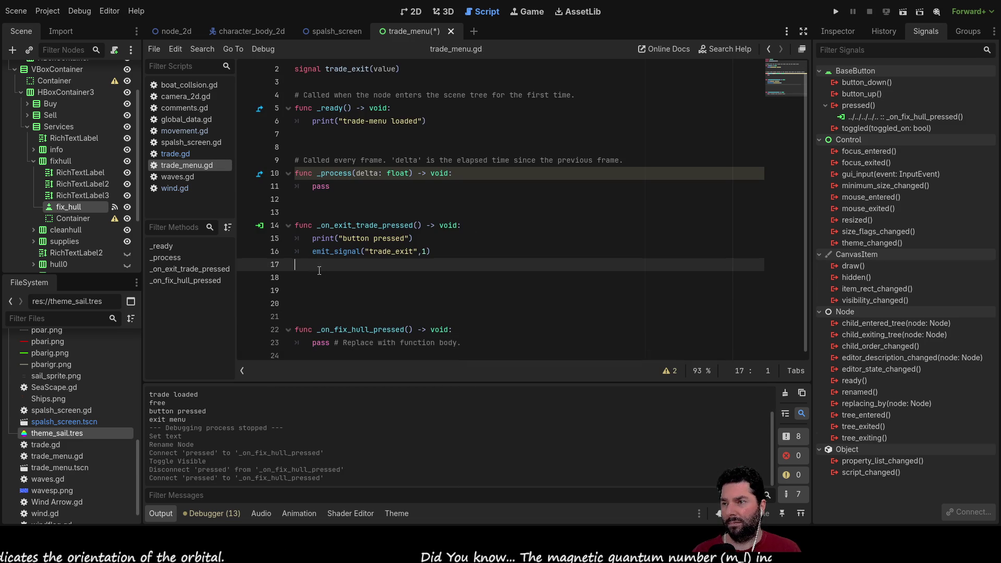
key(Down)
key(Delete)
key(Delete)
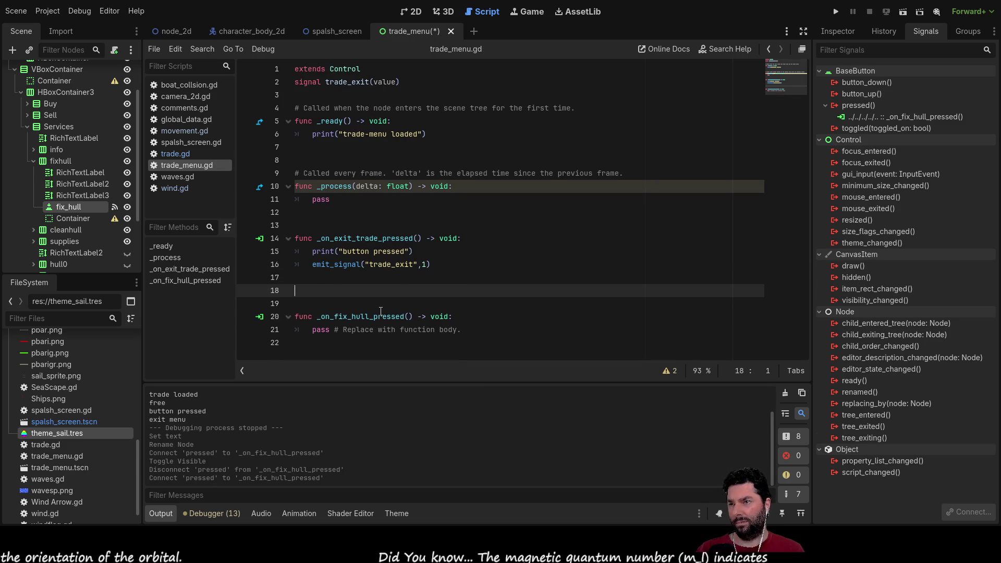
key(Delete)
key(Delete)
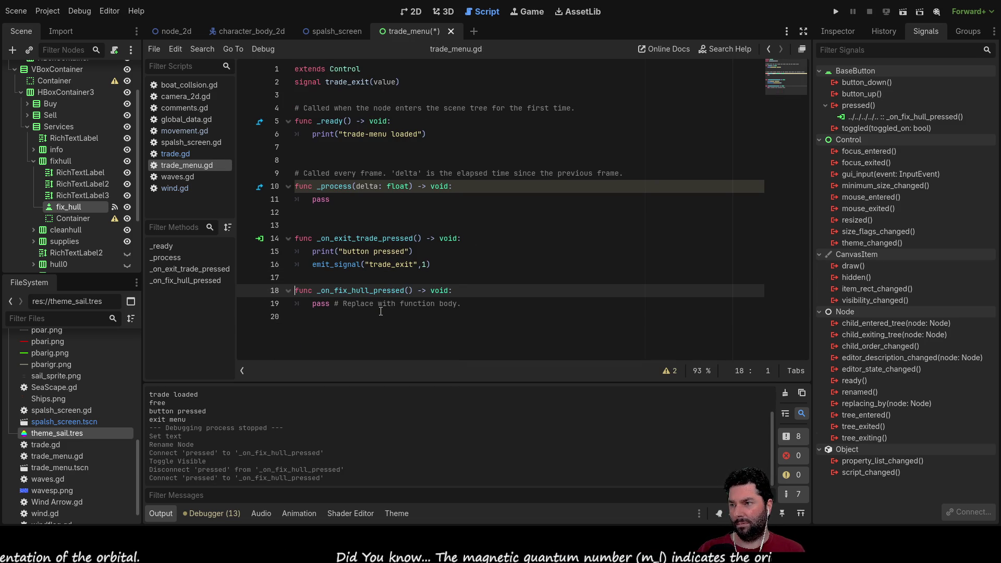
Start a print call on a new line above pass in the fix_hull handler.
click(334, 313)
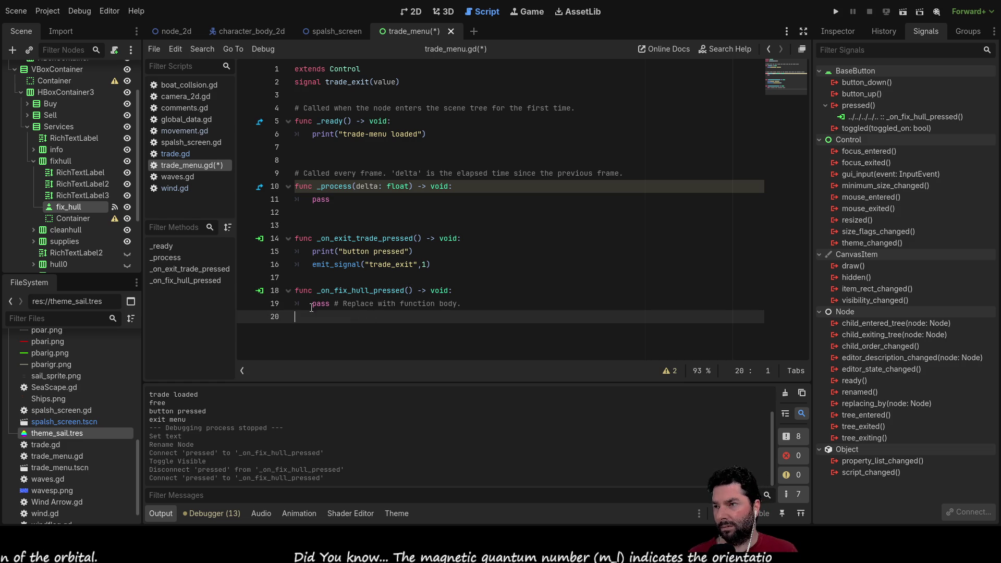
click(310, 304)
key(Return)
key(Up)
text(print)
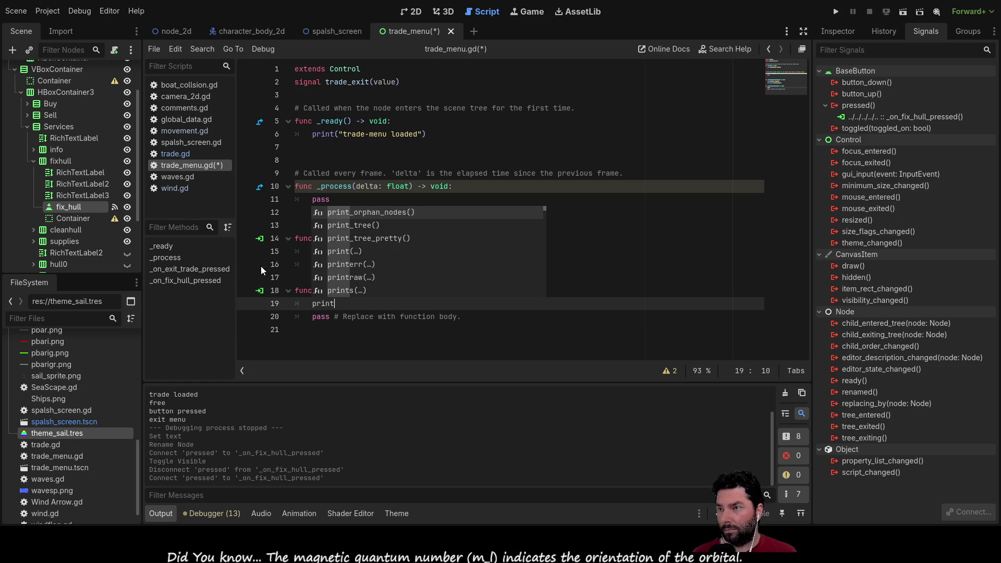
key(Escape)
Relabel the exit handler's print to "Exit Trade" and make the new print say "Fix hull".
click(349, 252)
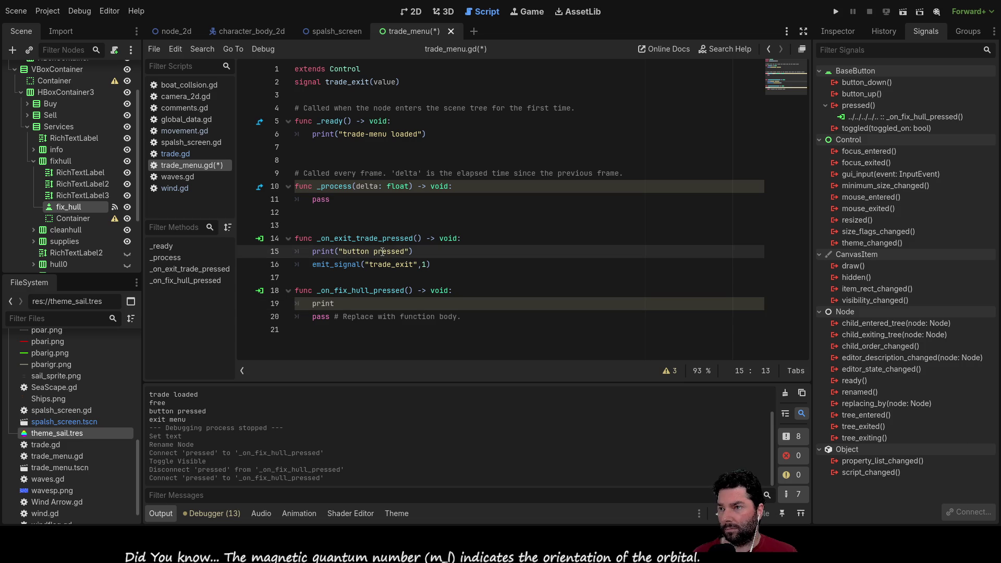
key(shift+Right)
key(shift+Right)
key(shift+Right)
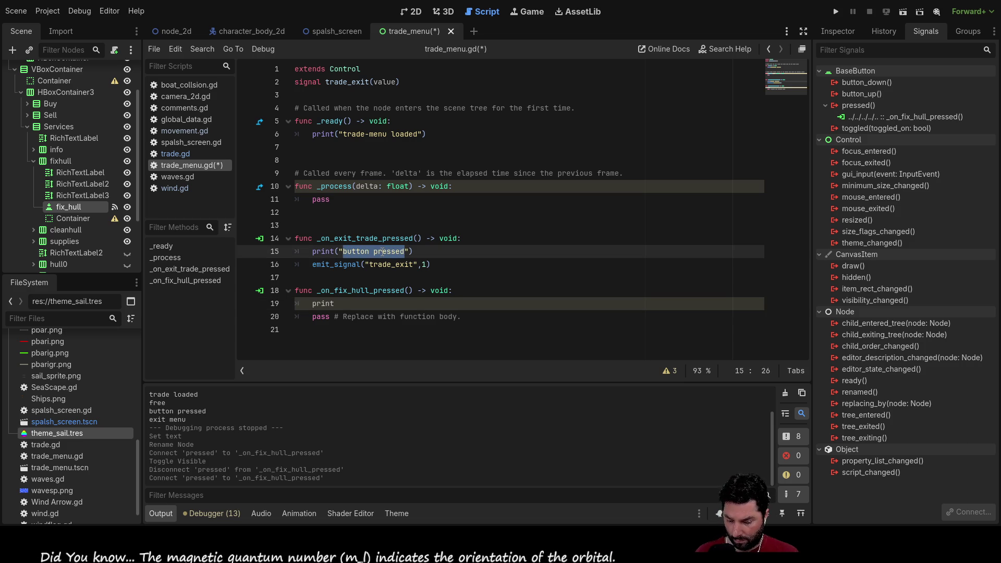
text(Exit Trade)
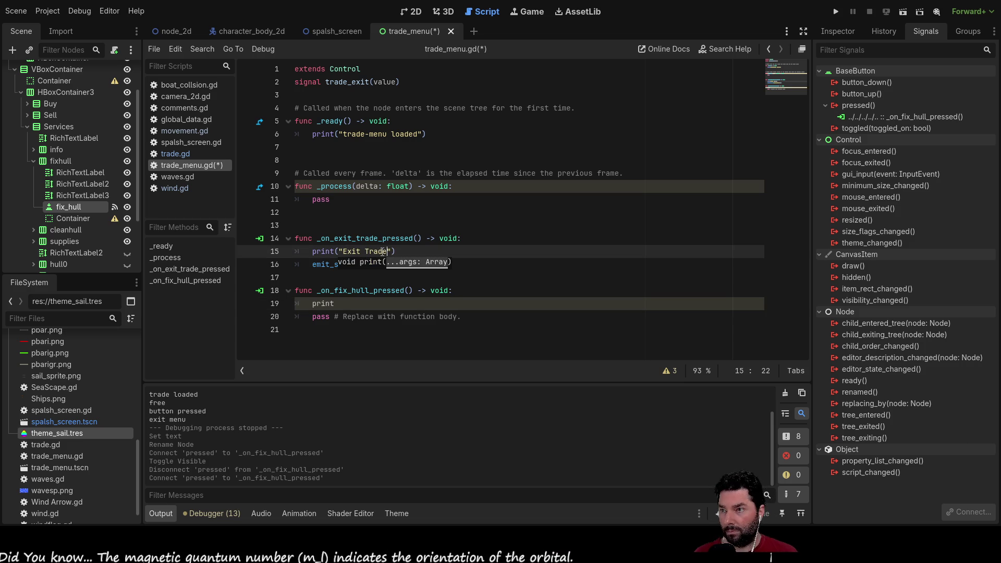
click(365, 305)
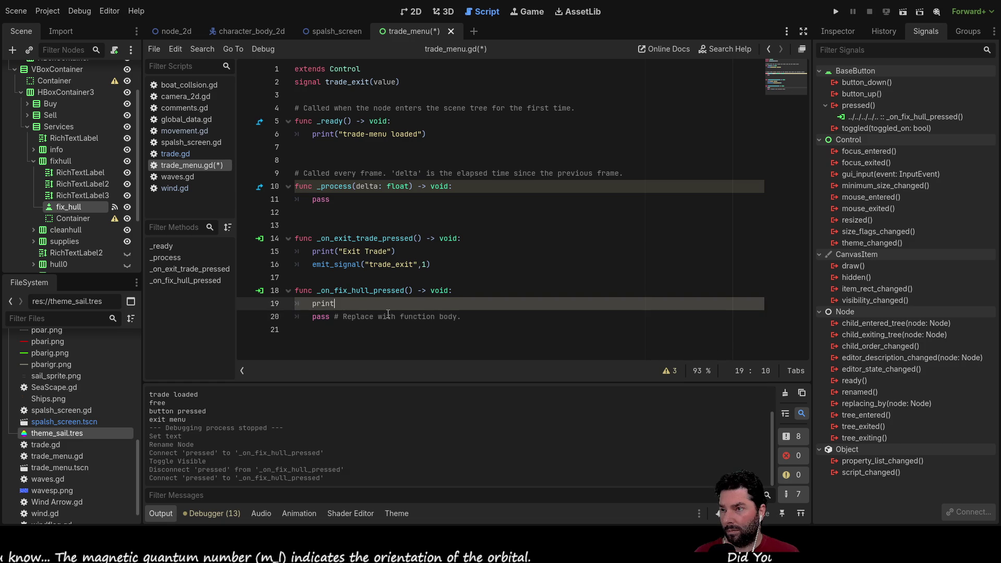
text(()
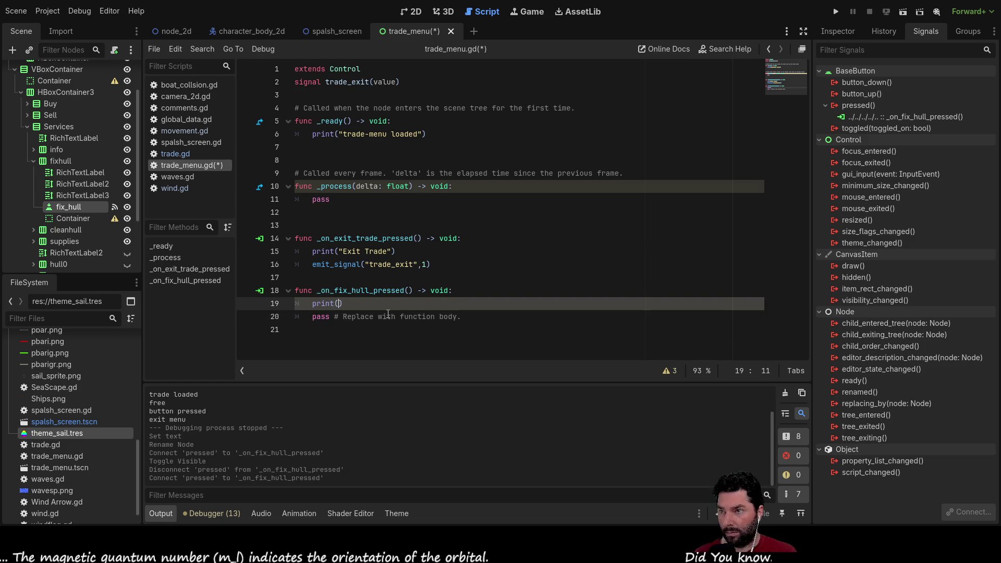
text(")
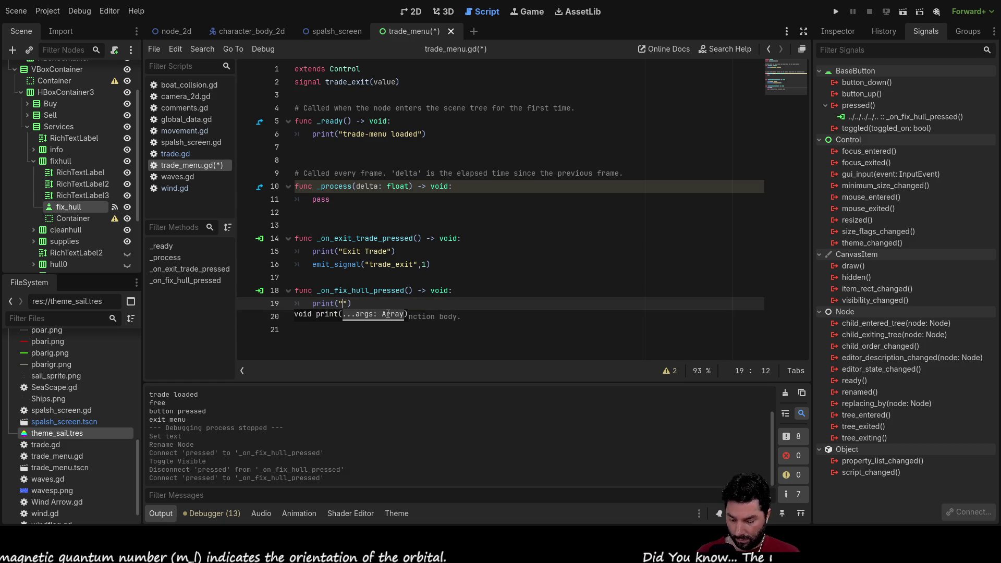
text(Fix hull)
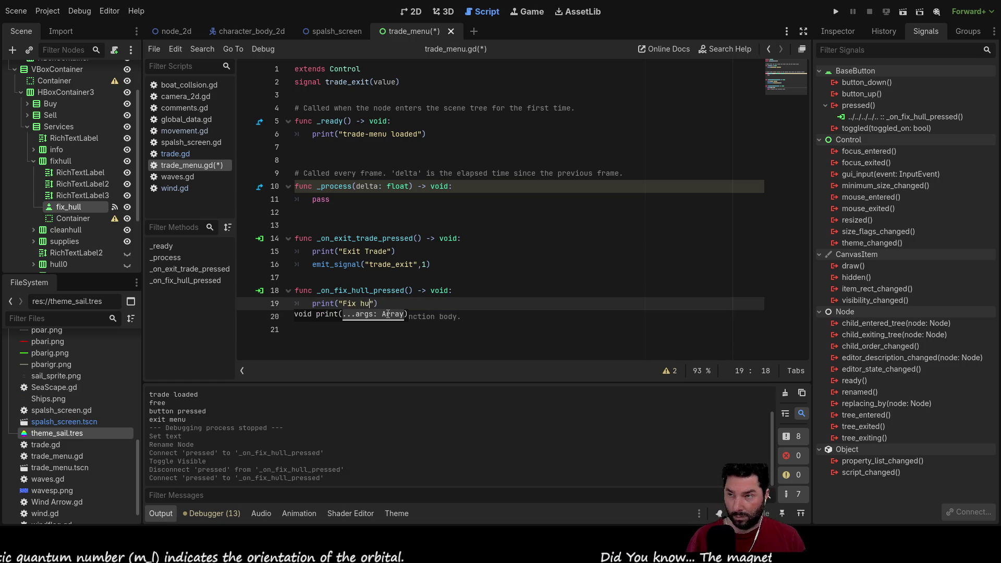
Replace the handler's pass with the copied emit_signal("trade_exit",1) call.
key(Down)
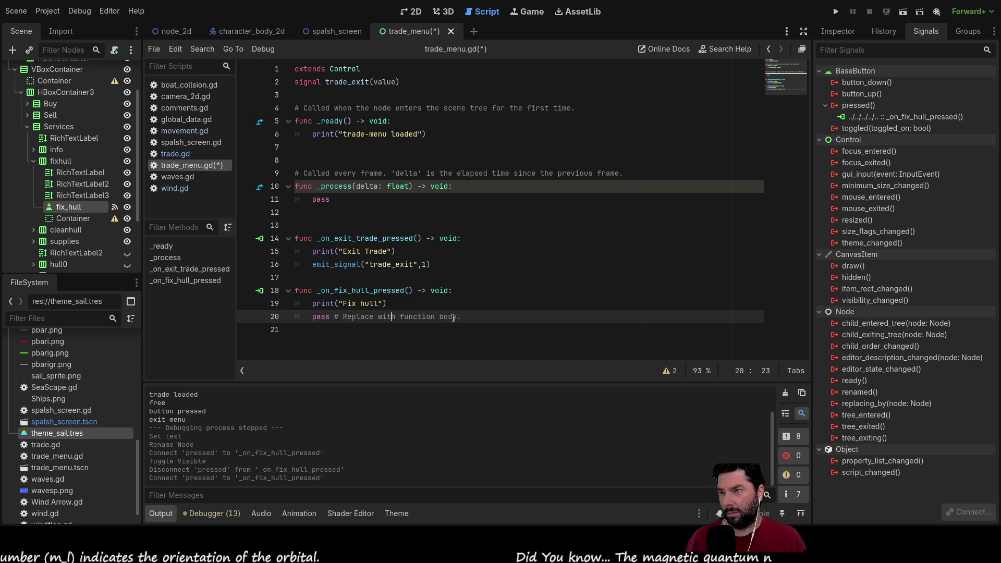
drag(461, 317, 312, 317)
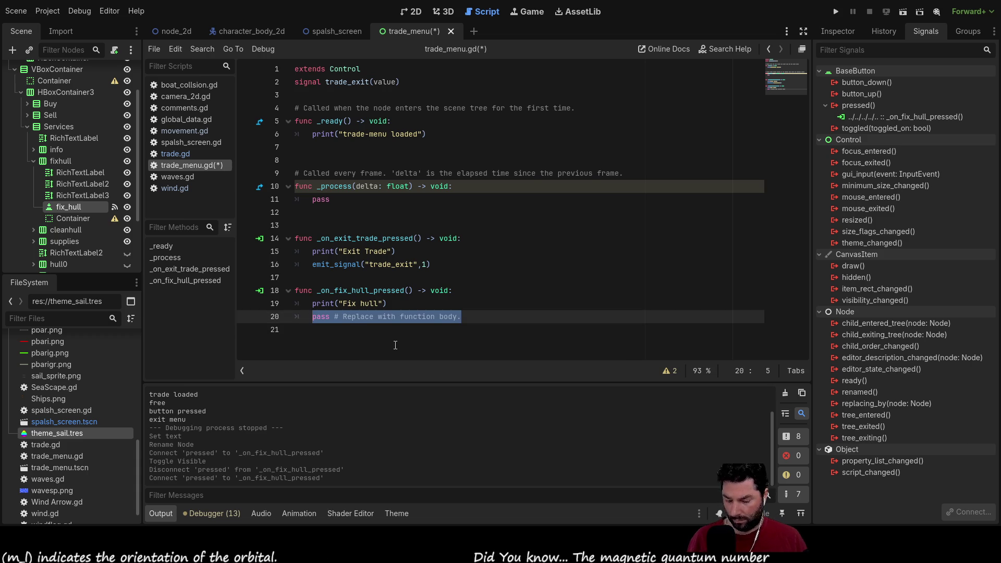
key(BackSpace)
drag(312, 264, 431, 264)
key(ctrl+c)
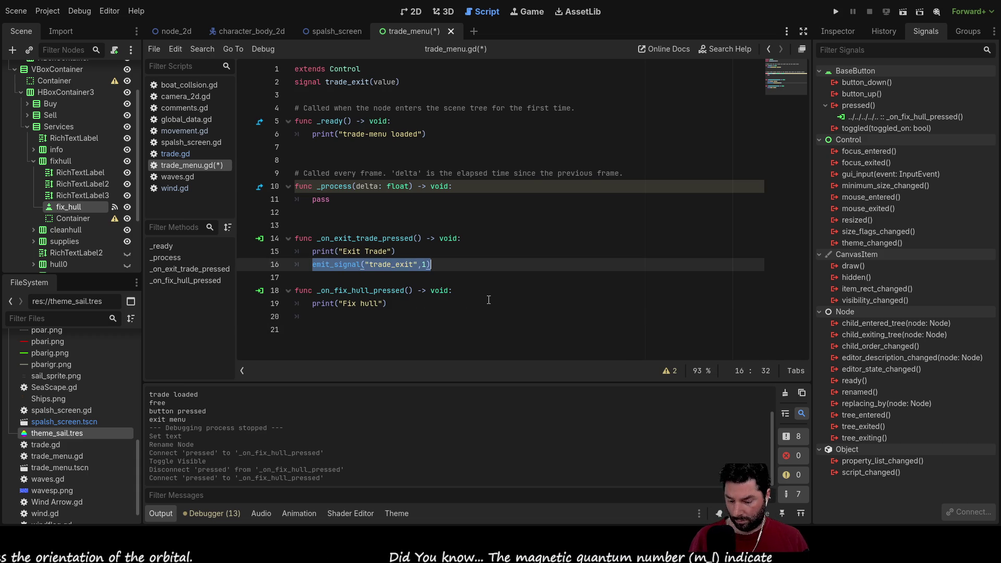
click(364, 315)
key(ctrl+v)
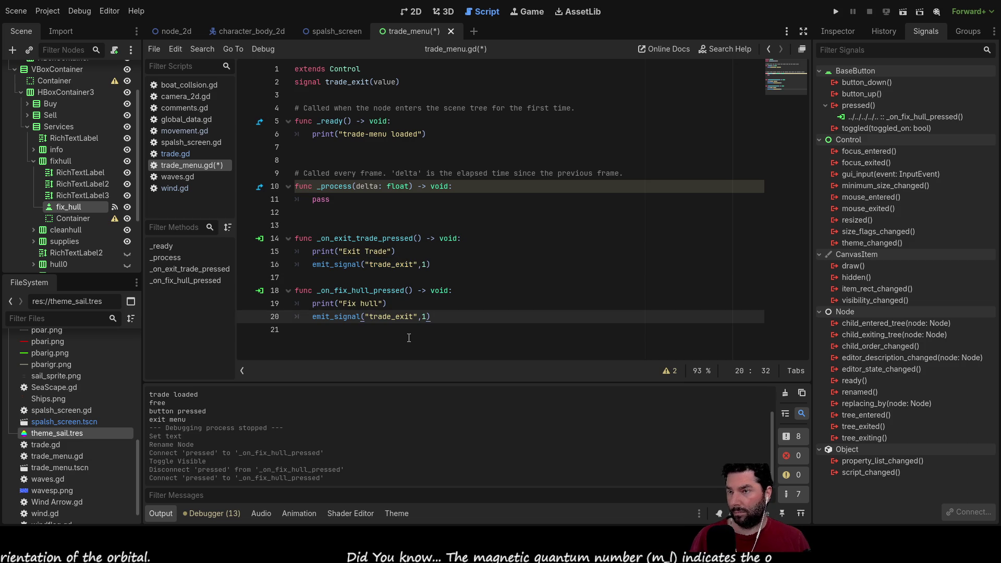
click(428, 311)
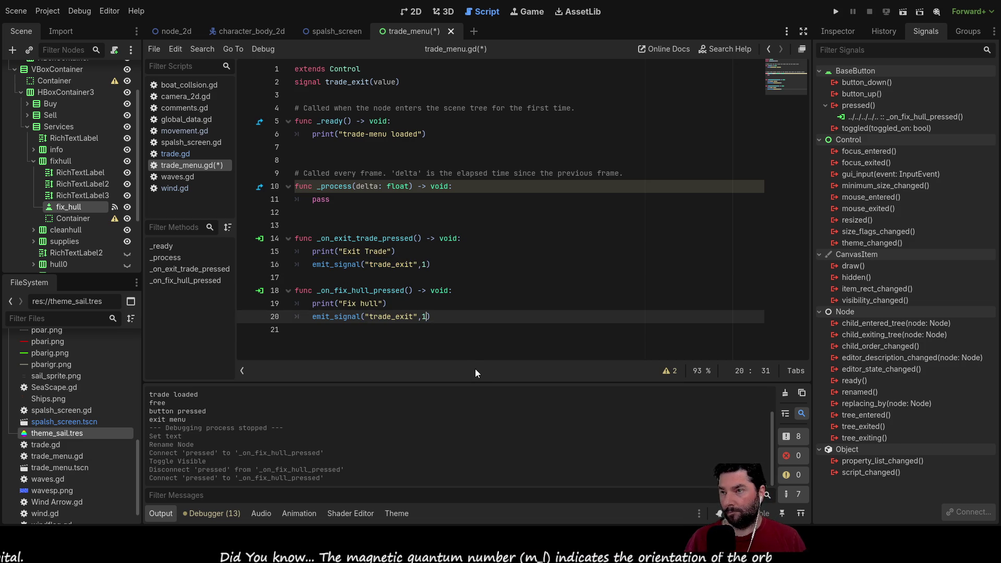
Change the fix-hull handler's emit_signal on line 20 to emit "fix_hull" instead of trade_exit.
key(BackSpace)
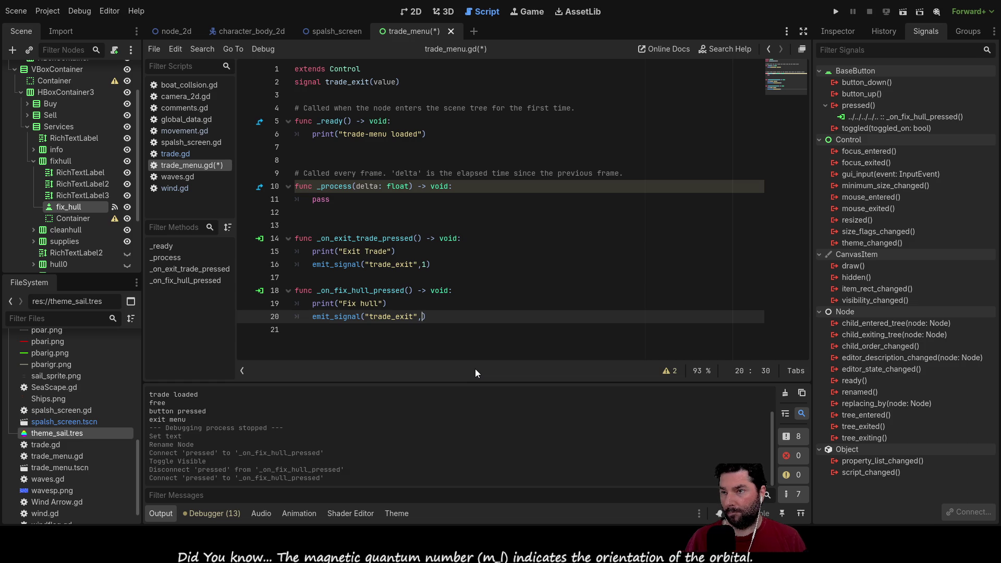
key(BackSpace)
key(BackSpace)
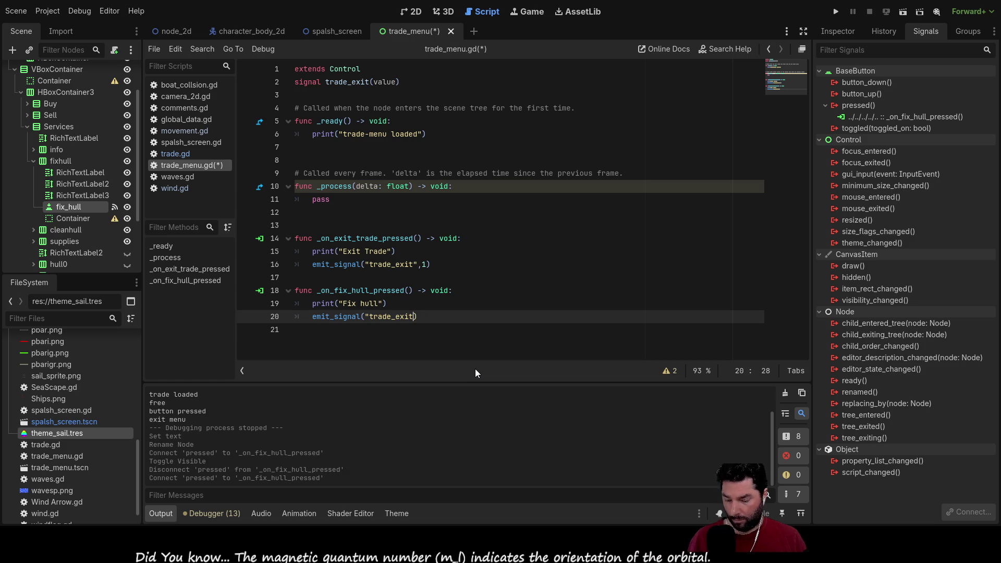
text(")
key(Left)
key(Left)
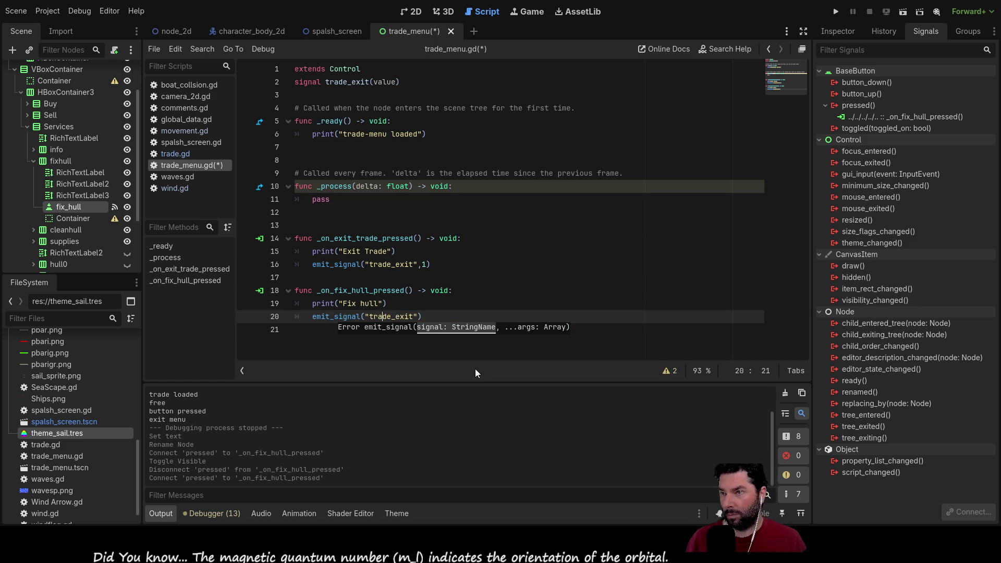
key(Left)
key(shift+Right)
key(shift+Right)
key(shift+Right)
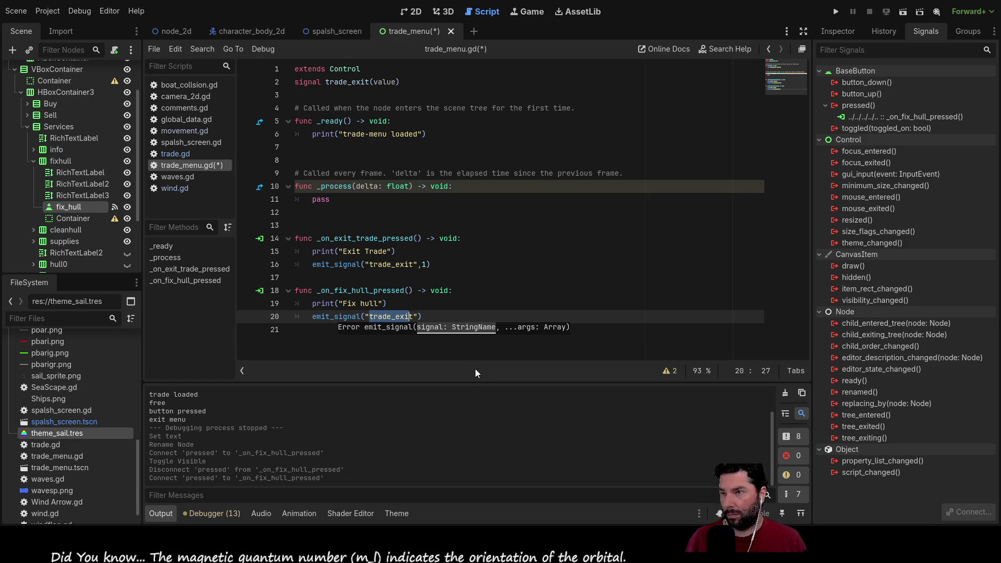
text(fix_hu)
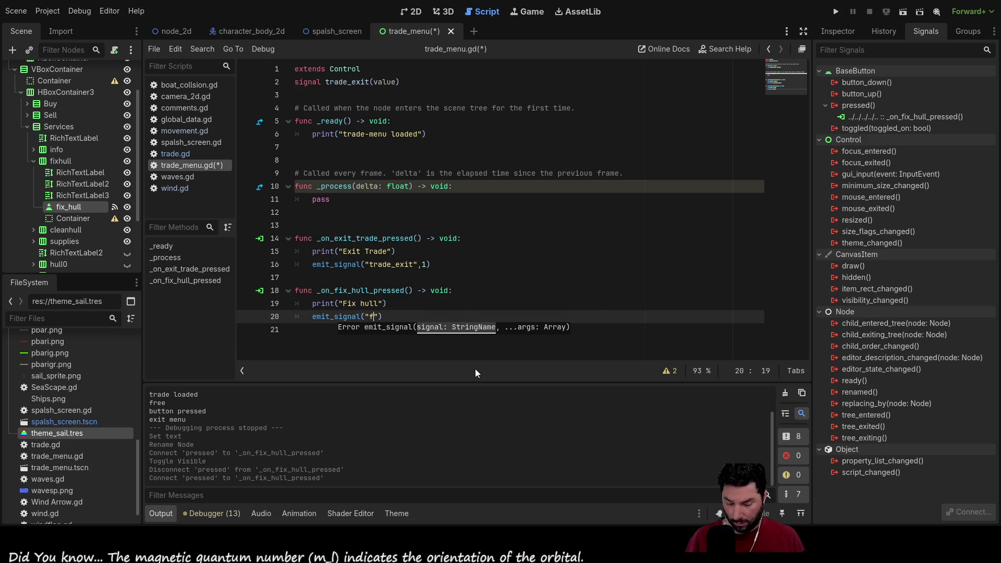
text(ll)
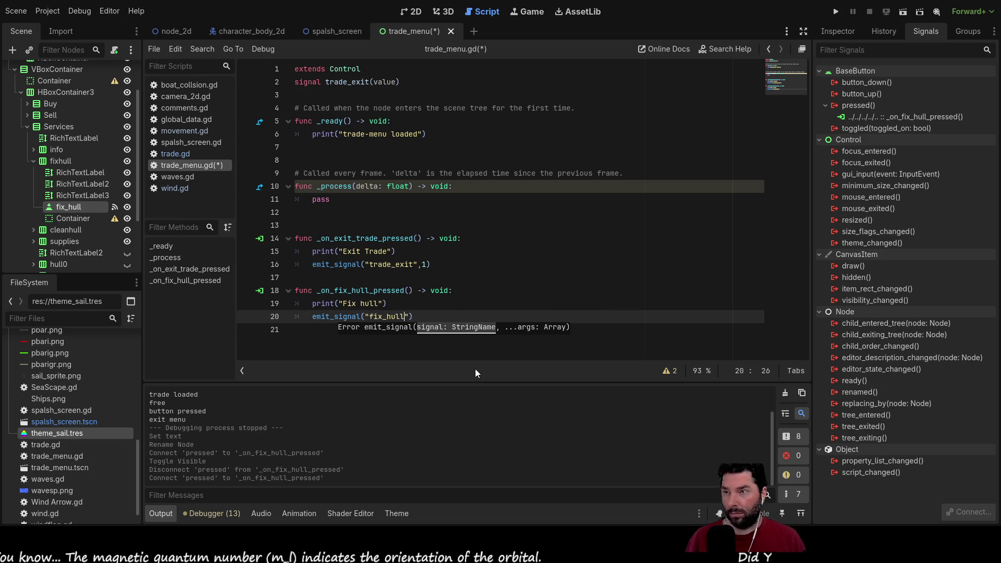
Add blank lines below the trade_exit signal declaration.
click(313, 97)
key(Return)
key(Up)
Declare signal fix_hull() and signal clean_hull() below trade_exit.
text(signal )
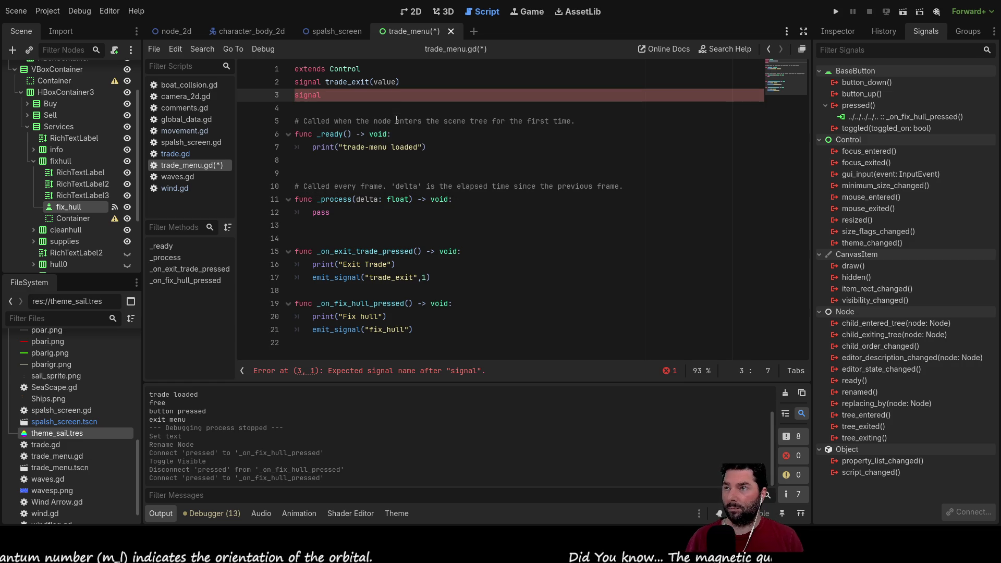
text(fix)
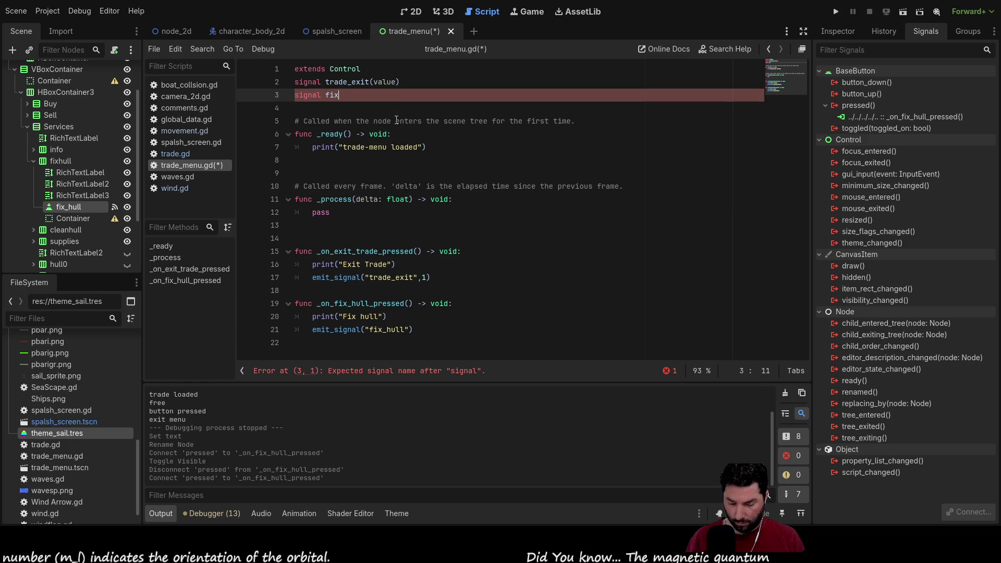
text(_hull())
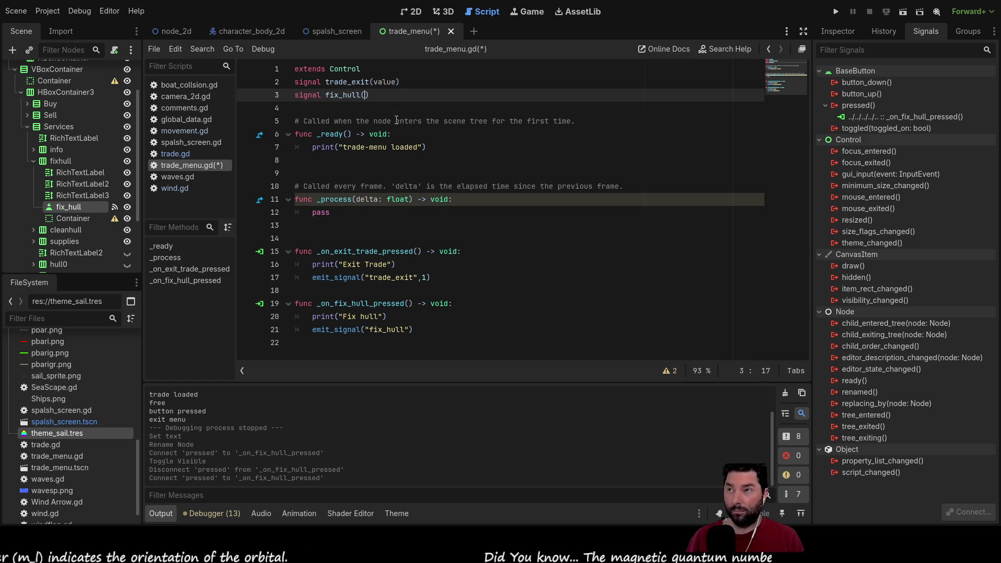
key(Down)
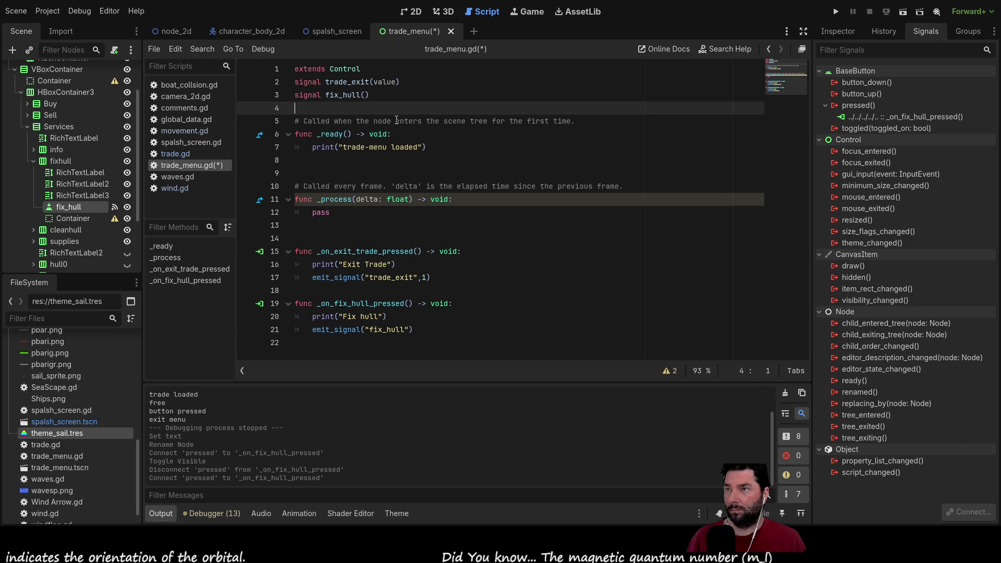
key(Return)
key(Up)
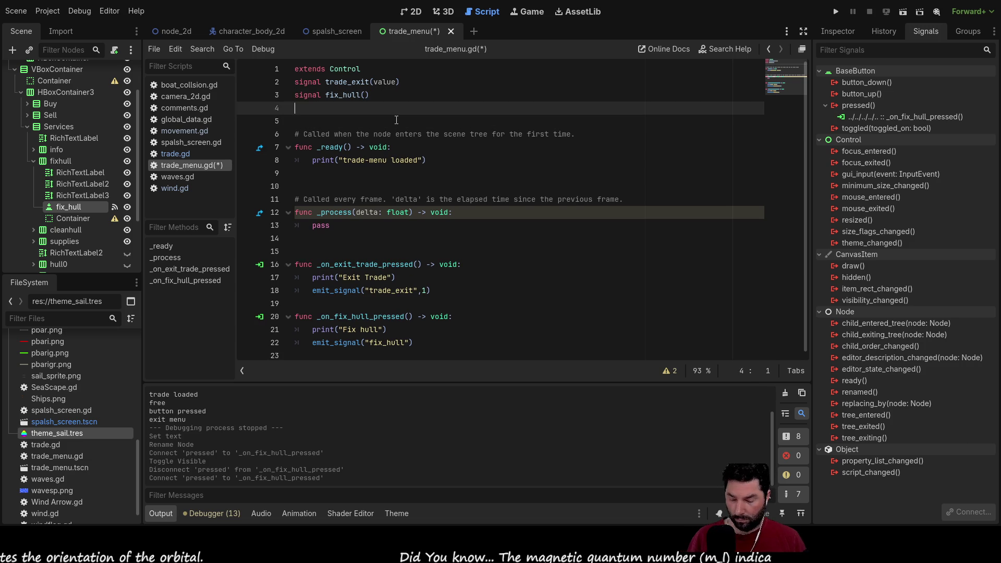
text(signal )
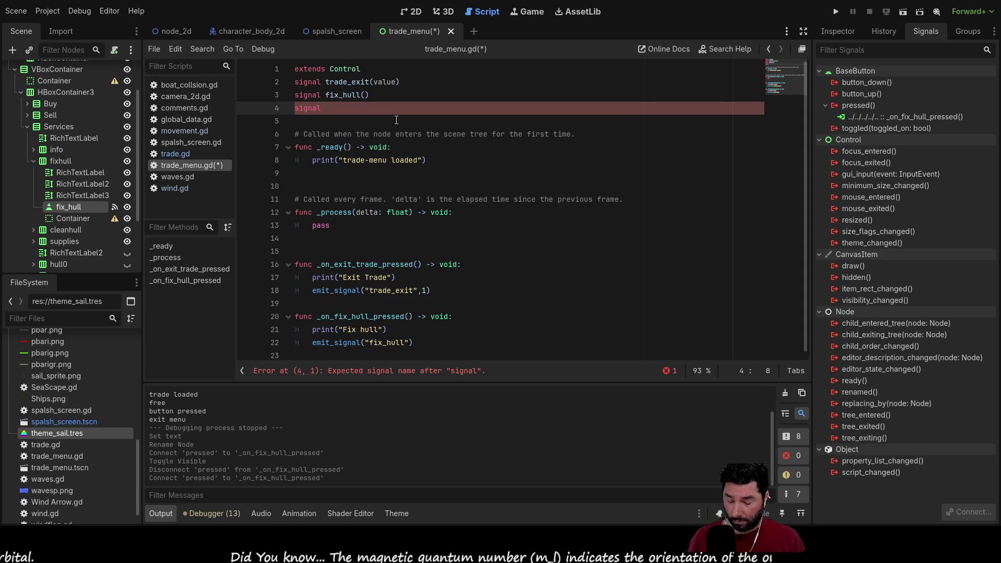
text(clean)
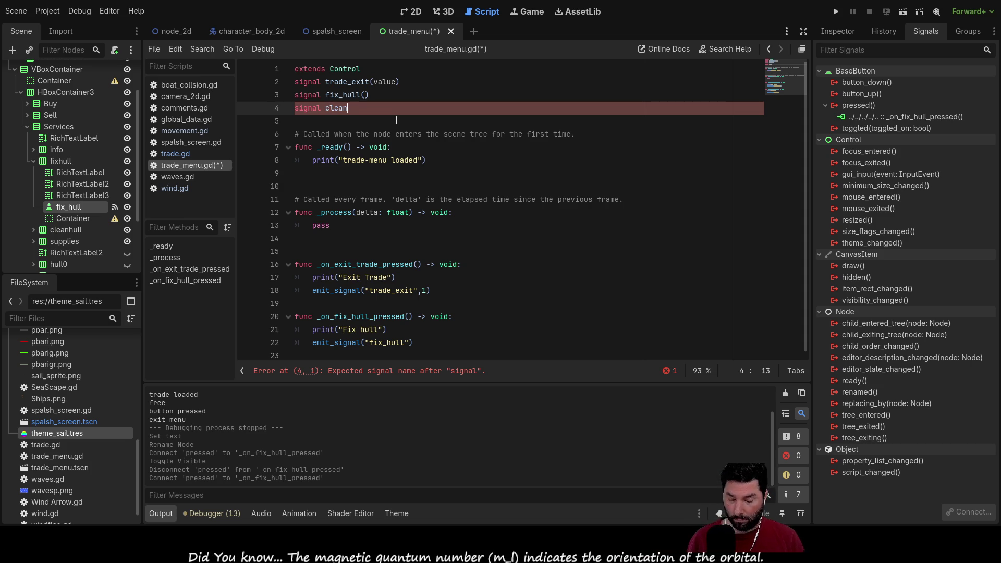
text(_hull())
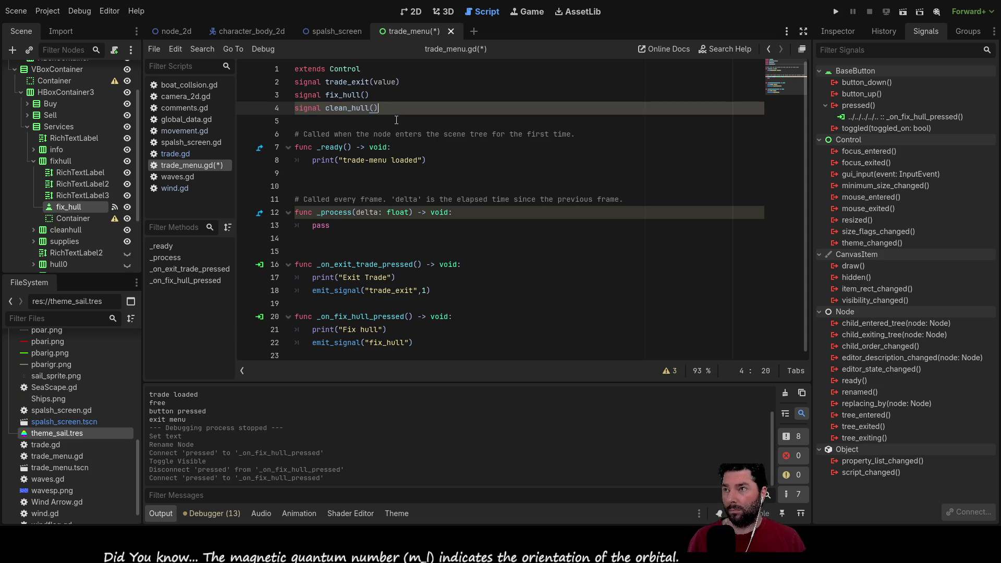
Add a signal buy_supplies() declaration on the next line.
key(Return)
text(signal)
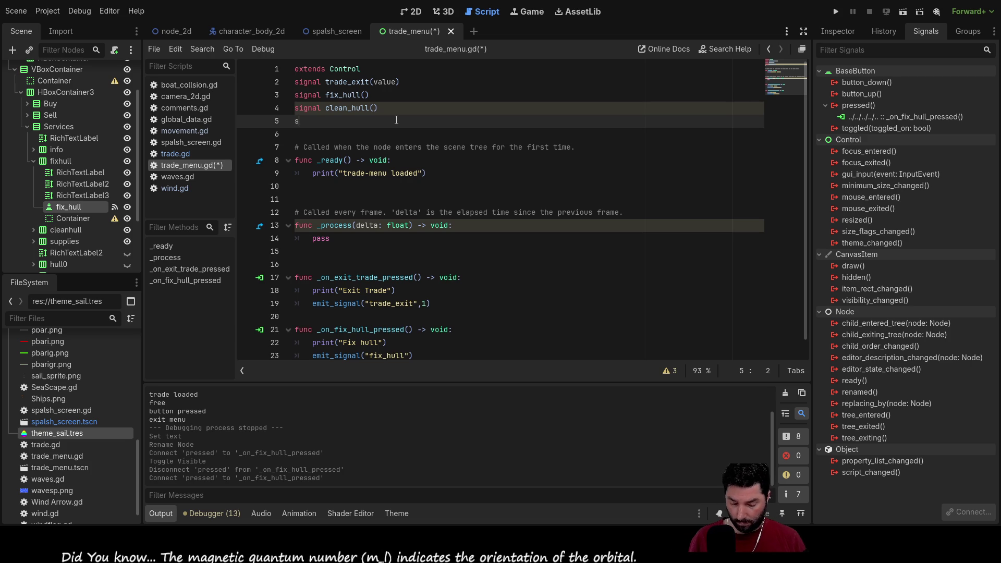
key(Escape)
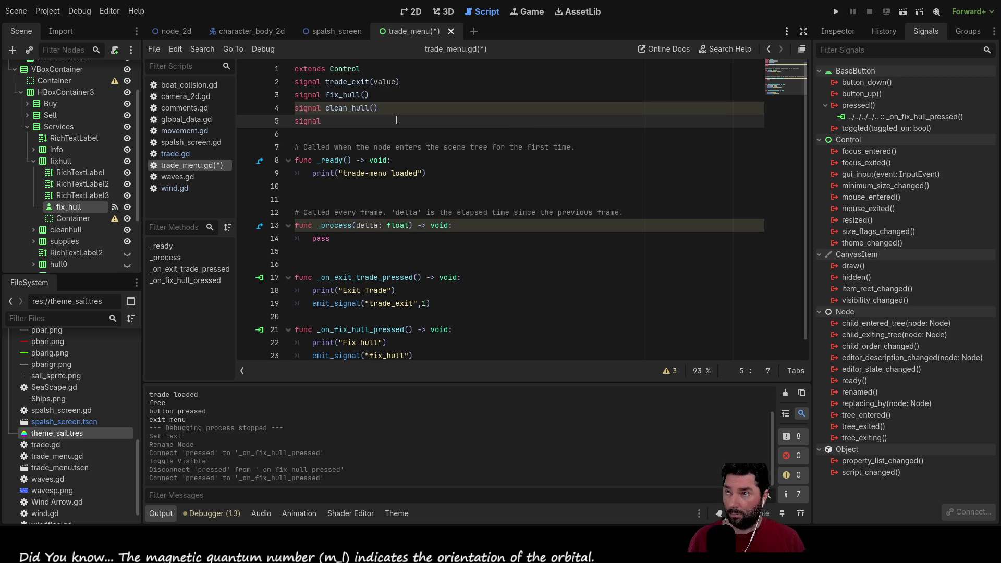
text( buy_)
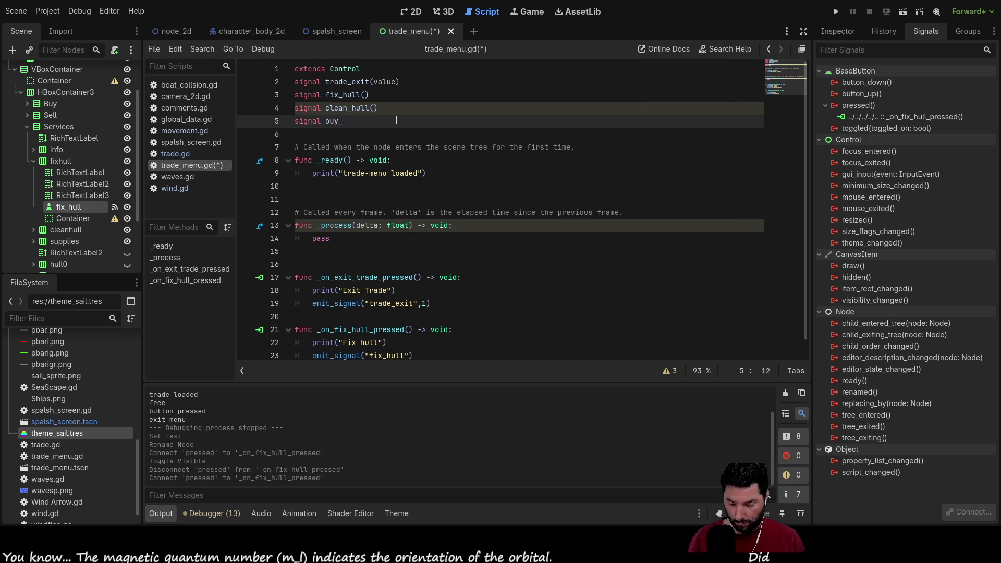
text(supplies)
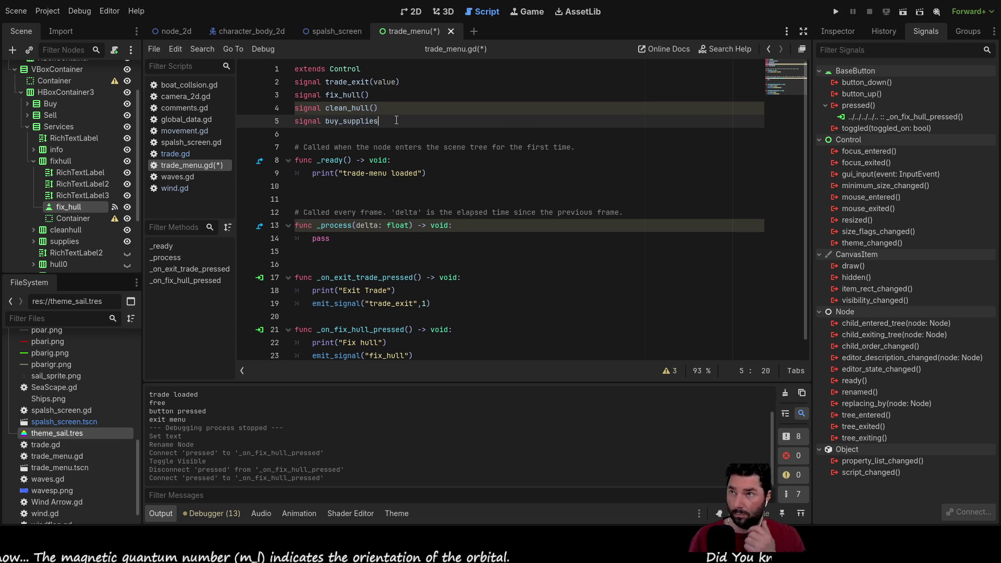
text(())
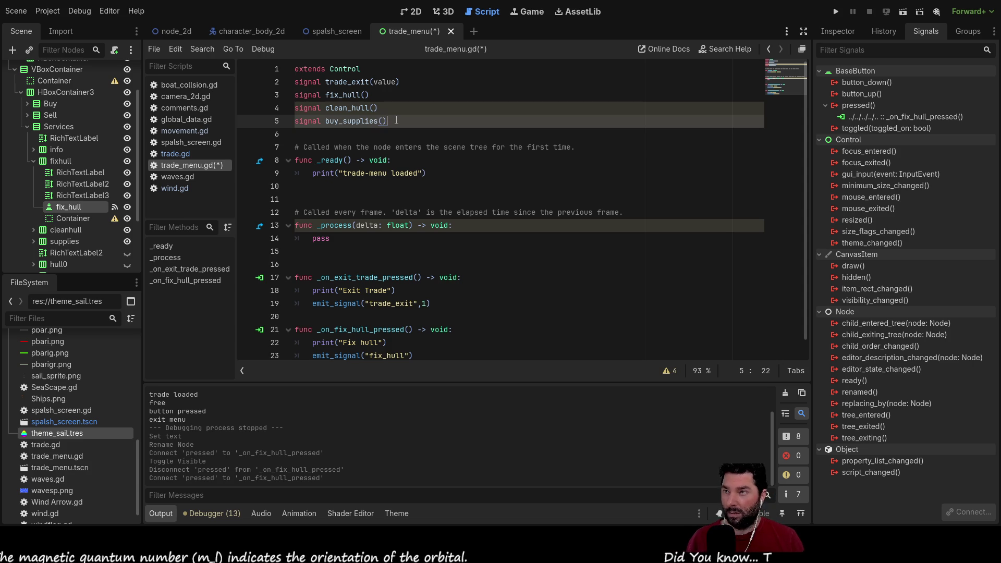
key(Down)
key(Down)
key(Down)
key(Up)
key(Up)
key(Up)
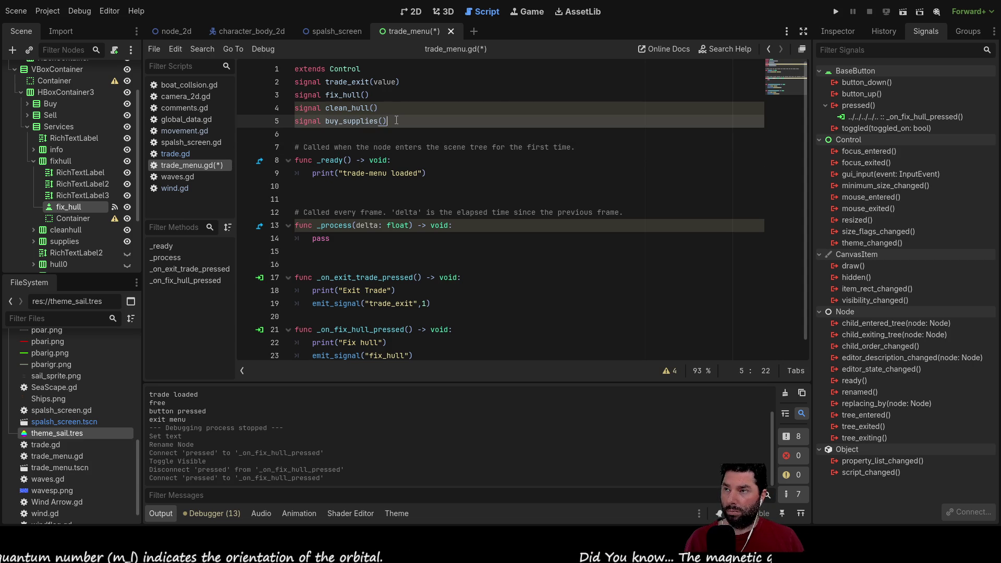
key(Left)
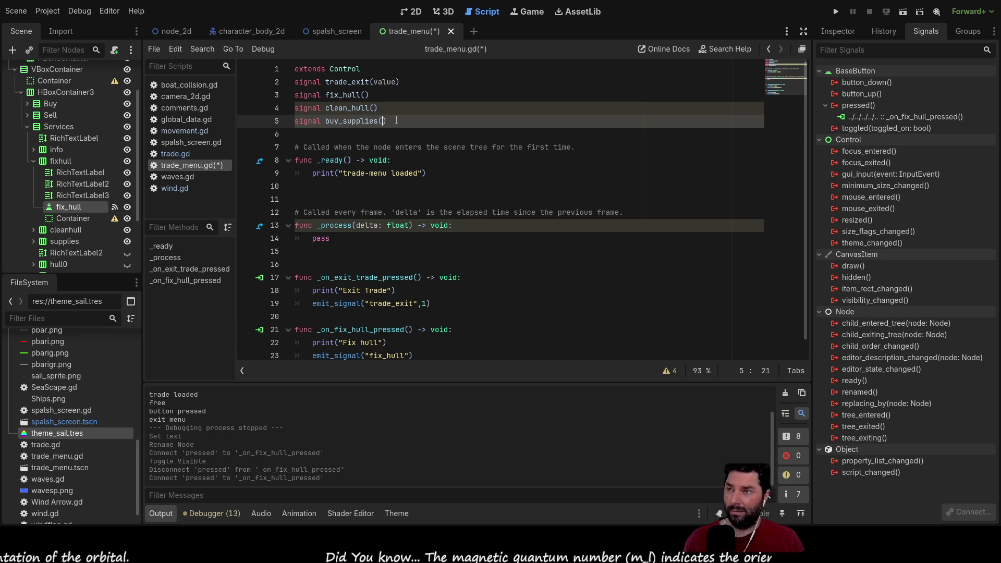
drag(325, 94, 361, 94)
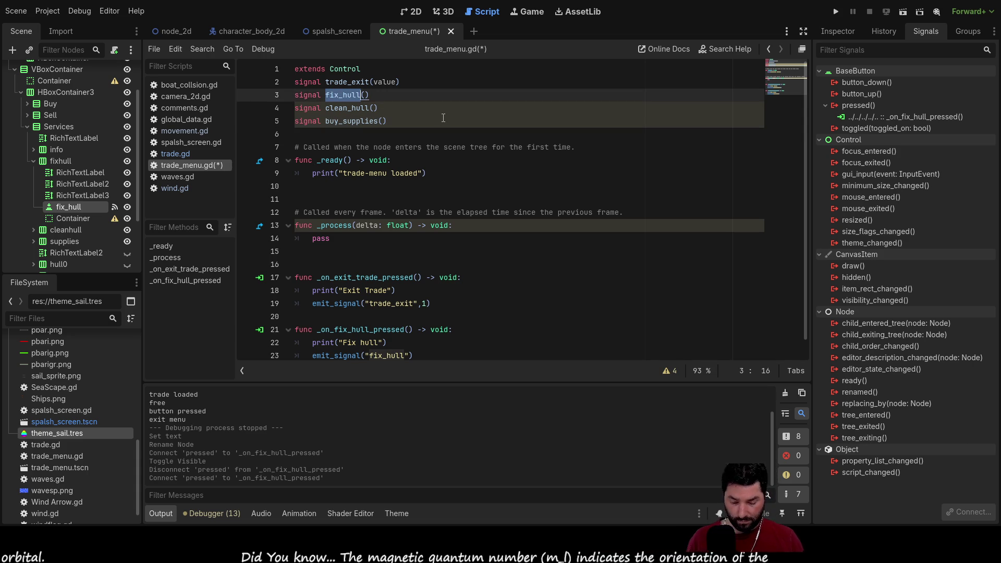
Rename the fix_hull and clean_hull signals to purchase(Value) and Sale(Value).
text(purchase)
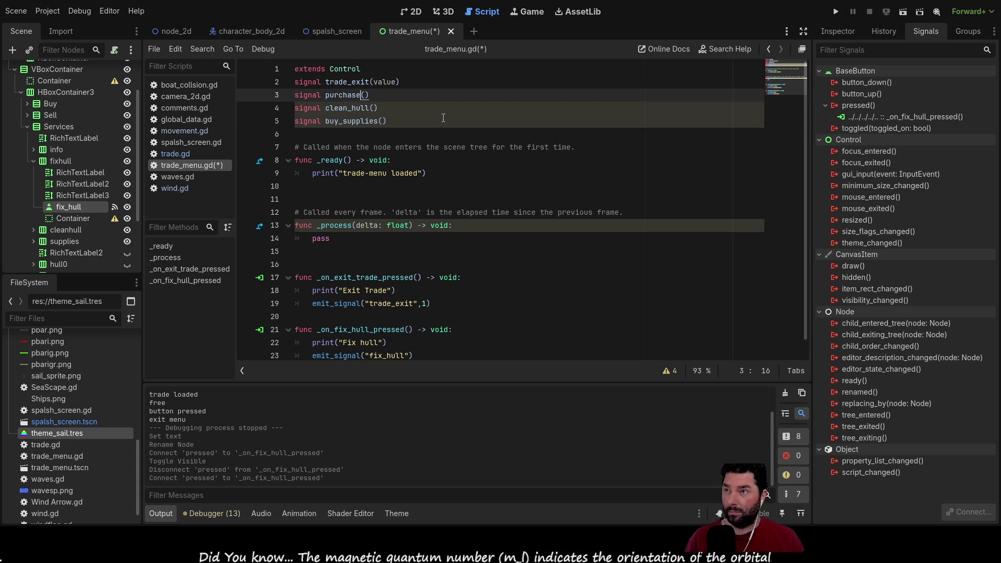
key(Down)
key(Left)
key(Left)
key(Left)
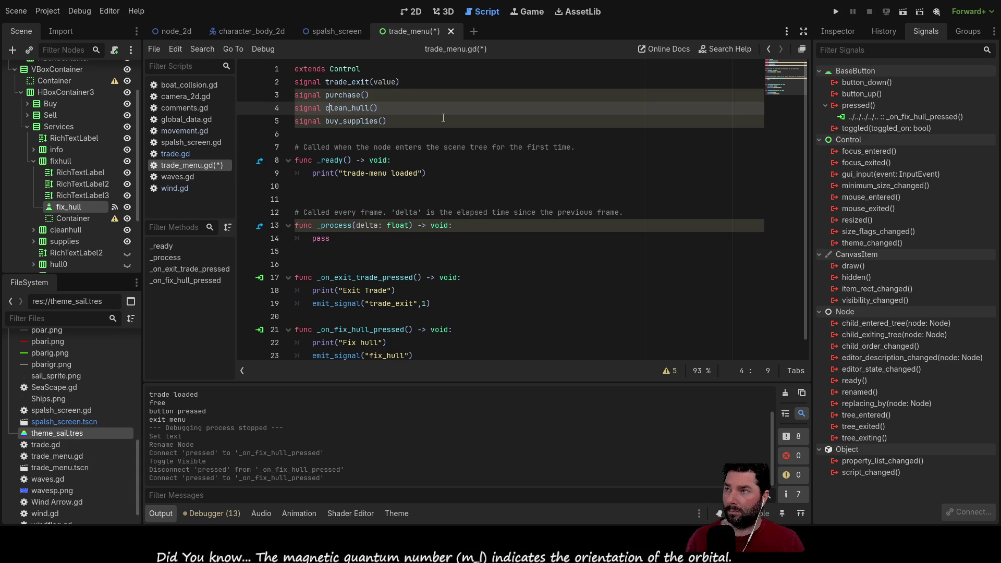
key(shift+Right)
key(shift+Right)
key(shift+Right)
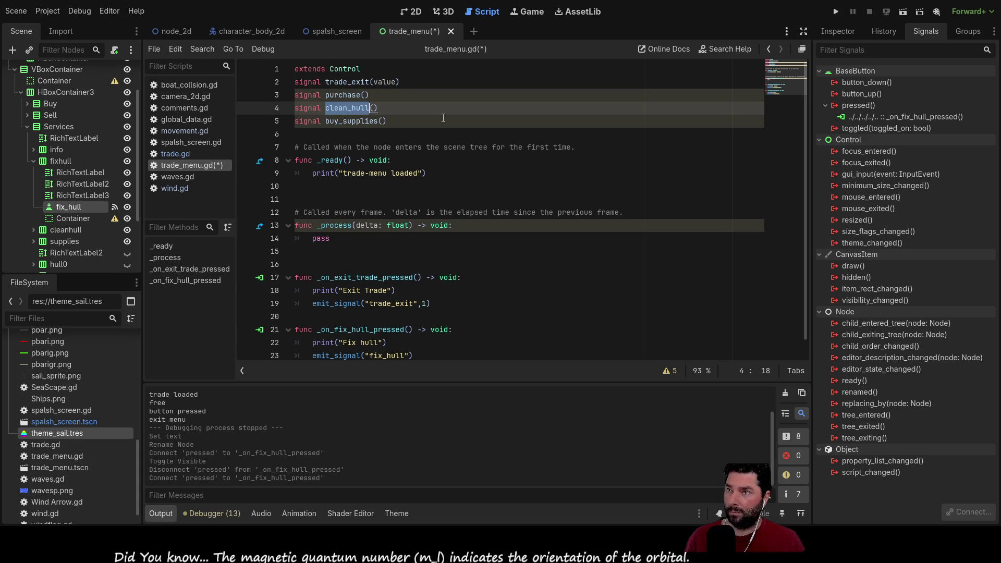
text(Sale)
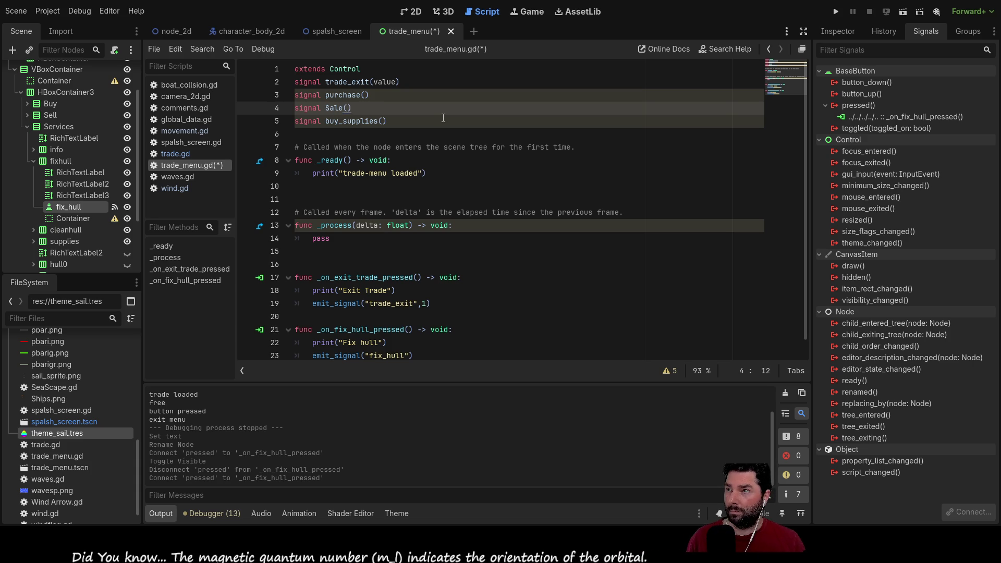
key(Up)
key(Right)
key(Right)
key(Right)
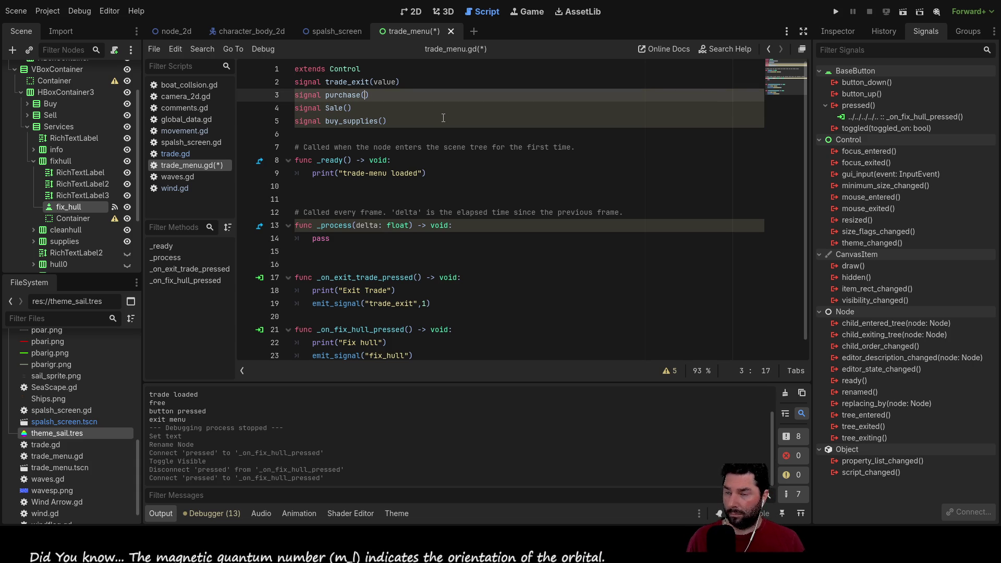
text(Value)
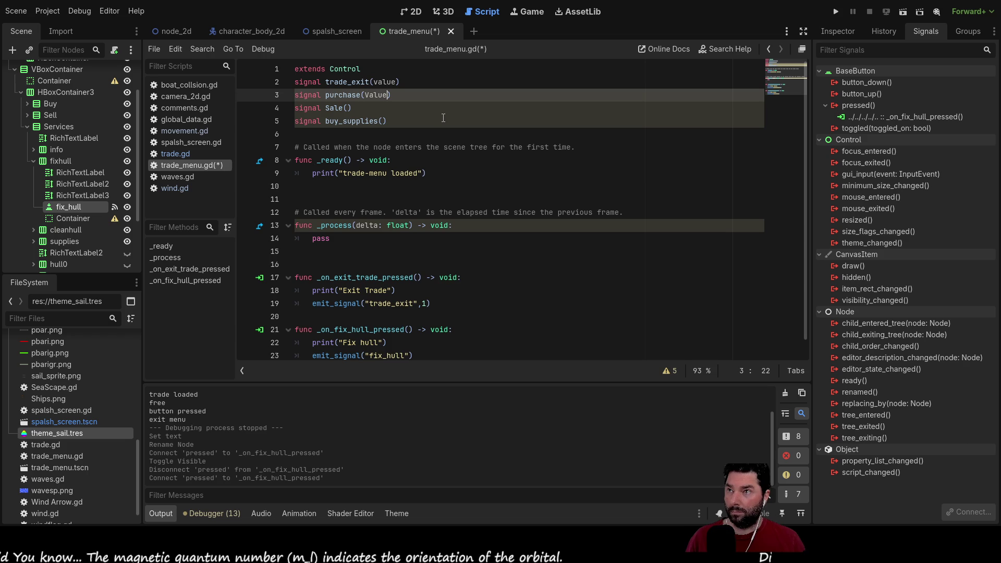
key(Down)
key(Left)
text(Value)
Delete the signal buy_supplies() declaration line.
key(Up)
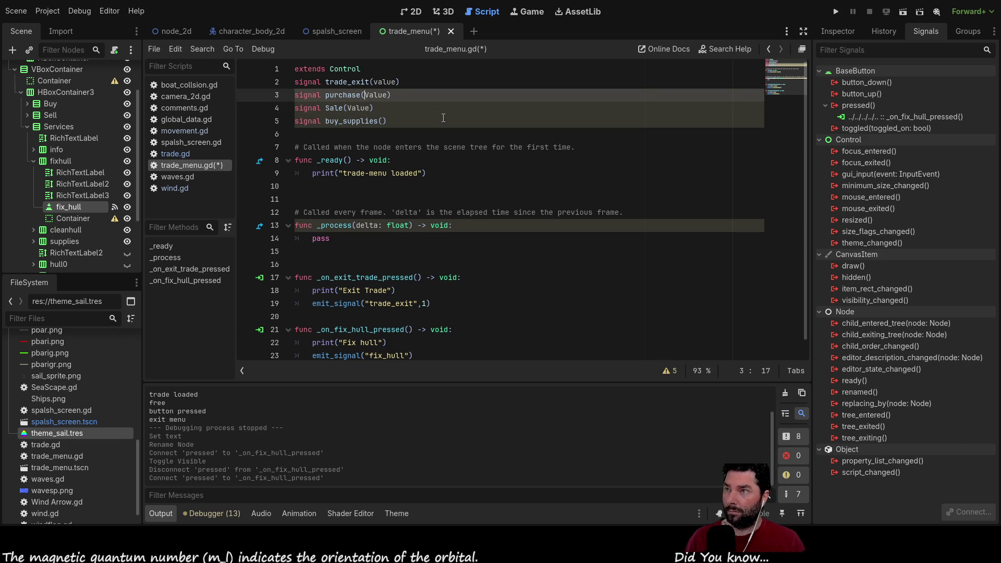
text(P)
key(Down)
key(Down)
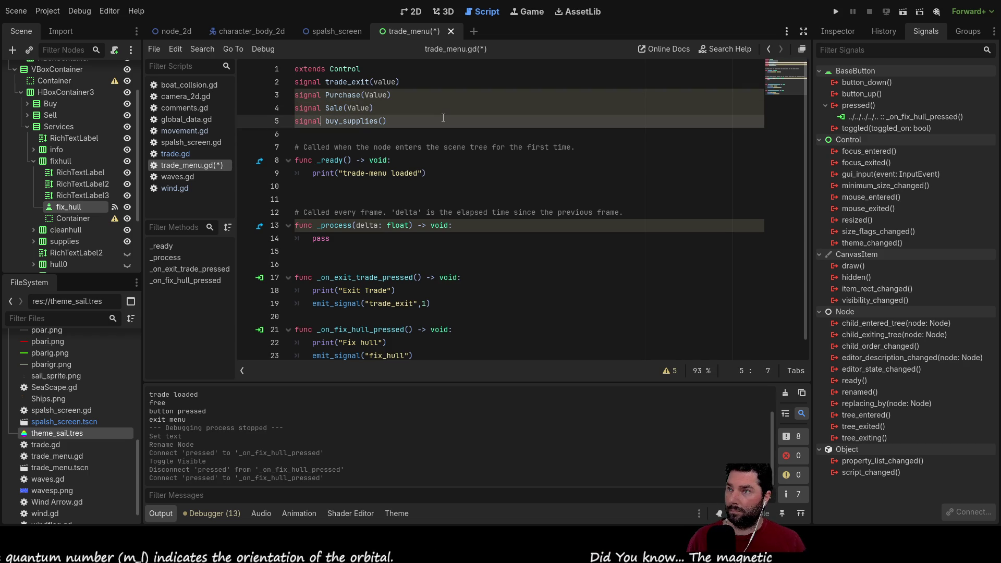
key(shift+Right)
key(shift+Right)
key(shift+Right)
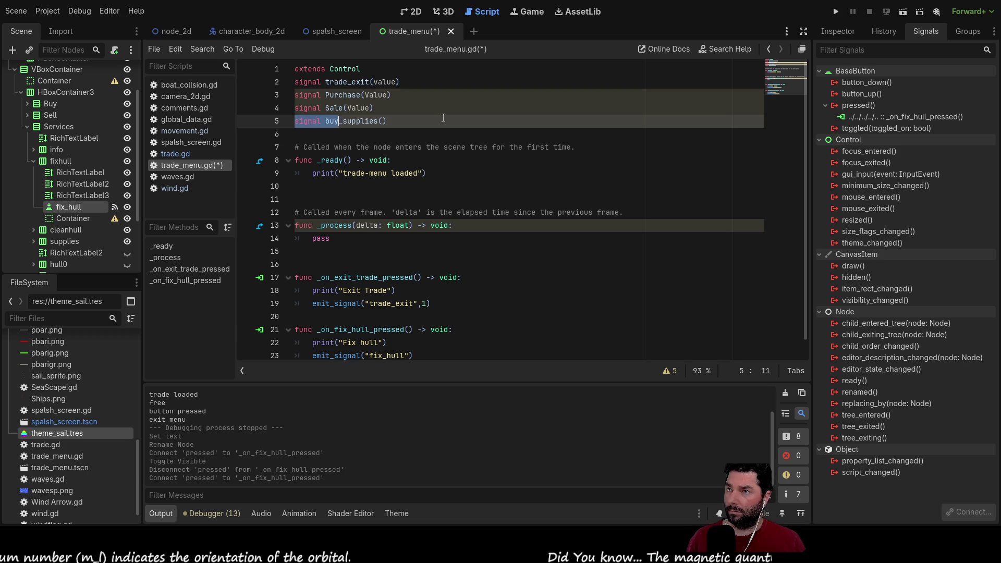
key(BackSpace)
Make the signal names lowercase: purchase(Value) and sale(Value).
key(Up)
key(Up)
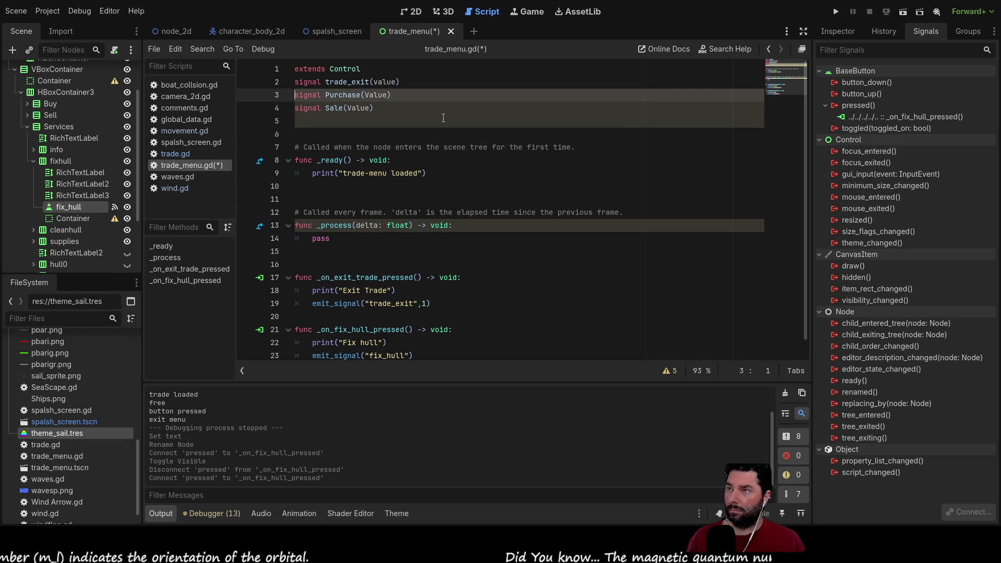
key(ctrl+Right)
key(shift+Right)
key(shift+Right)
key(shift+Right)
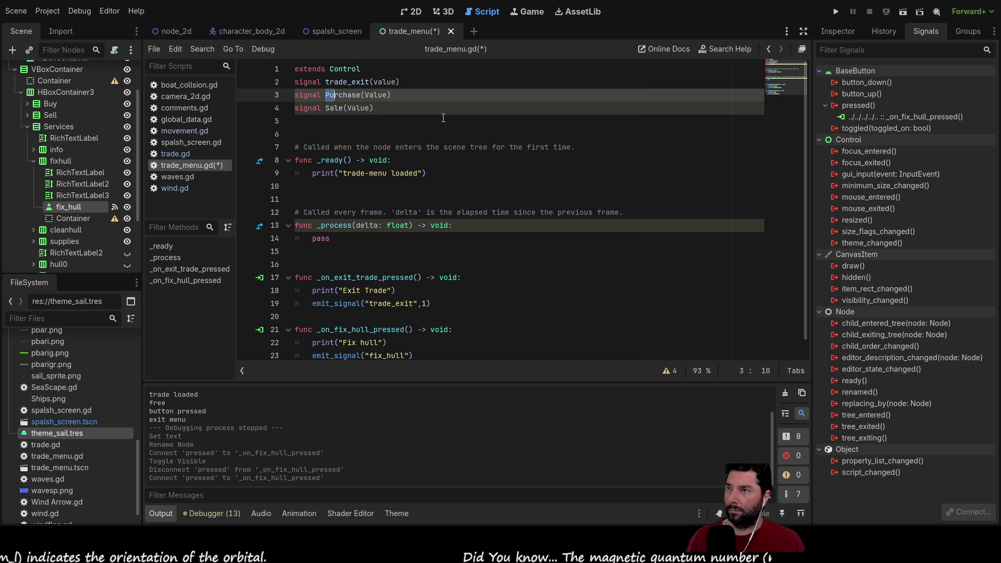
key(shift+Left)
key(shift+Left)
key(shift+Left)
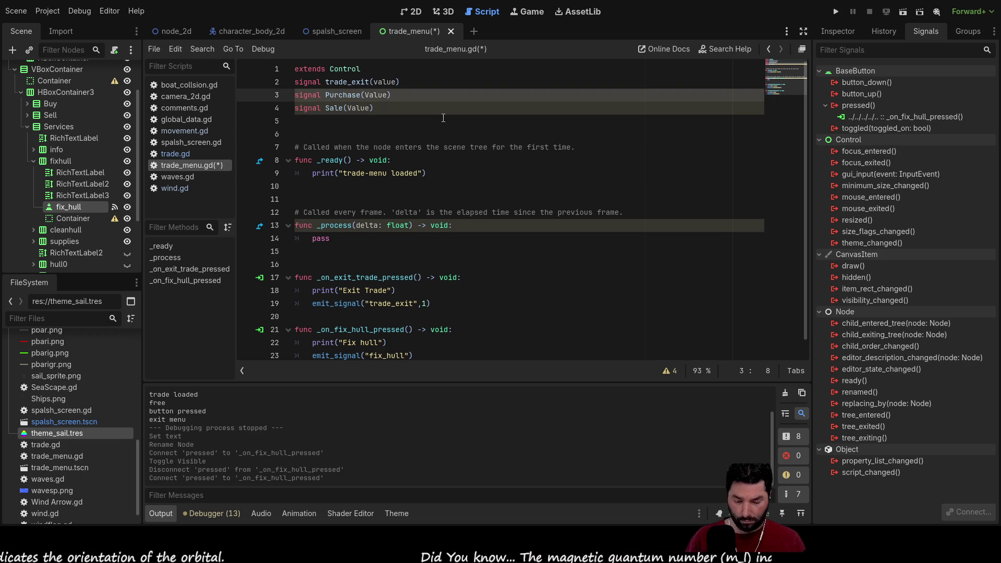
key(Delete)
text(p)
key(Left)
key(Down)
key(Delete)
text(s)
key(Left)
key(Up)
key(shift+Right)
key(shift+Right)
key(shift+Right)
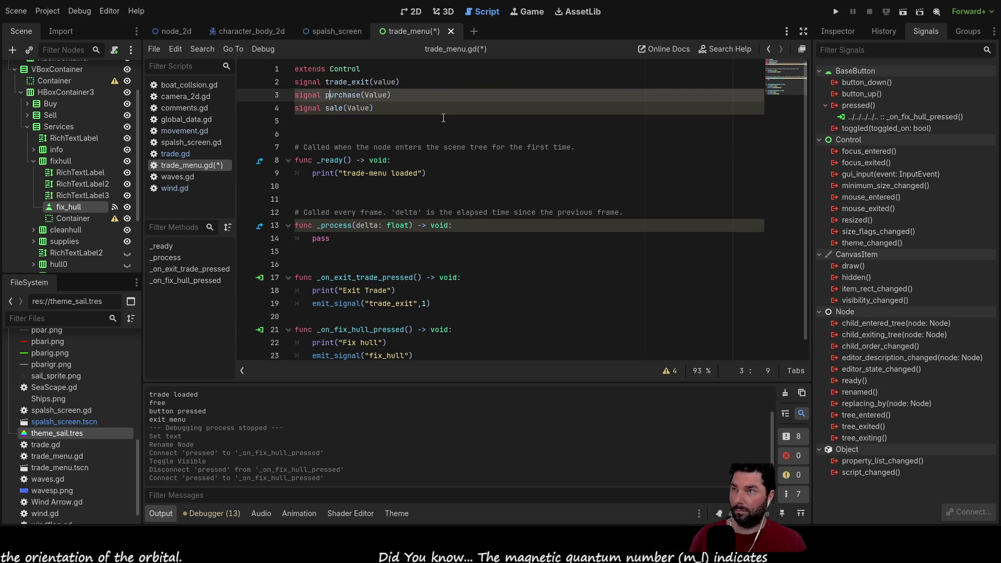
key(shift+Right)
key(shift+Right)
key(shift+Right)
key(ctrl+c)
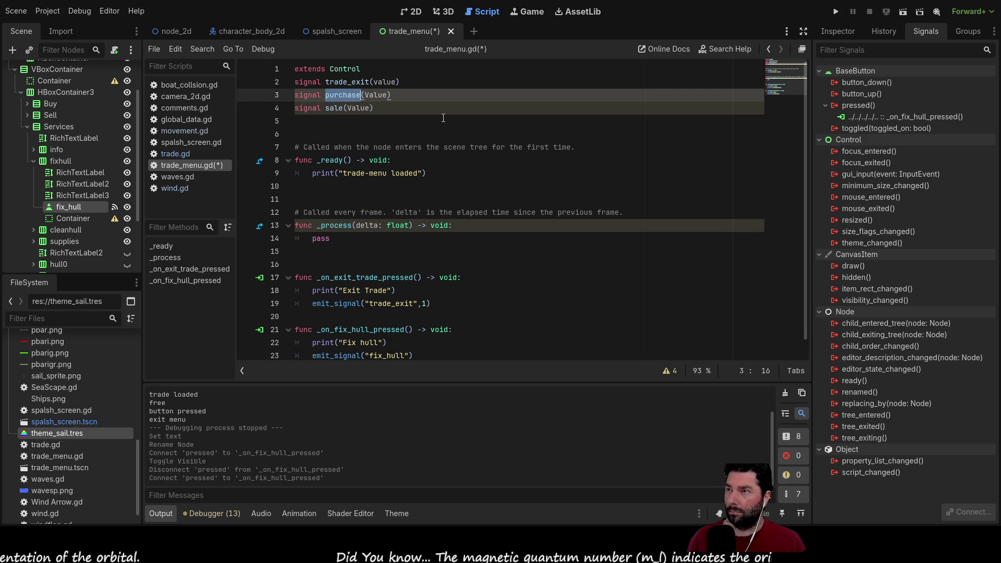
scroll(403, 233, down, 1)
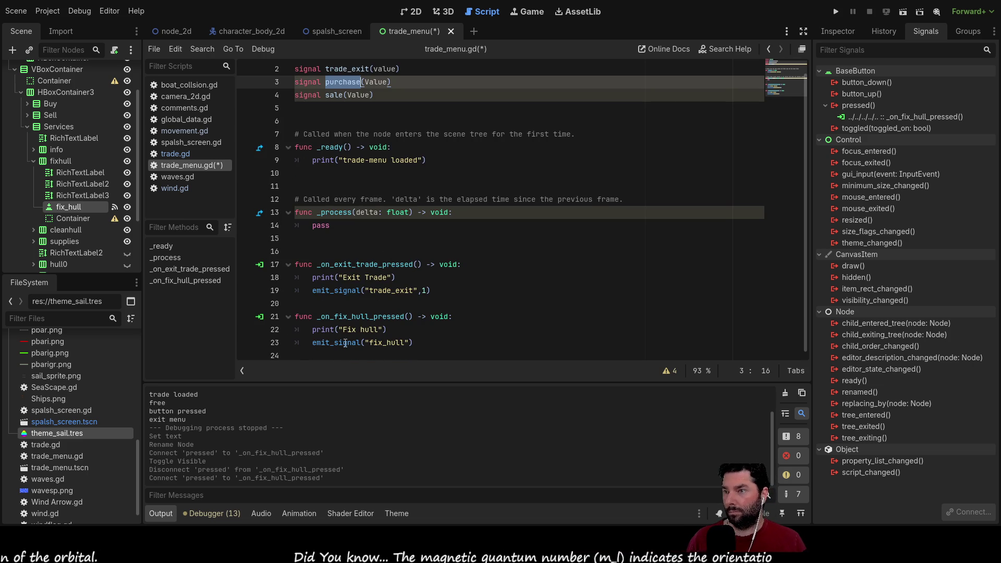
Make line 23 emit "purchase" instead of fix_hull, with "fix_Hull" as second argument.
click(376, 343)
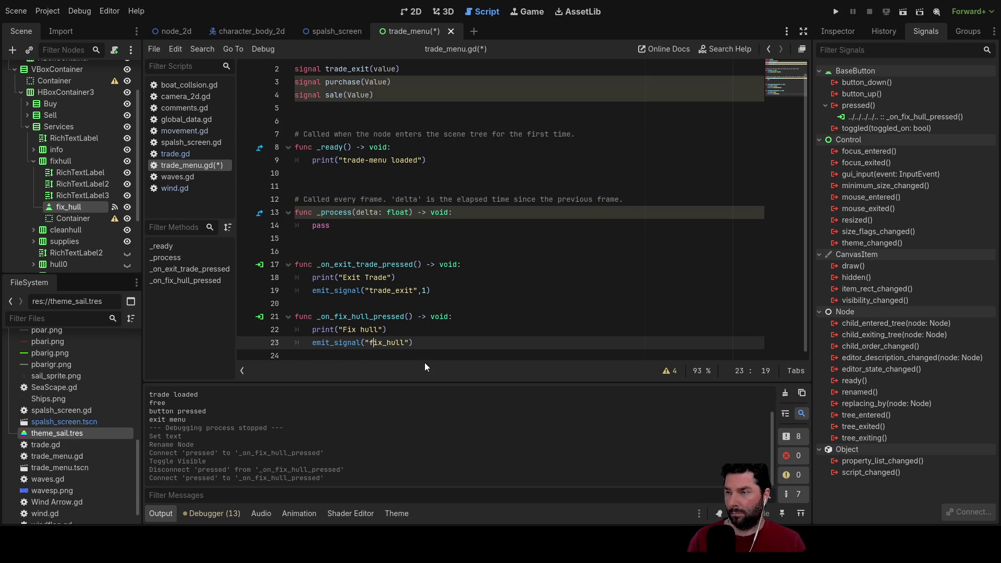
key(Left)
key(shift+Right)
key(shift+Right)
key(shift+Right)
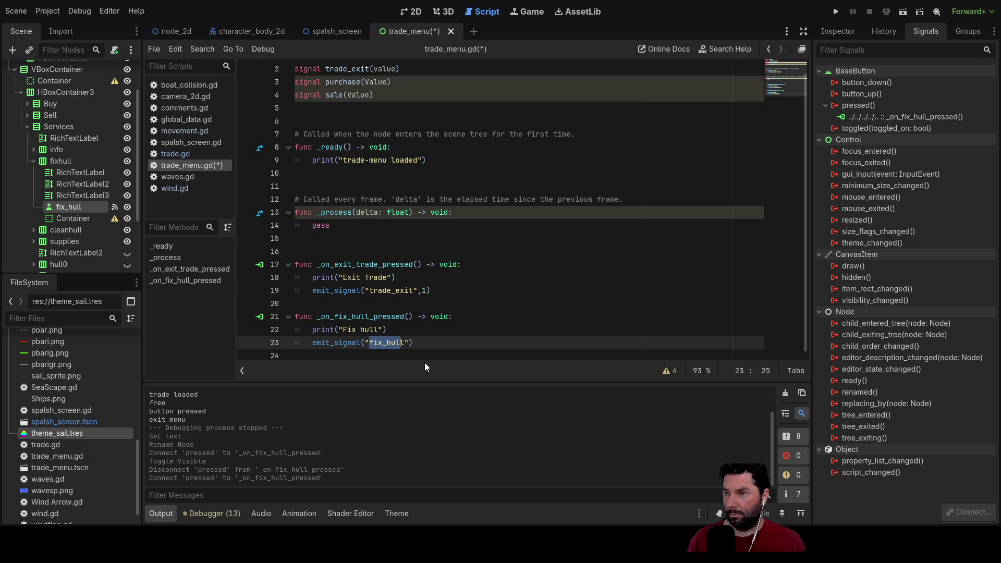
key(ctrl+v)
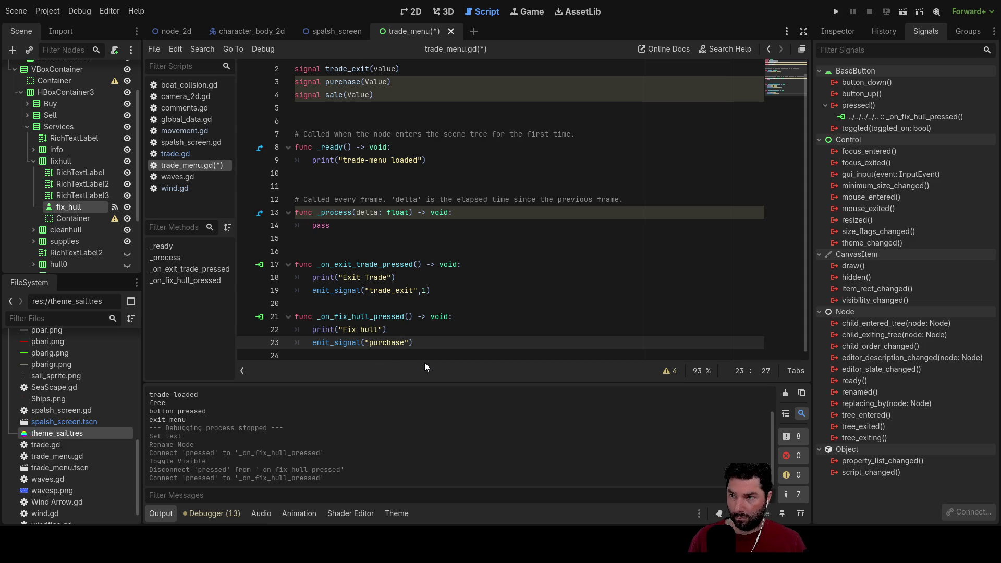
text(,"fix_Hull)
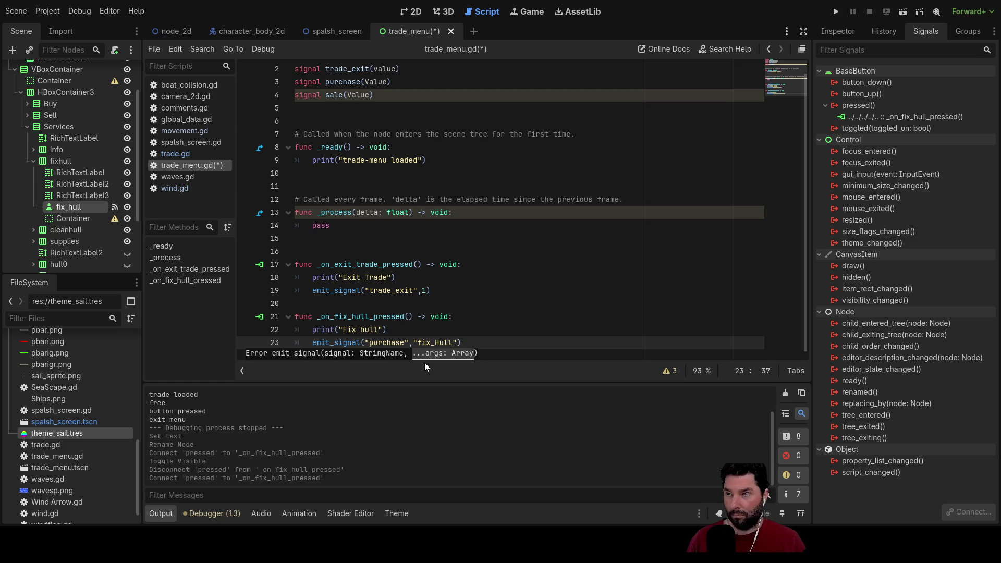
Add blank lines below the fix-hull handler.
key(Down)
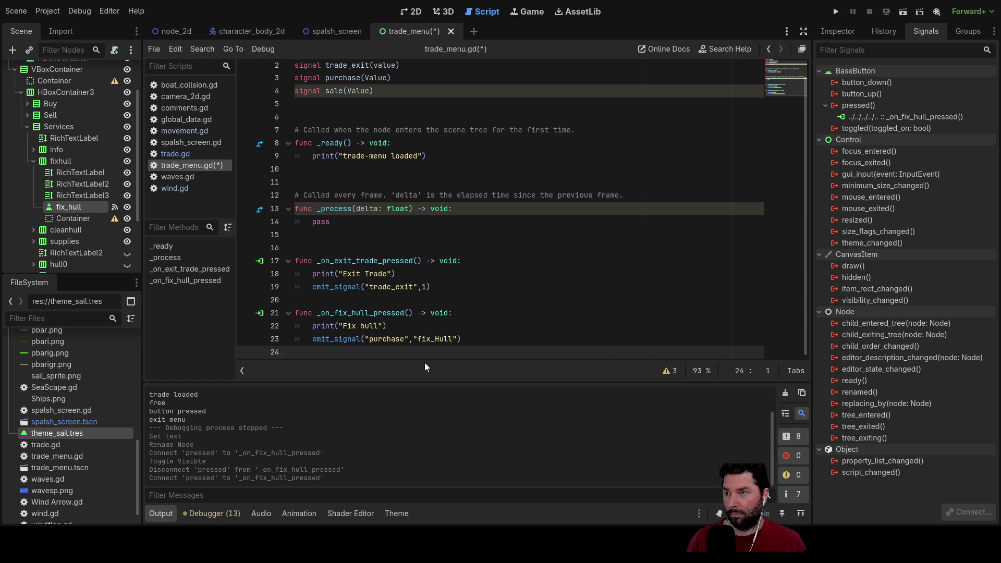
scroll(425, 363, down, 1)
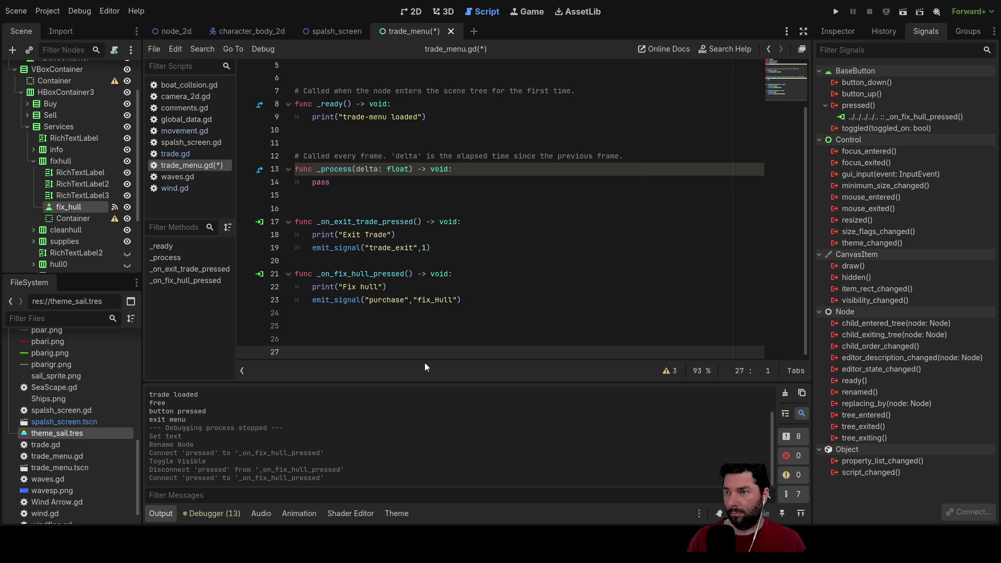
key(Down)
key(Up)
key(Down)
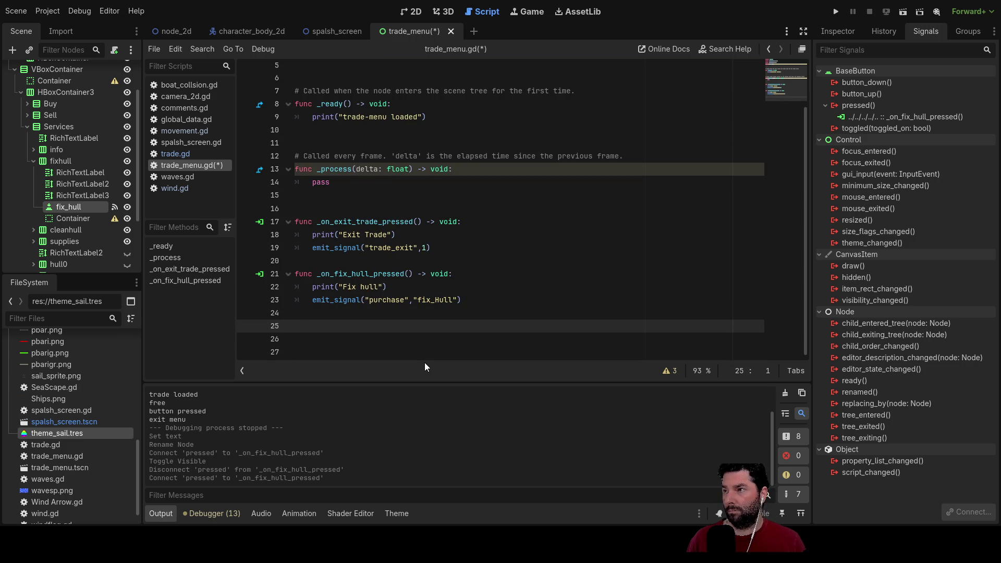
Rename the cleanhull Button node to clean_hull and wire its pressed signal to _on_clean_hull_pressed.
click(34, 161)
click(33, 172)
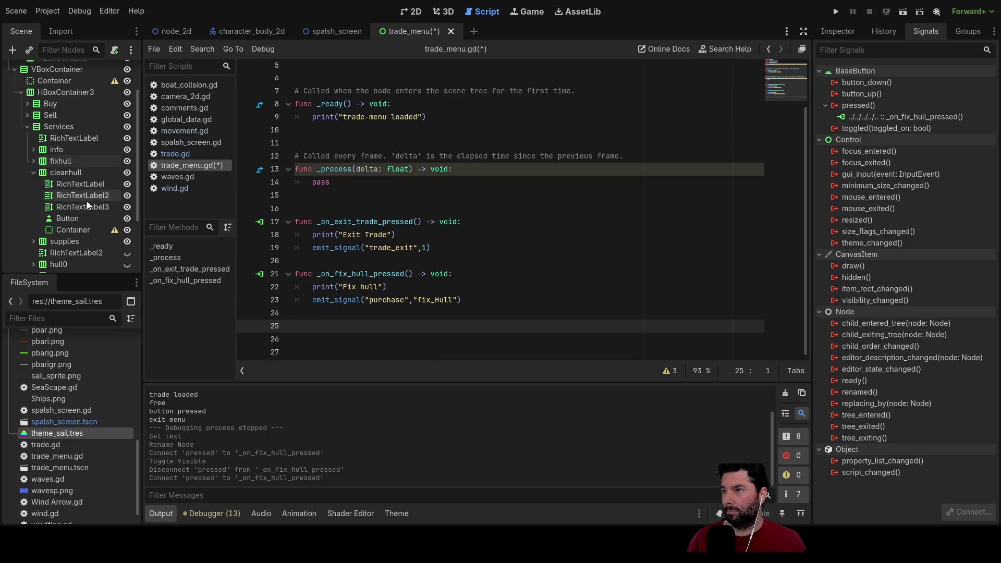
click(70, 218)
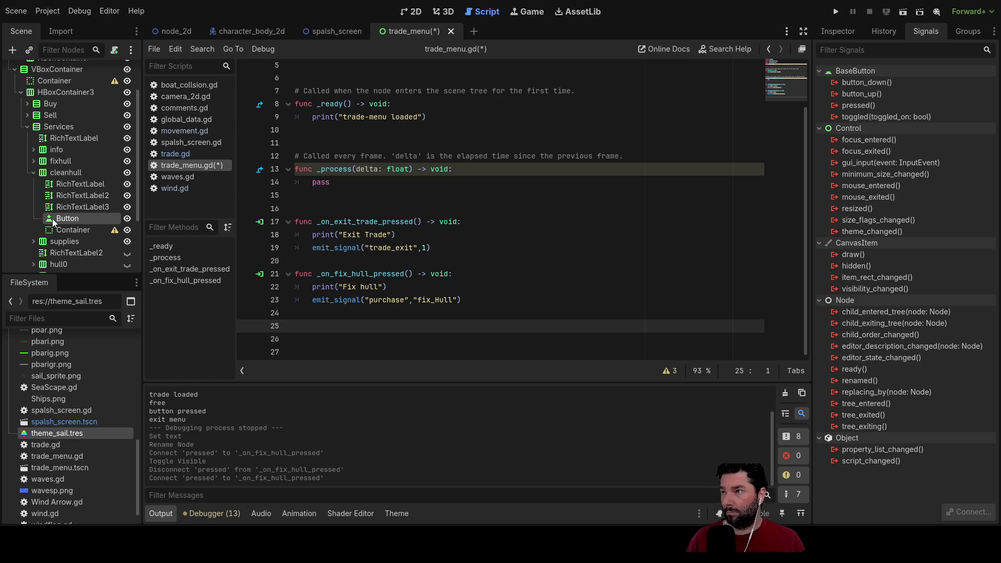
double_click(63, 218)
text(clean_hull)
key(Return)
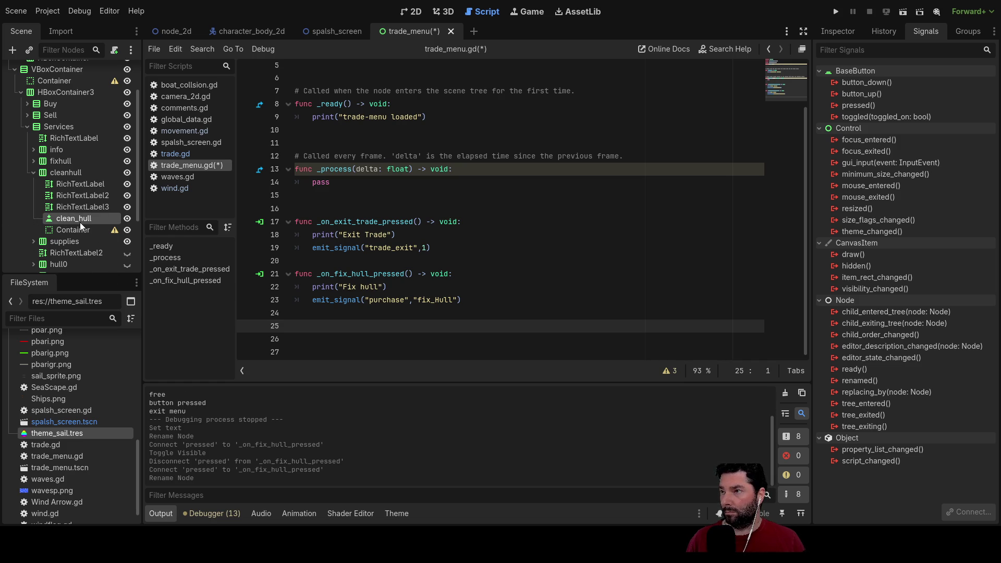
click(868, 105)
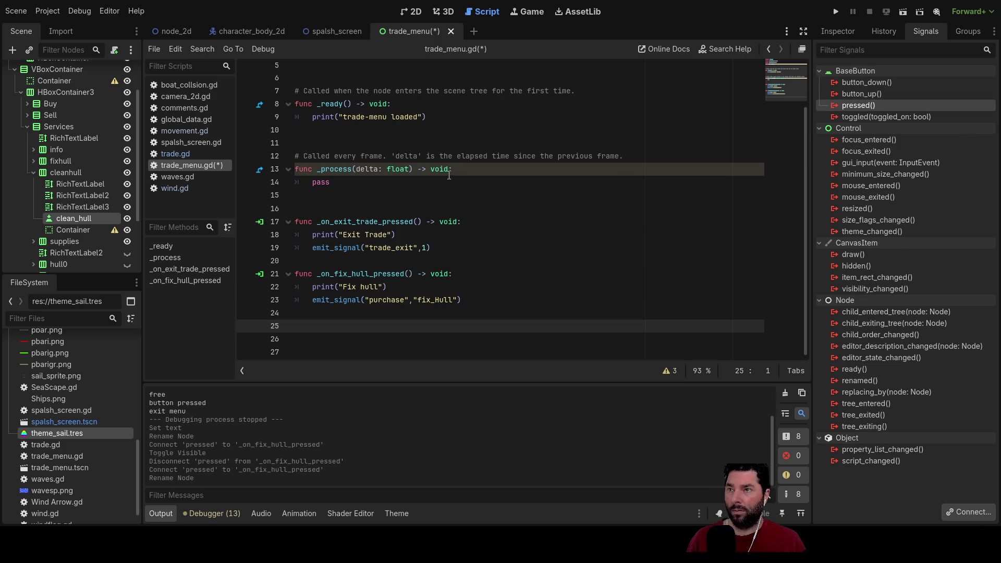
mouse_move(479, 356)
mouse_down()
mouse_move(467, 384)
mouse_move(455, 355)
mouse_up()
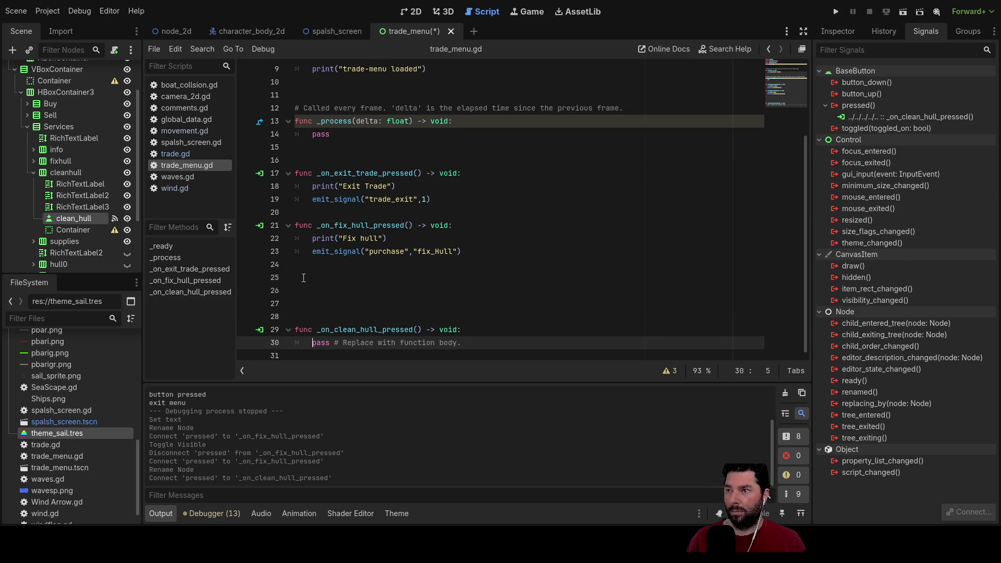
Tidy the blank lines around the new _on_clean_hull_pressed function.
click(388, 290)
key(Delete)
key(Delete)
key(Delete)
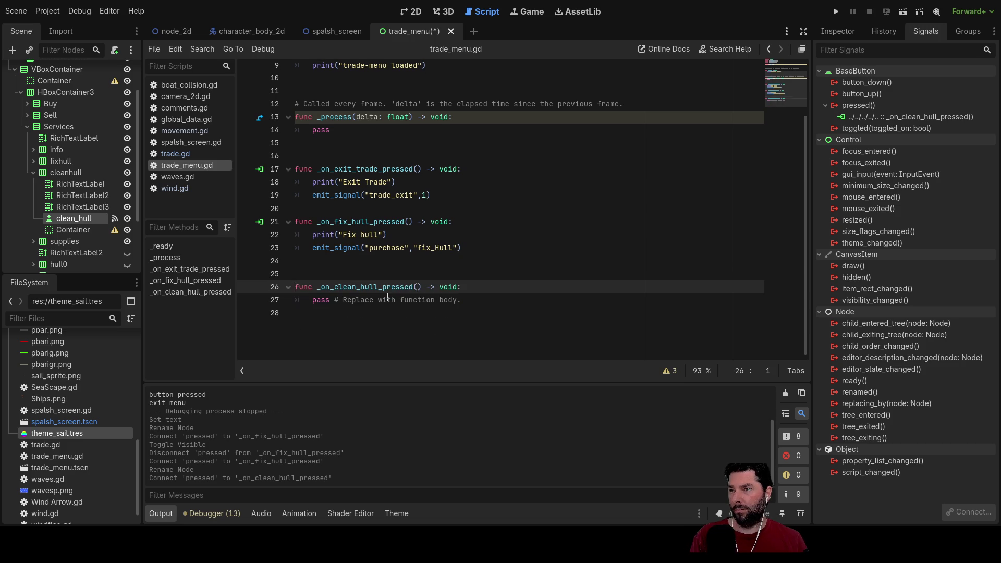
key(BackSpace)
key(Down)
key(Down)
key(Return)
key(Return)
key(Return)
key(Return)
key(Up)
key(Up)
key(Up)
Copy the fix-hull handler's body over the pass placeholder in _on_clean_hull_pressed.
mouse_move(462, 247)
mouse_down()
mouse_move(312, 247)
mouse_move(295, 234)
mouse_up()
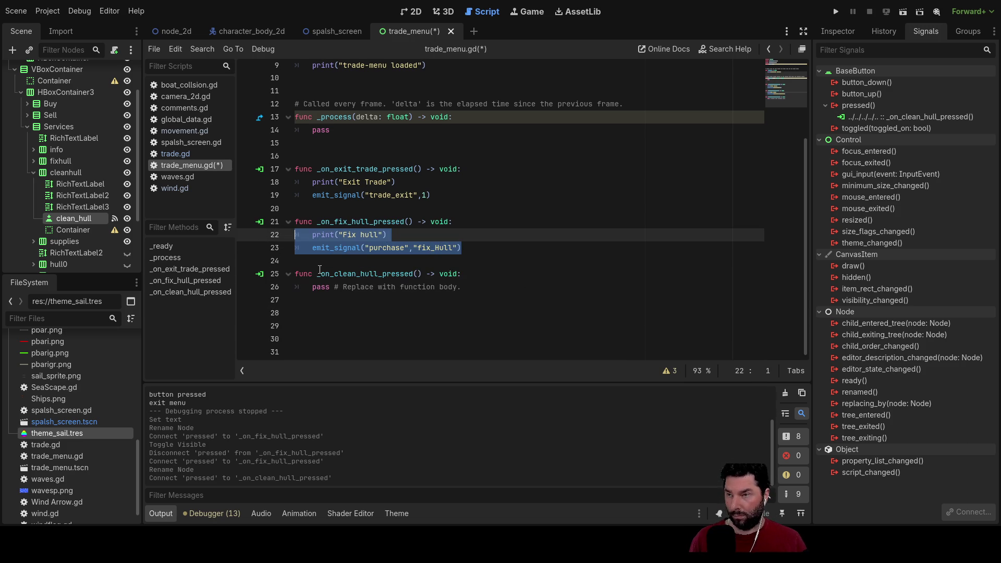
key(ctrl+c)
drag(464, 287, 295, 286)
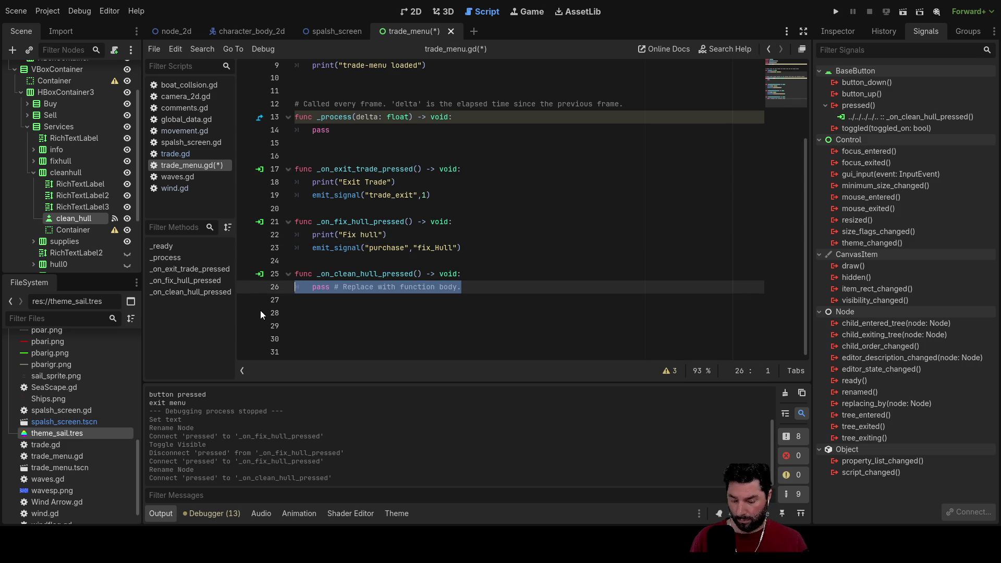
key(ctrl+v)
Change the copied print to "clean hull" and the emit argument to clean_hull.
click(354, 287)
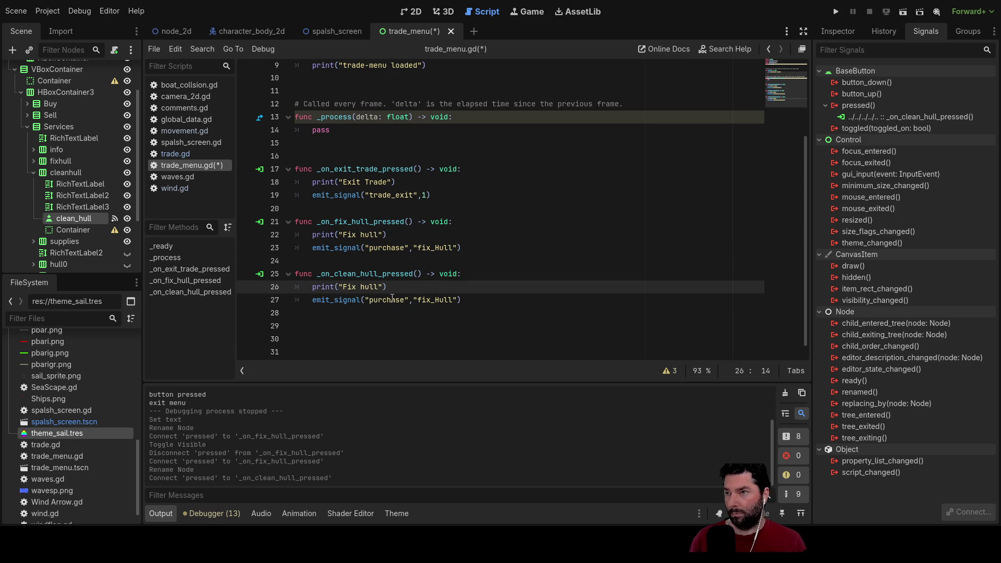
key(BackSpace)
key(BackSpace)
key(BackSpace)
text(clean)
key(Down)
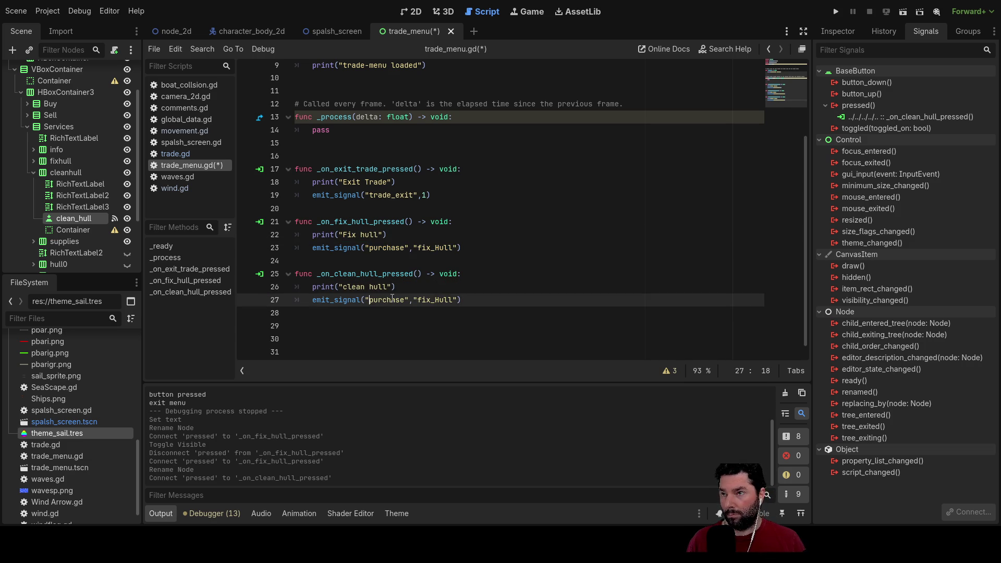
click(430, 301)
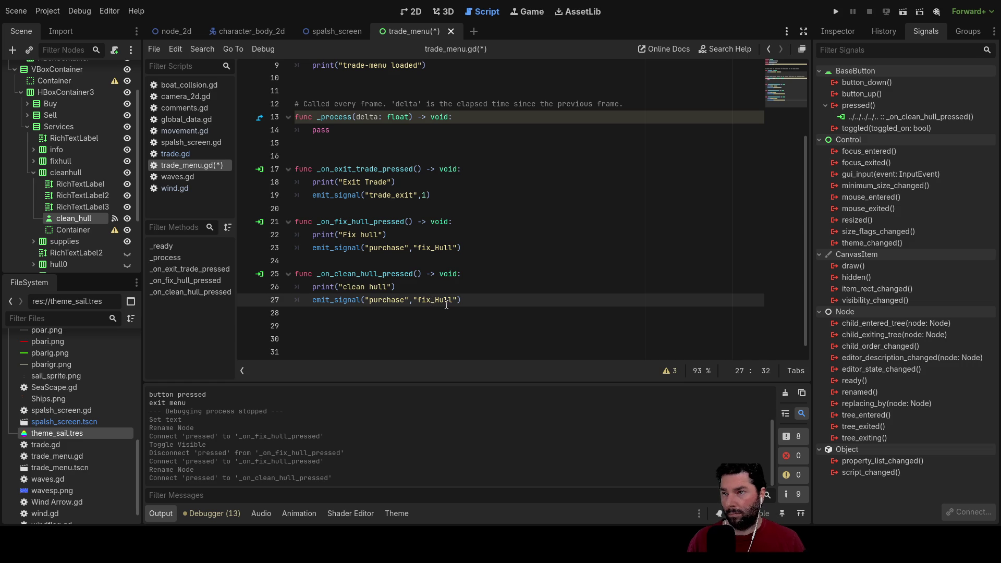
key(BackSpace)
key(BackSpace)
key(BackSpace)
text(cle)
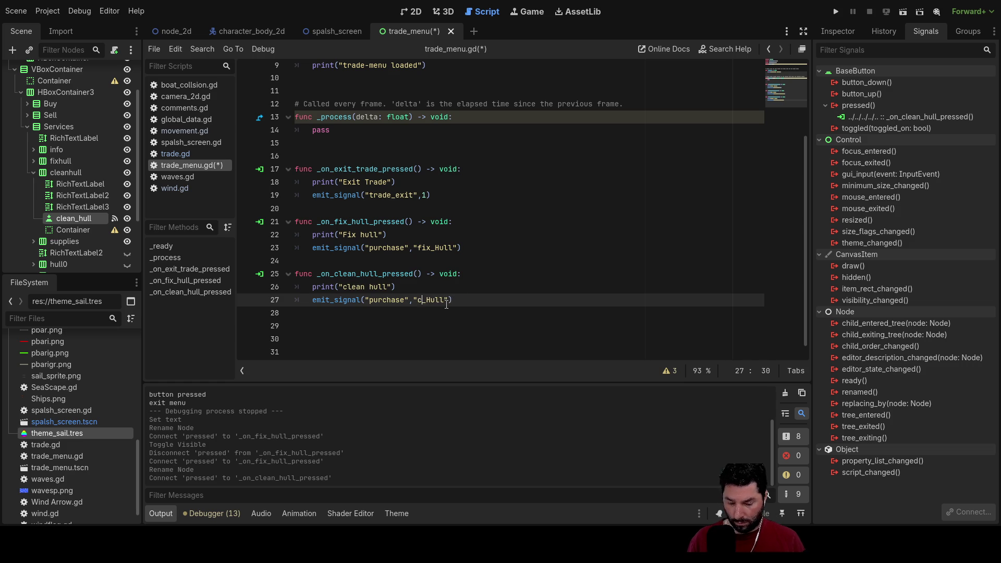
text(an)
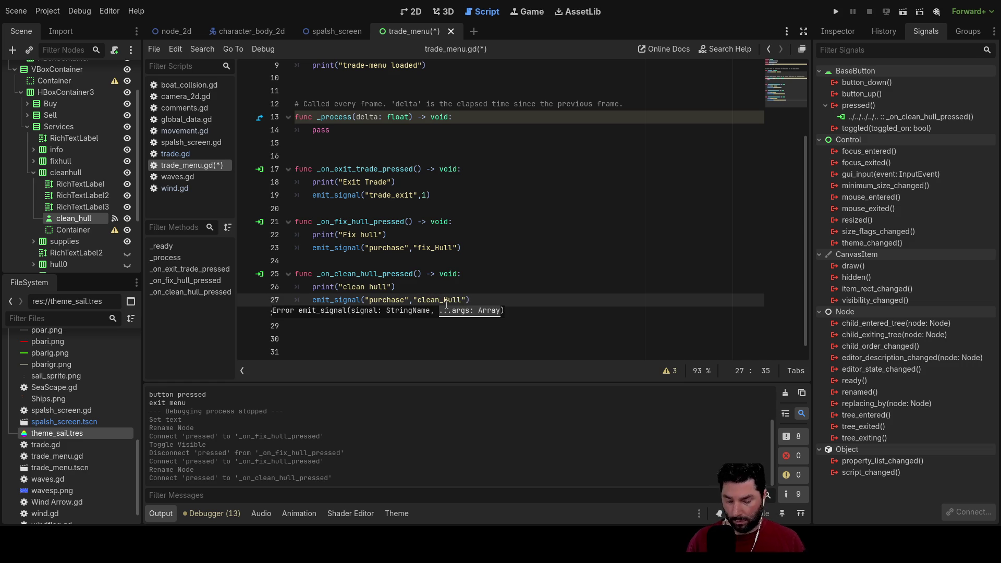
key(Right)
Lowercase the fix-hull emit argument on line 23 to "fix_hull".
click(436, 248)
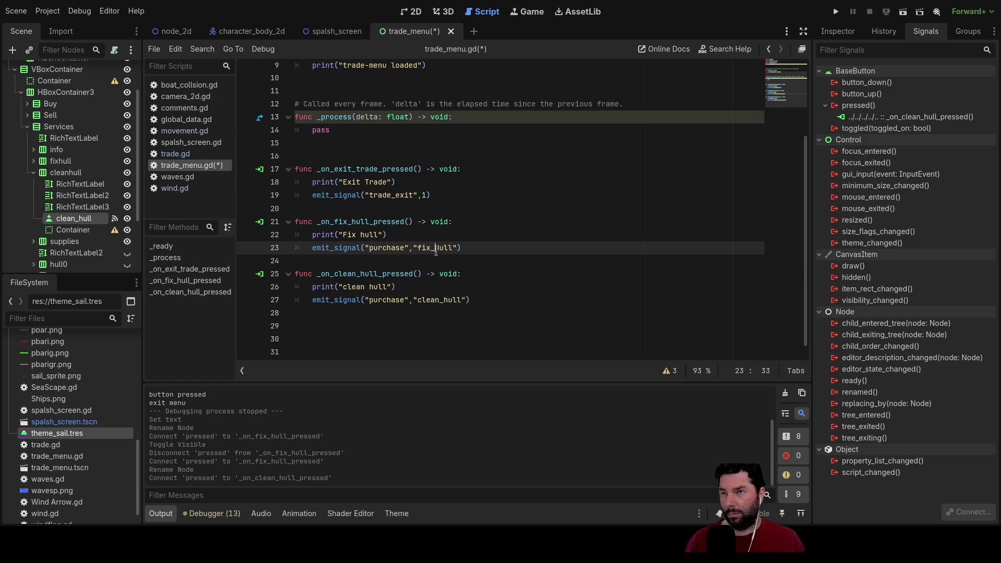
key(Delete)
text(h)
key(Down)
key(Down)
key(Down)
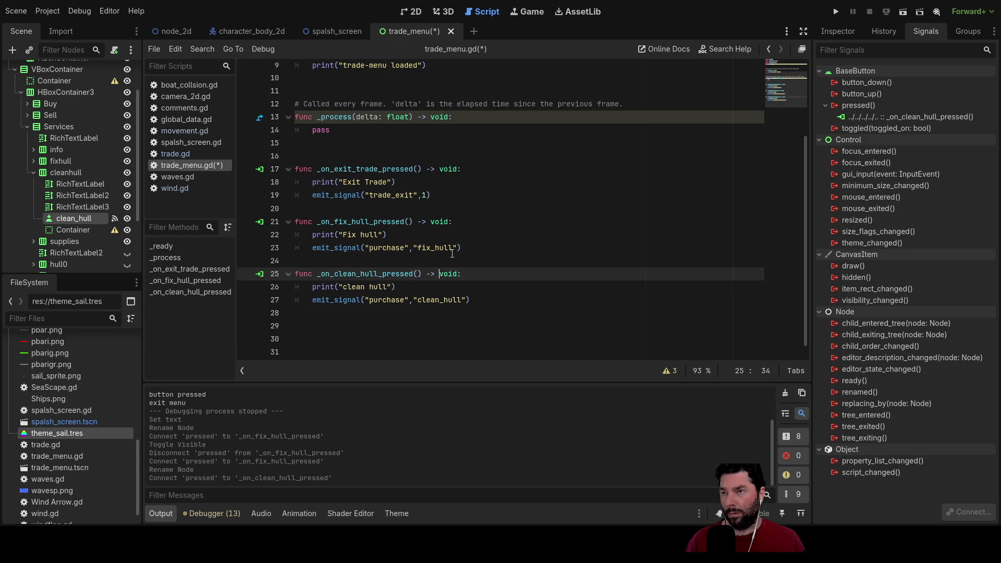
key(Down)
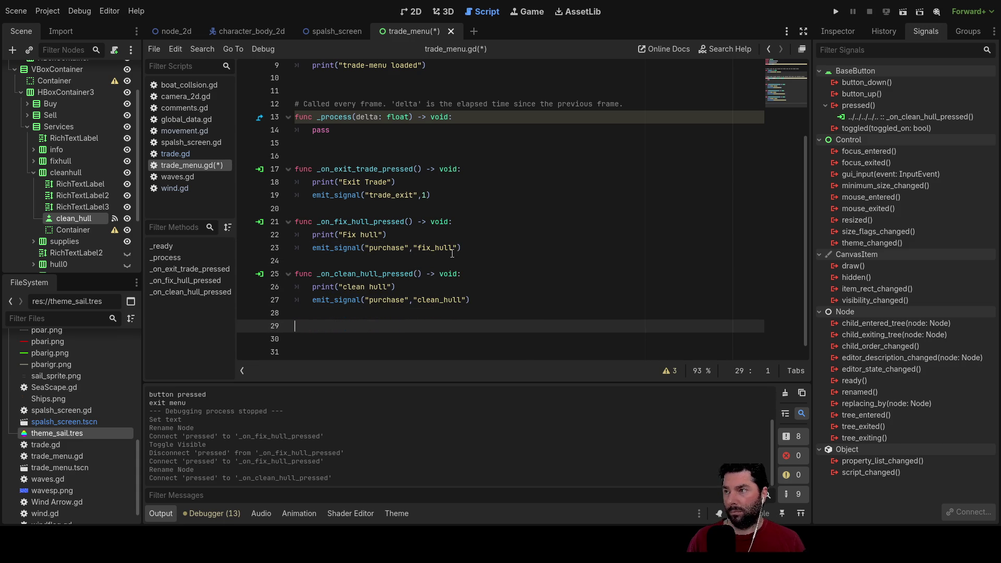
Rename the supplies Button to supply and connect its pressed signal to _on_supply_pressed.
click(34, 173)
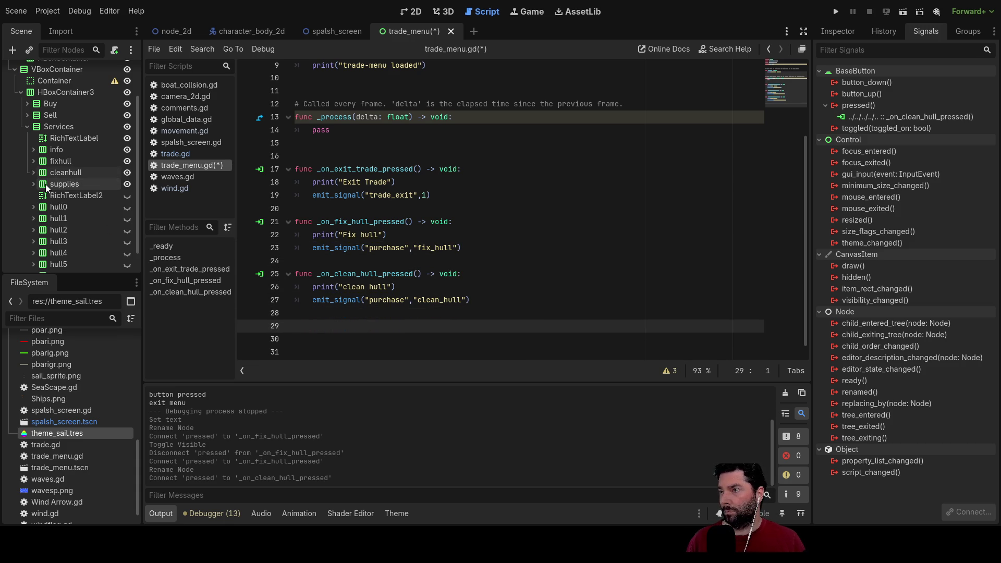
click(34, 184)
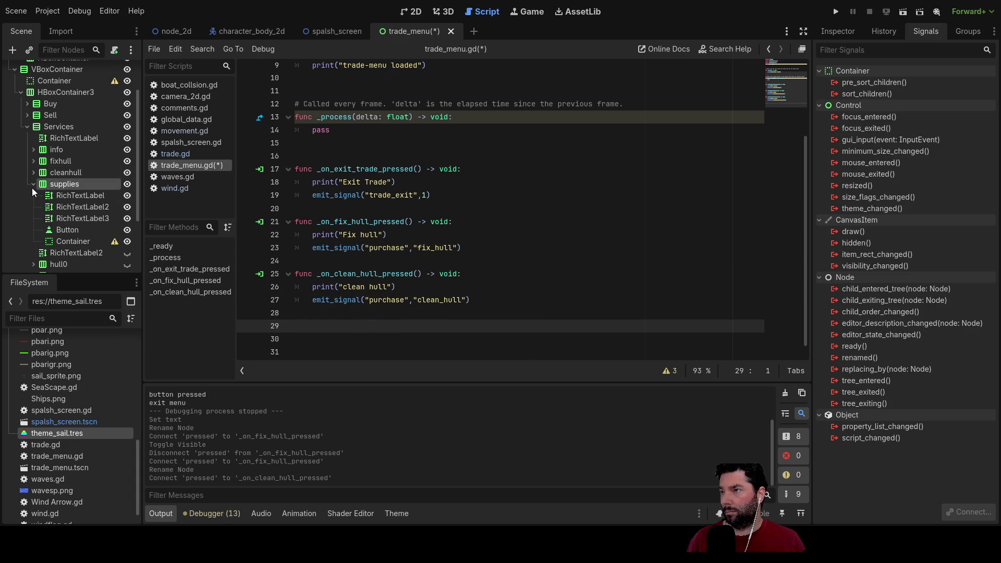
click(71, 229)
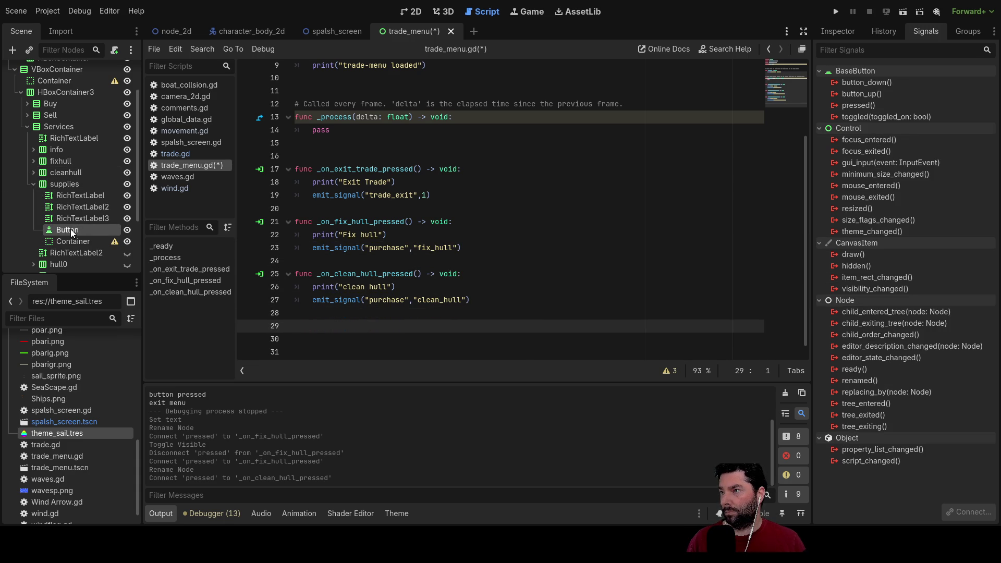
text(supply)
click(20, 230)
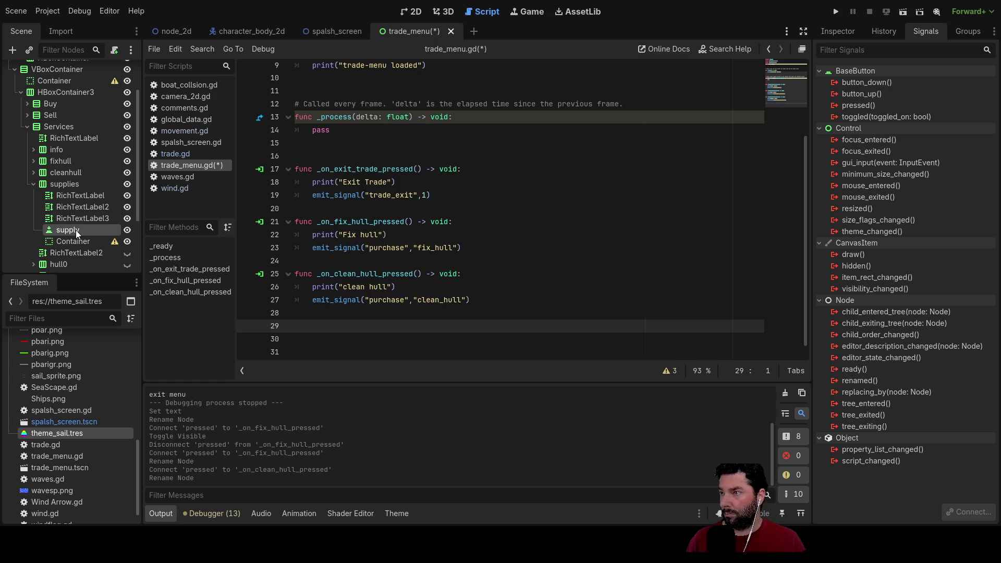
click(862, 106)
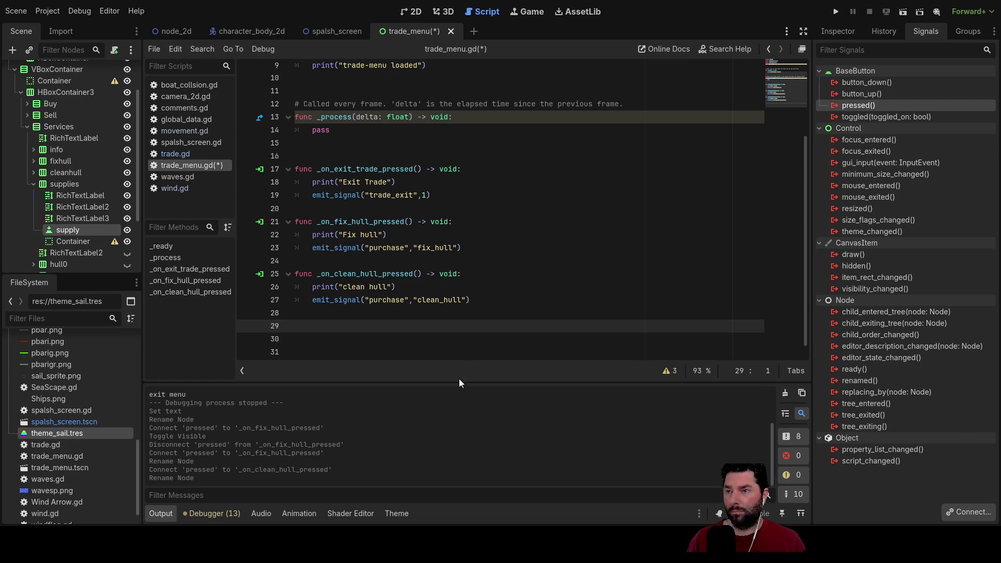
key(Return)
Remove the blank lines above _on_supply_pressed and paste clean_hull's print and emit lines over its pass.
click(313, 266)
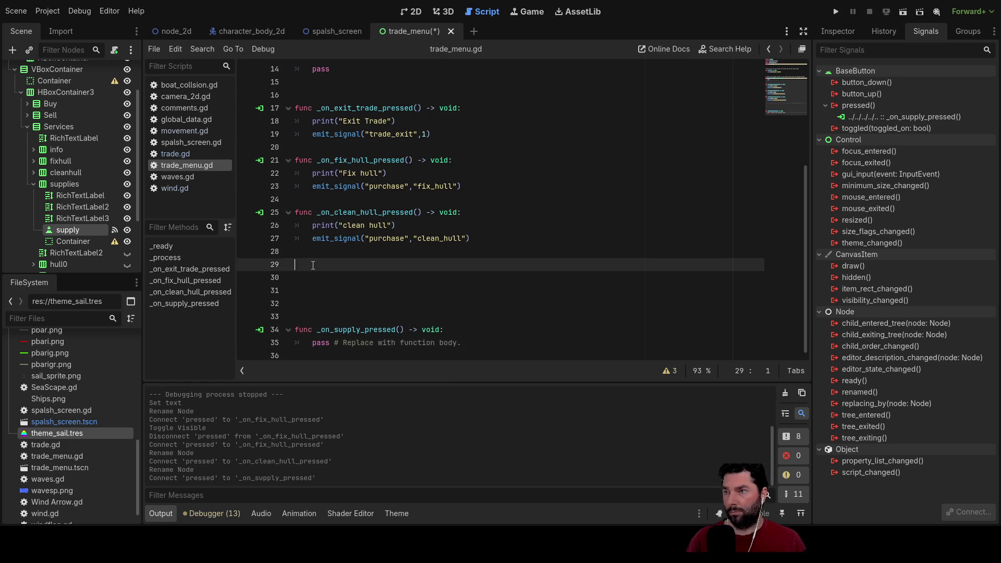
key(Delete)
key(Delete)
key(Delete)
key(Up)
key(Delete)
key(Down)
mouse_move(470, 236)
mouse_down()
mouse_move(297, 236)
mouse_move(295, 221)
mouse_up()
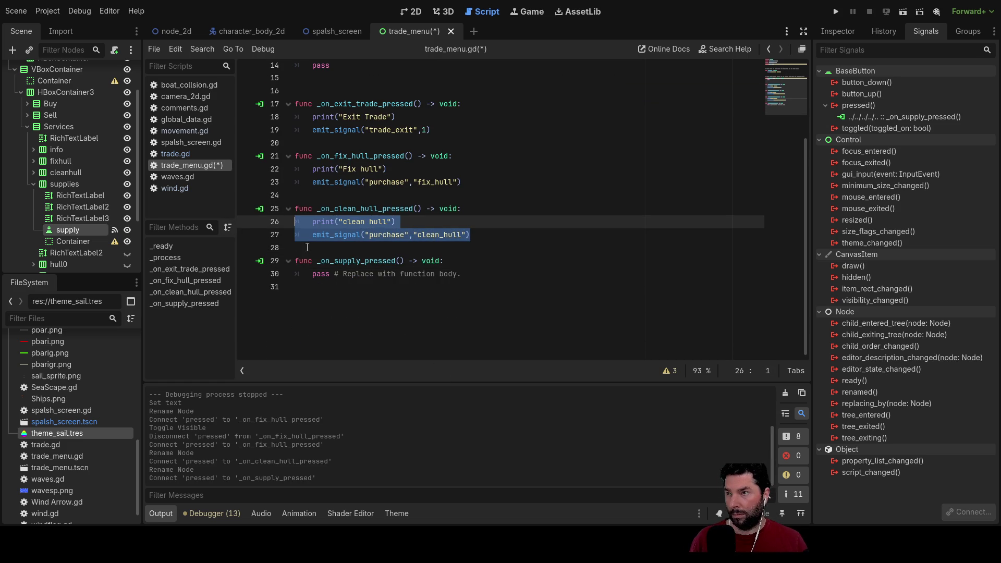
drag(461, 274, 295, 274)
key(ctrl+v)
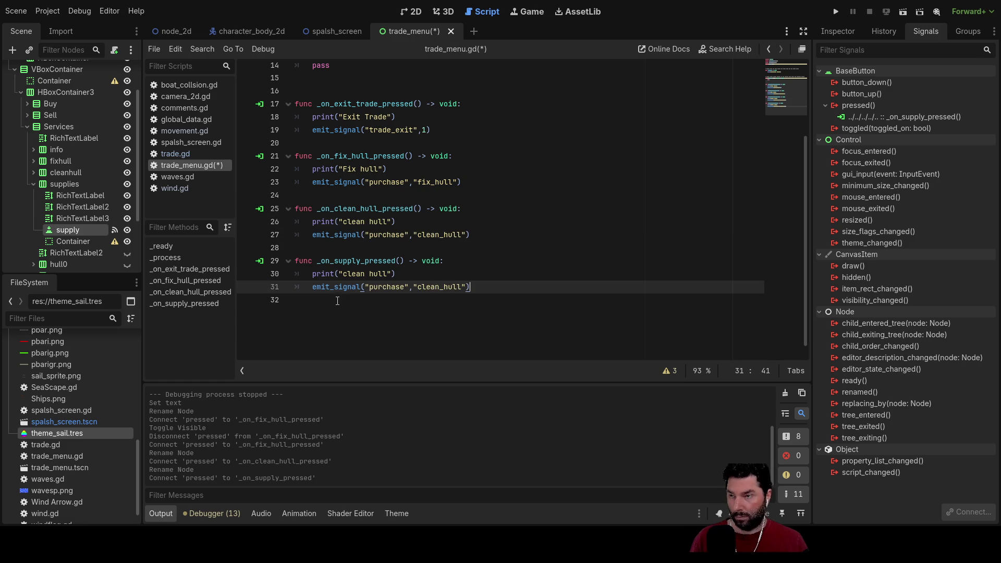
Change the pasted print text from clean hull to "restock".
double_click(353, 274)
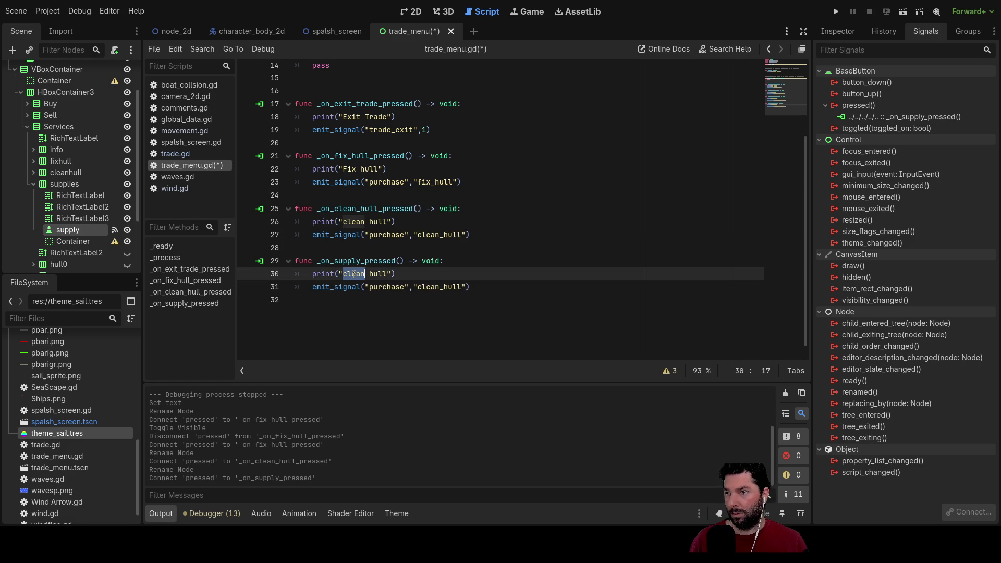
key(Left)
key(shift+Right)
key(shift+Right)
key(shift+Right)
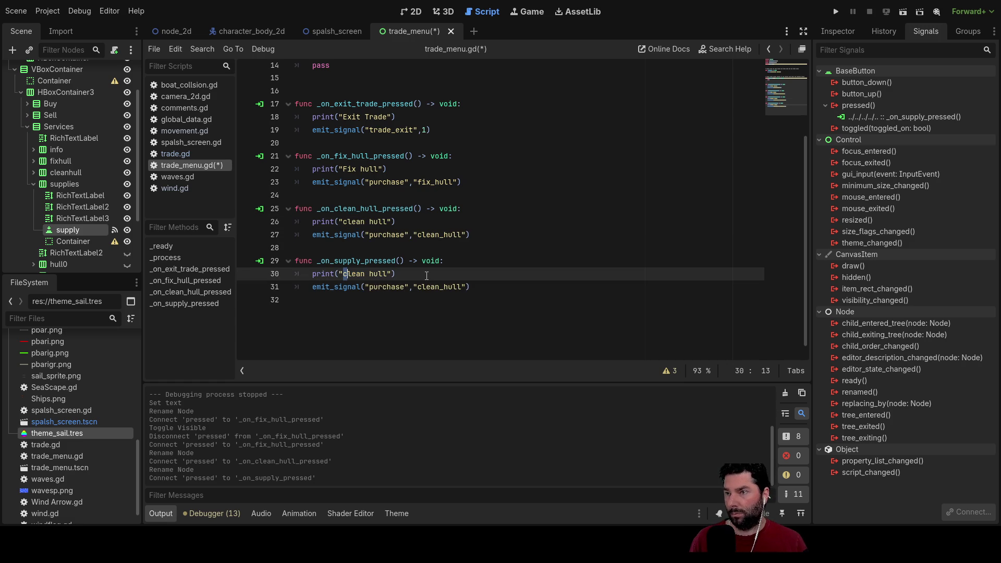
key(shift+Right)
key(shift+Right)
key(shift+Right)
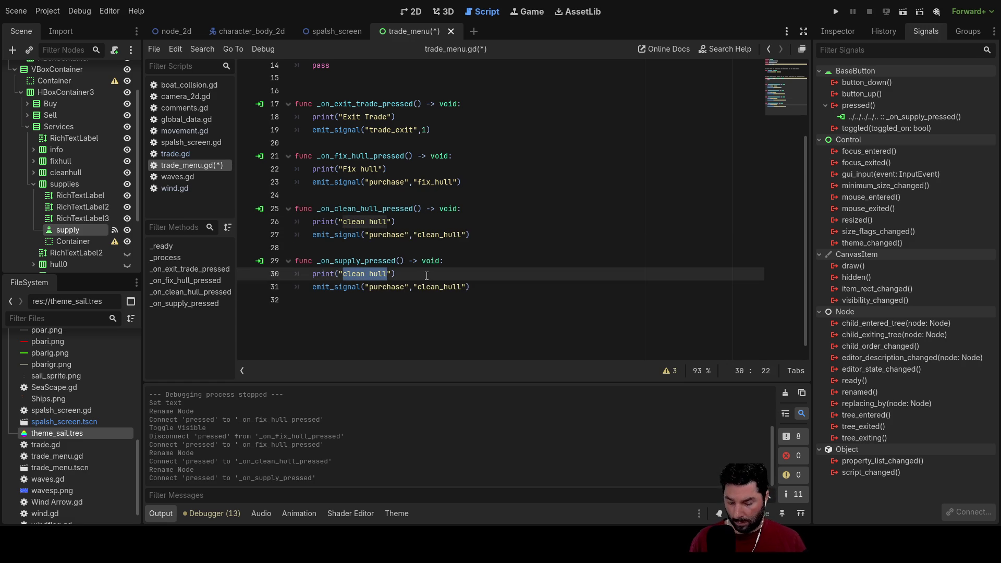
text(restock)
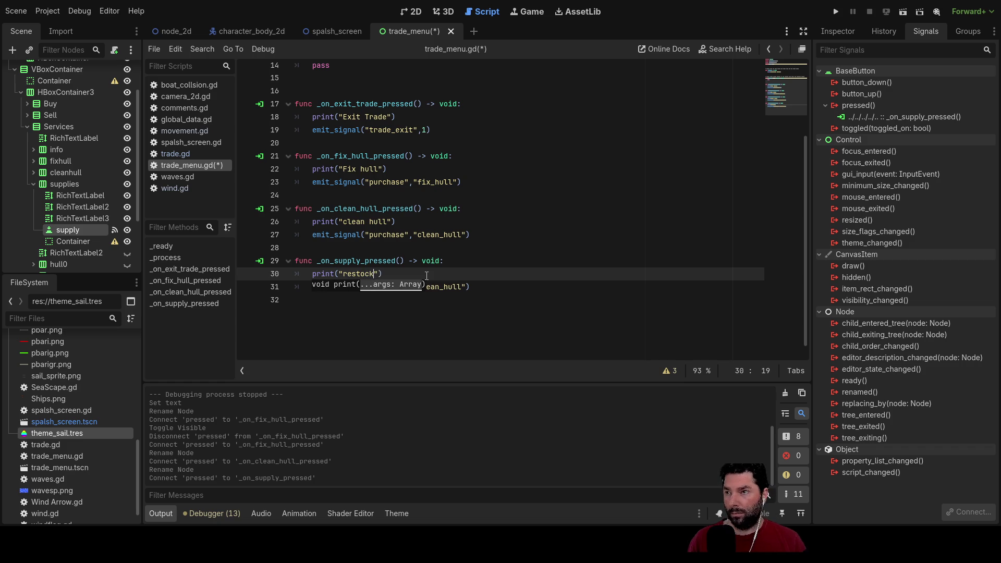
Replace clean_hull with "restock" in the purchase emit and save trade_menu.gd.
key(Down)
key(shift+Right)
key(shift+Right)
key(shift+Right)
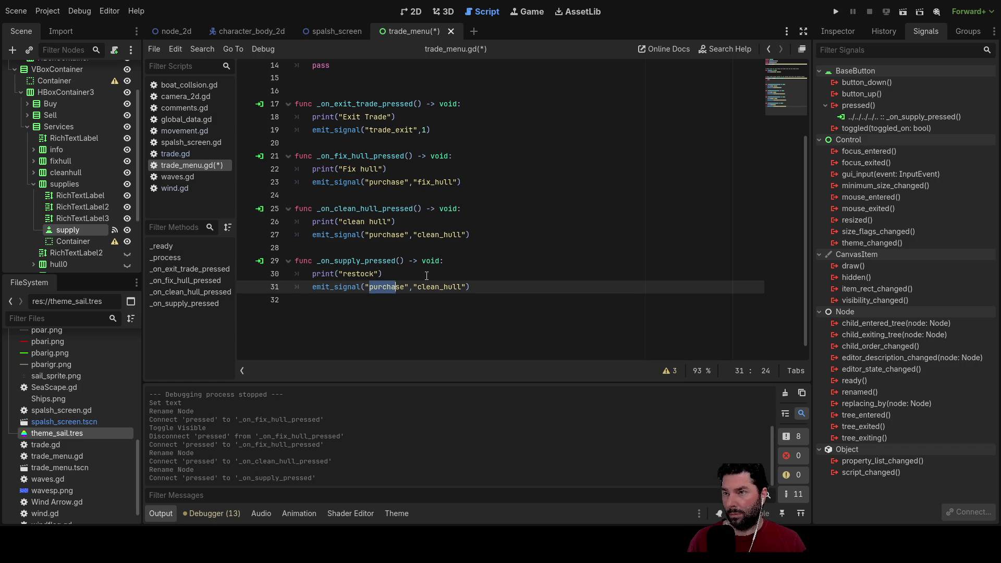
key(Right)
key(Right)
key(Right)
key(shift+Right)
key(shift+Right)
key(shift+Right)
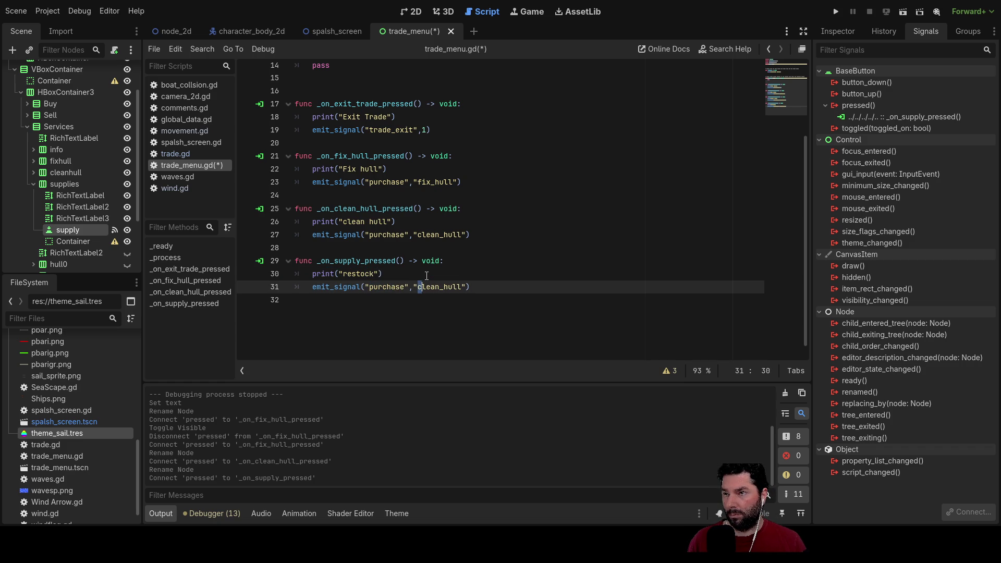
key(shift+Right)
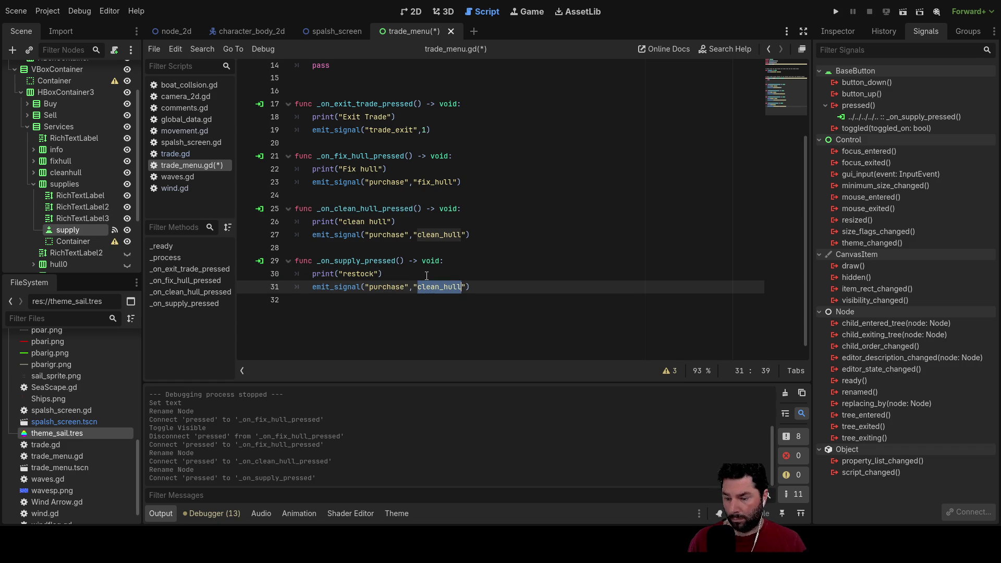
text(restock)
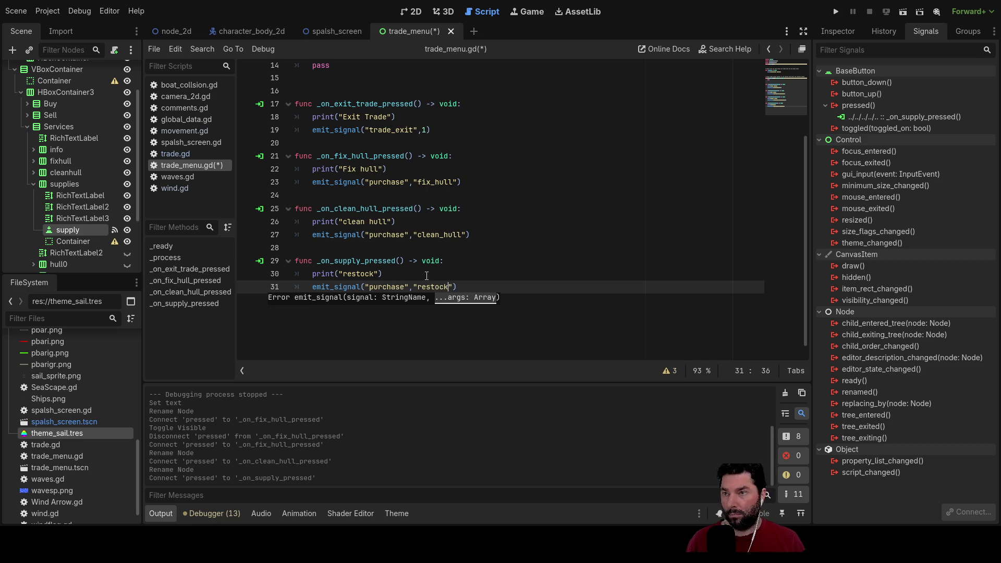
key(Up)
key(Up)
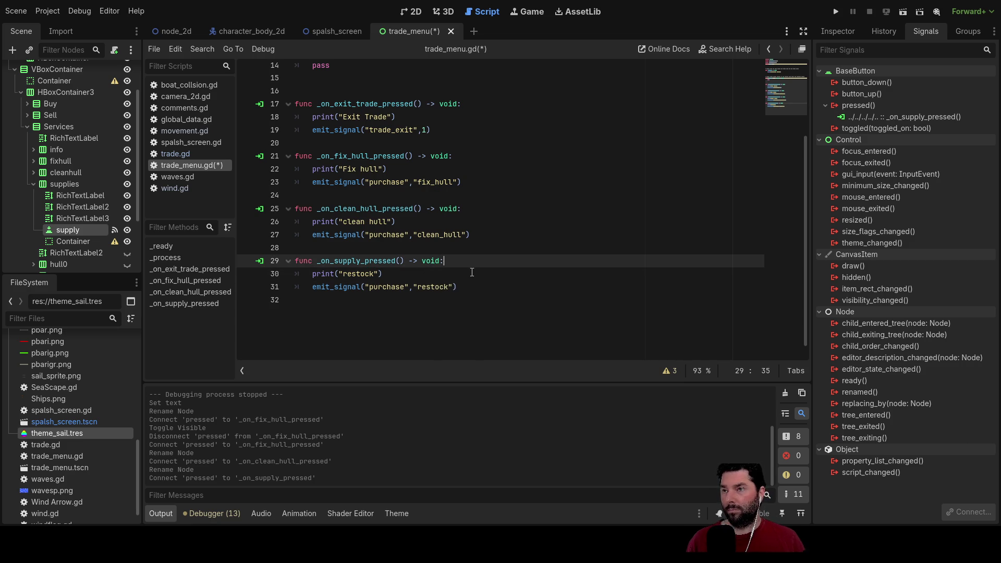
scroll(472, 272, up, 2)
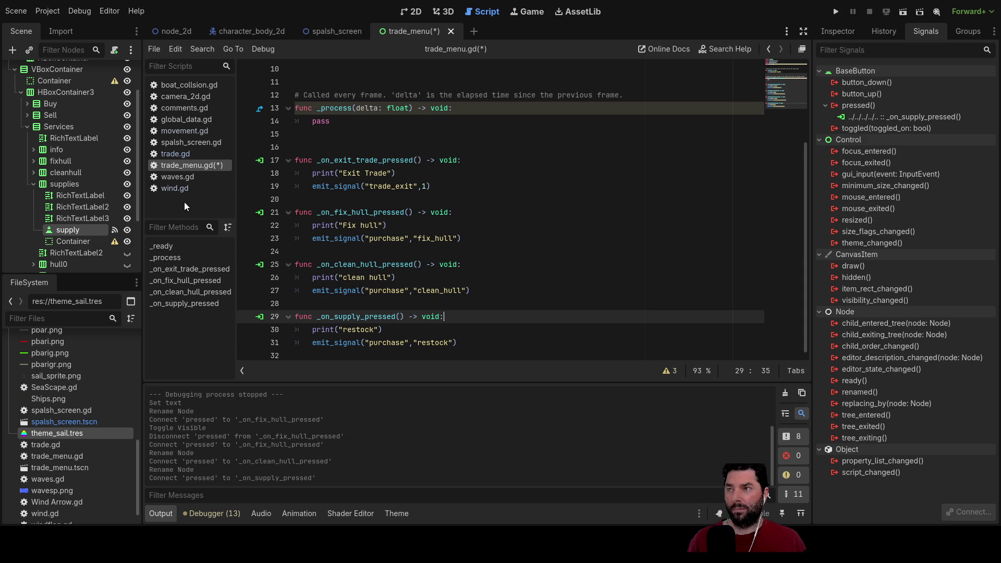
key(ctrl+s)
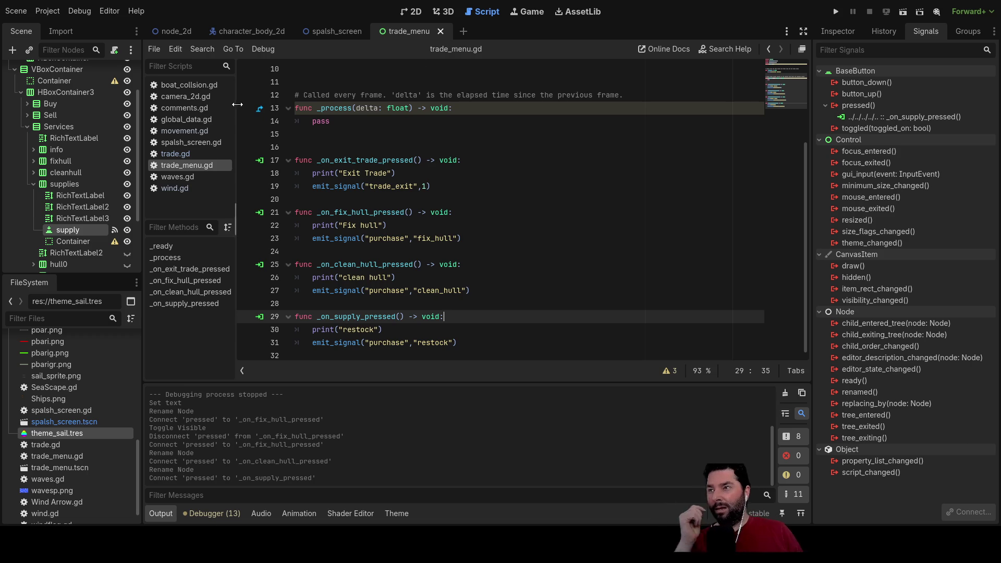
Scroll through trade.gd to inspect its contents.
click(180, 156)
scroll(418, 173, down, 18)
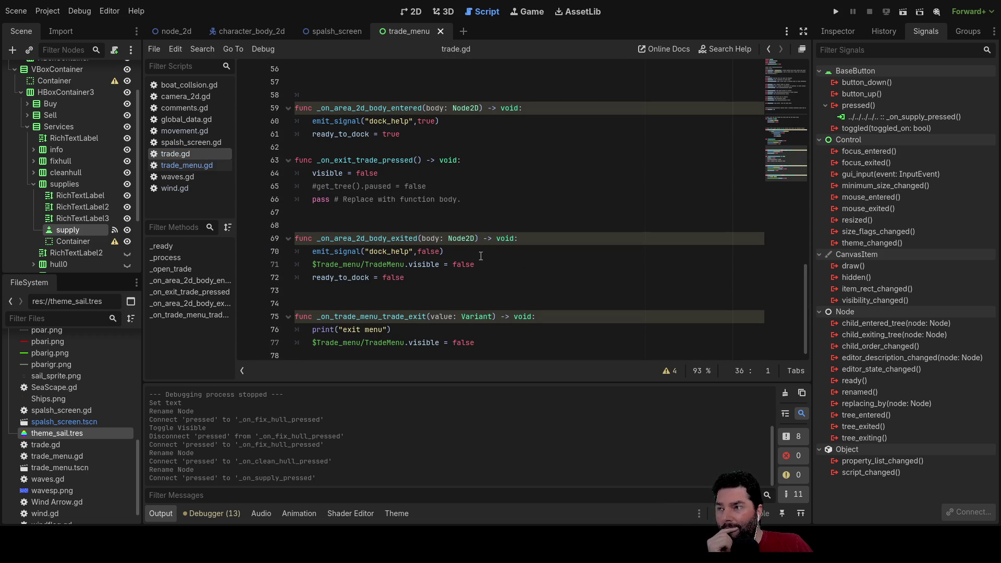
scroll(456, 212, up, 1)
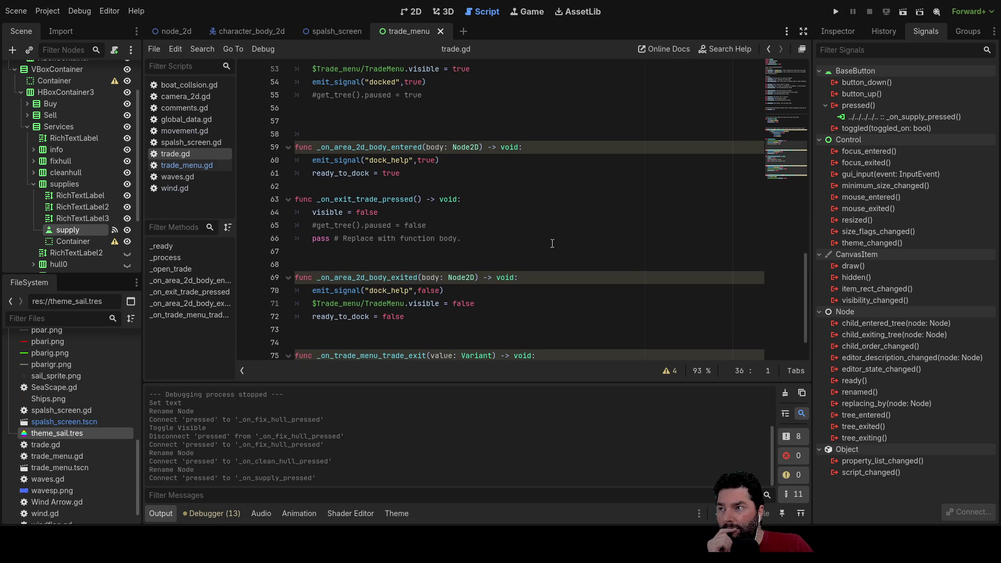
scroll(552, 244, up, 10)
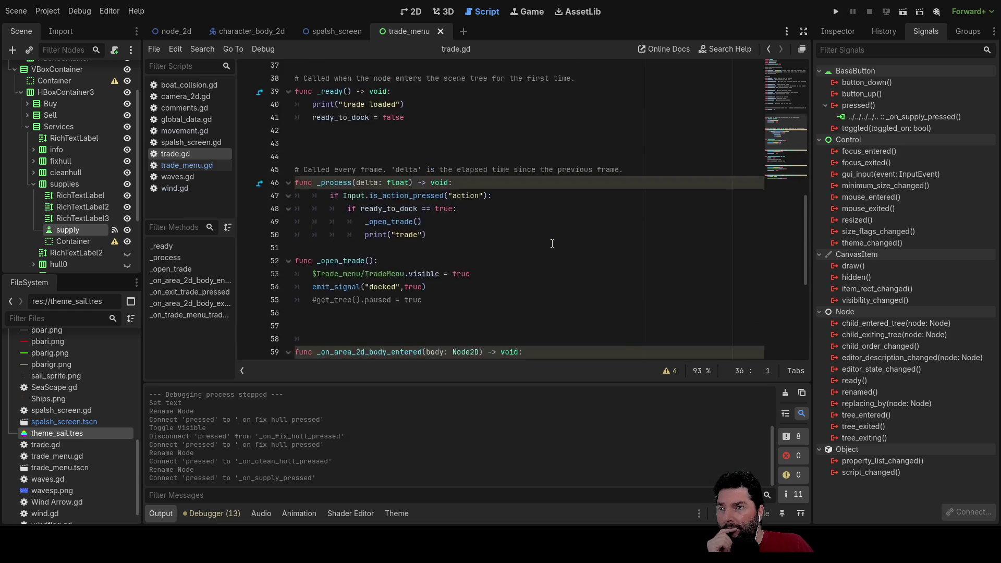
scroll(550, 242, up, 5)
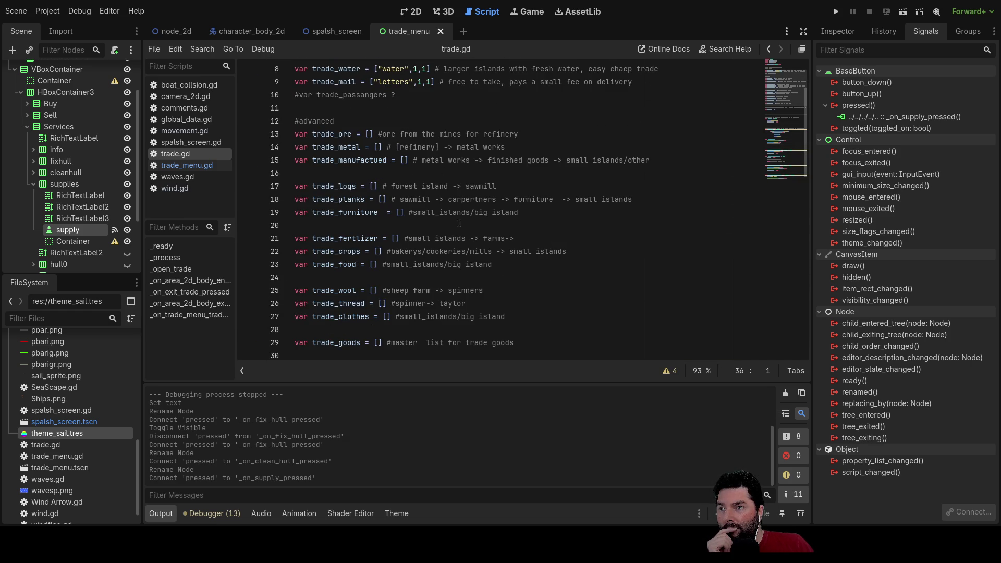
Add blank lines at the end of global_data.gd after line 50.
click(176, 120)
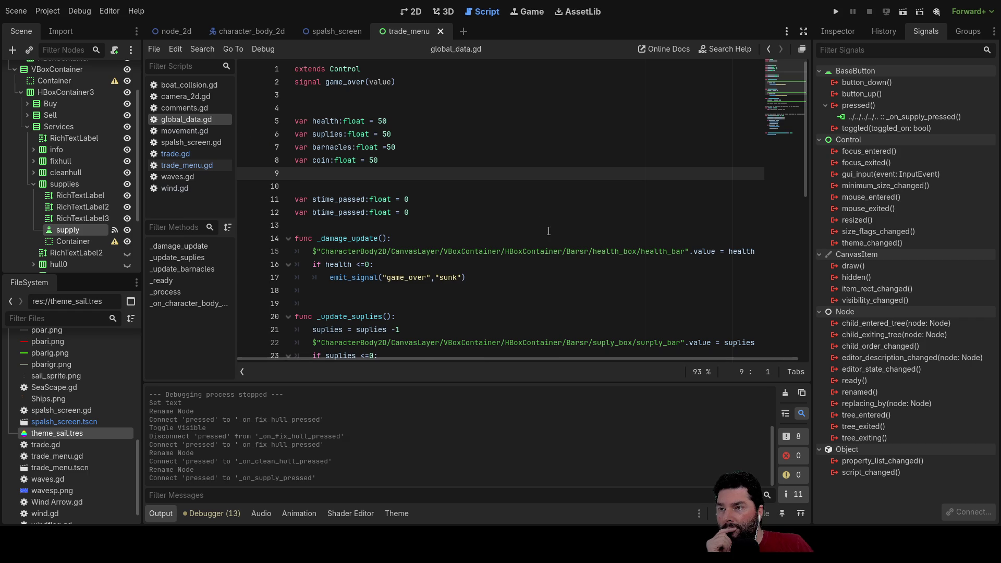
scroll(549, 231, down, 9)
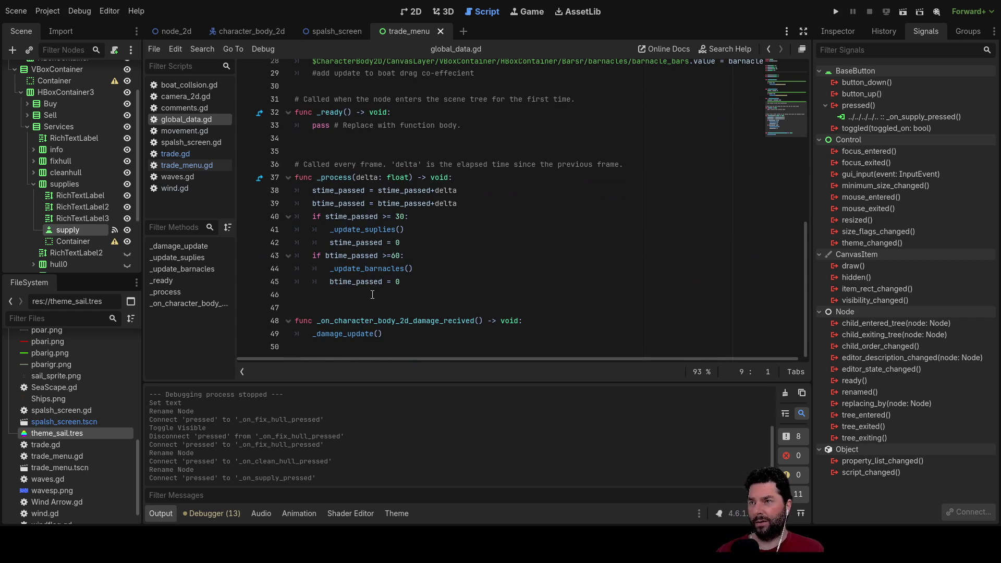
click(386, 308)
click(404, 349)
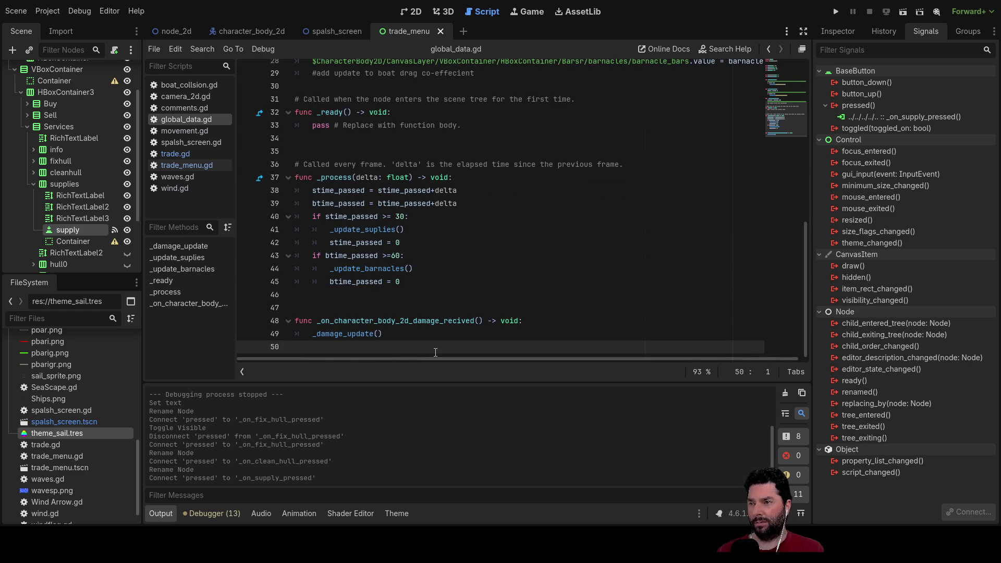
key(Return)
key(Return)
key(Return)
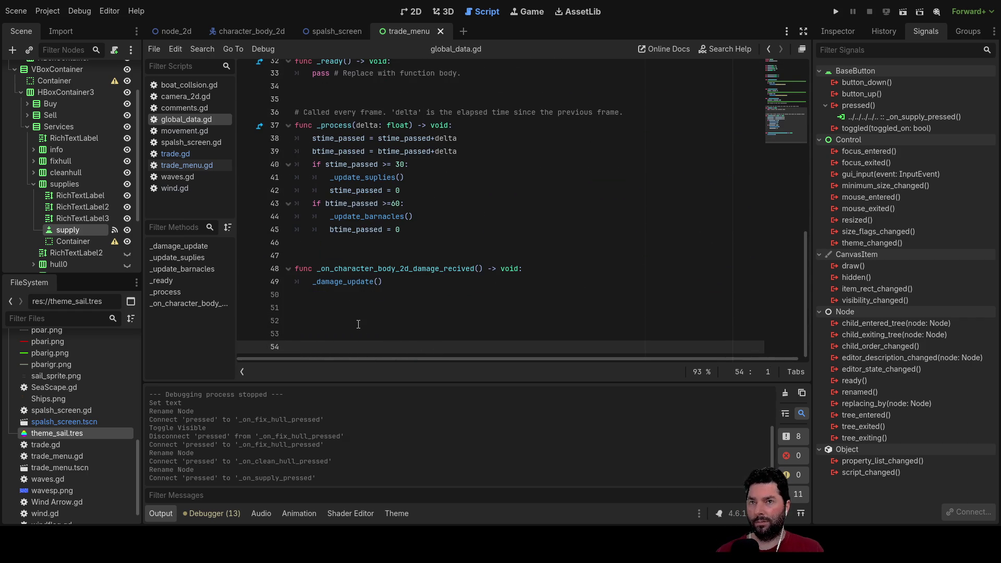
click(339, 309)
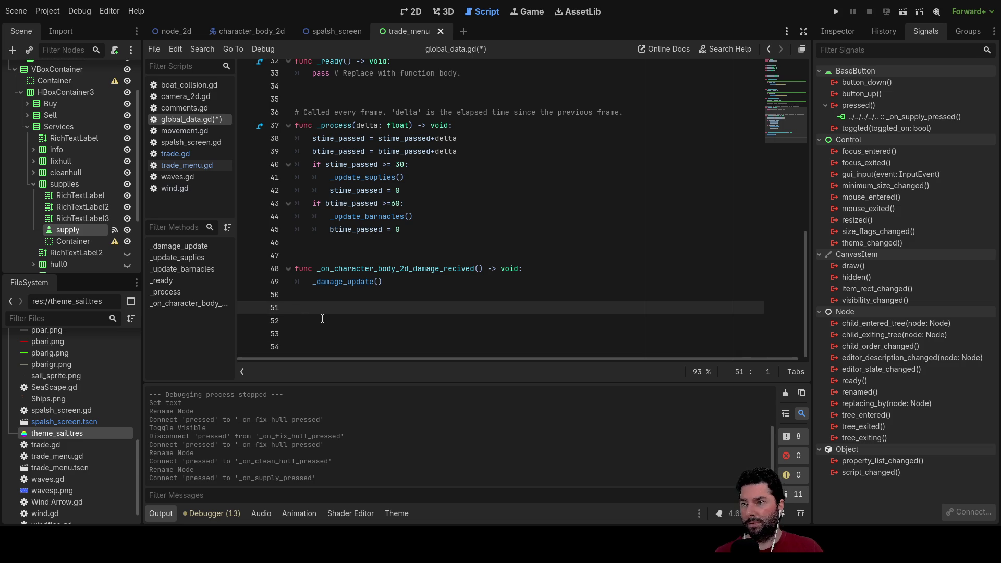
Review global_data.gd, then bring up trade_menu.gd to check its four pressed handlers' emits.
scroll(379, 297, up, 5)
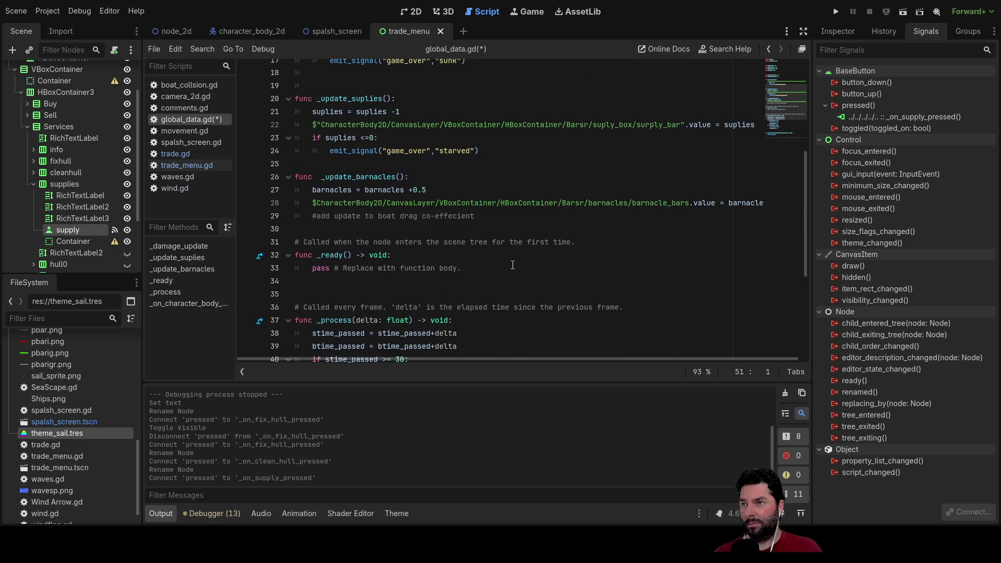
scroll(513, 265, up, 6)
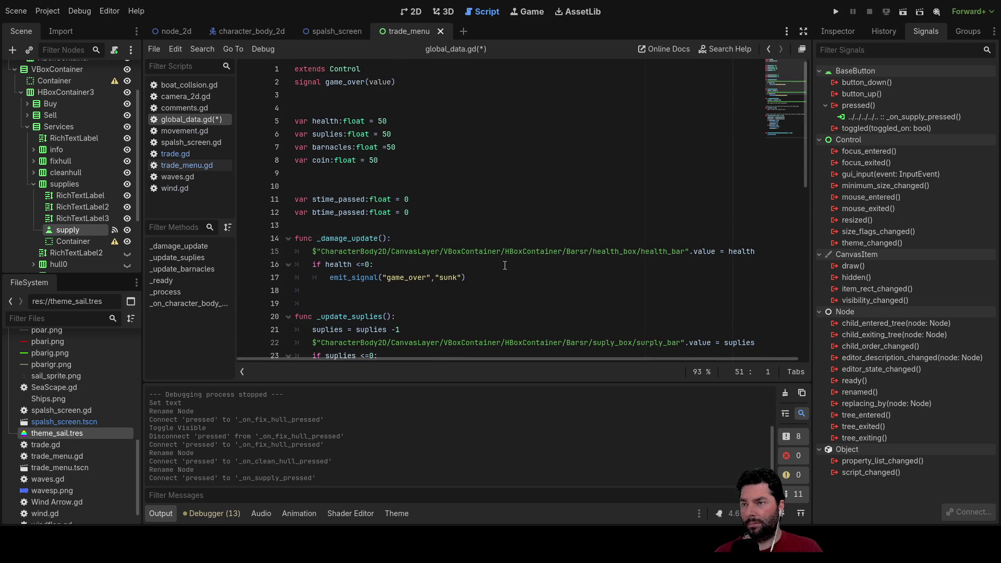
scroll(505, 265, down, 4)
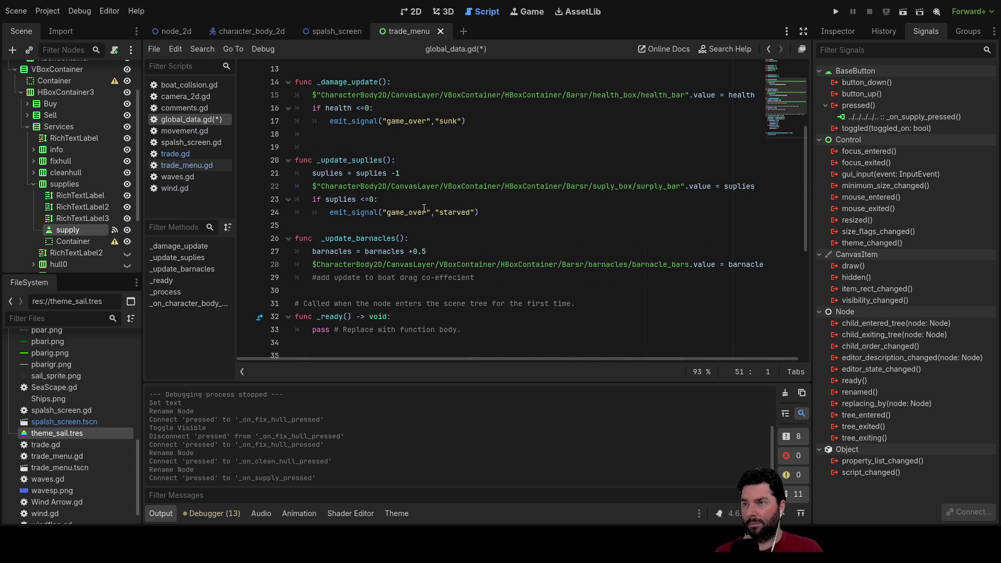
scroll(467, 252, down, 3)
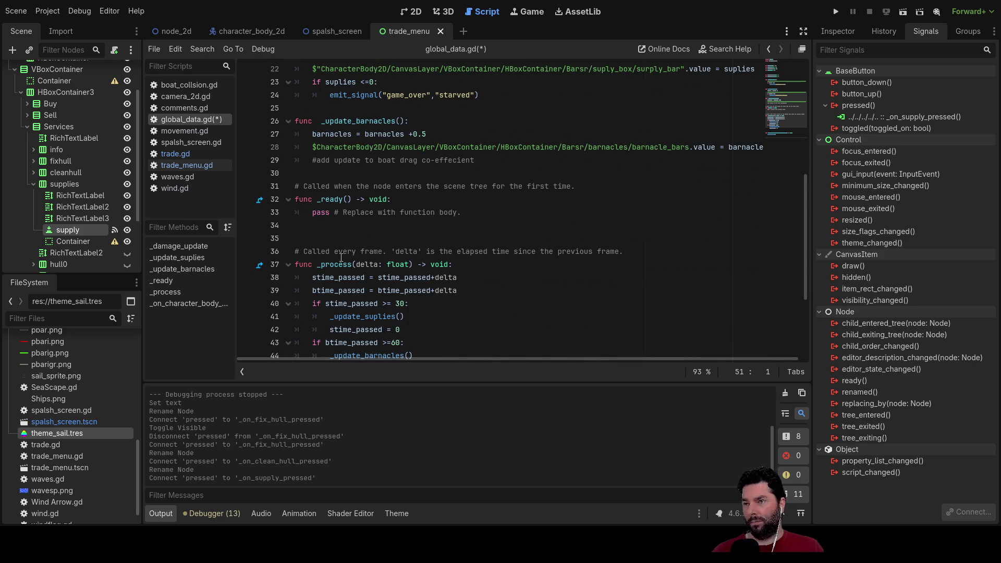
scroll(416, 262, down, 4)
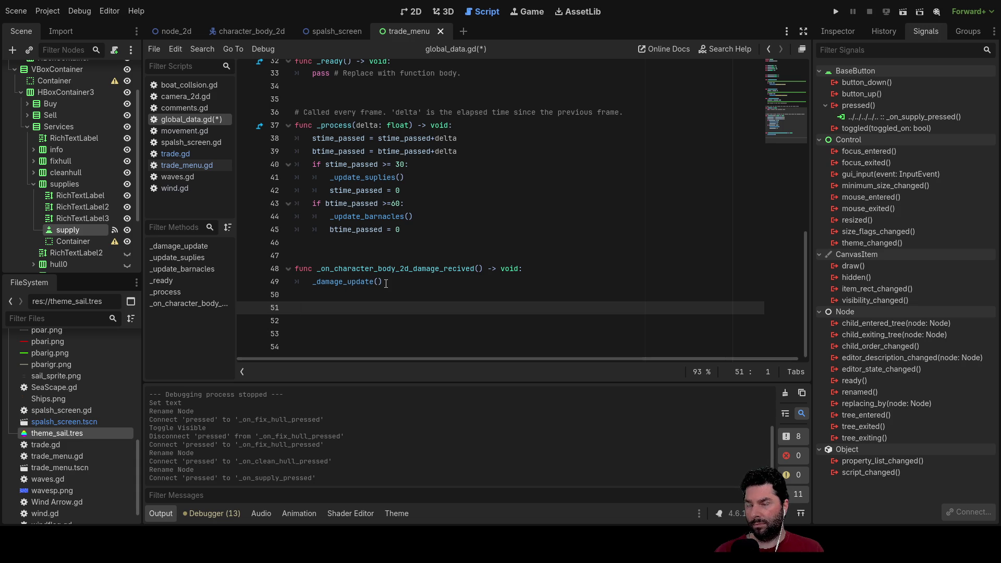
scroll(471, 240, up, 3)
scroll(335, 291, down, 3)
click(185, 165)
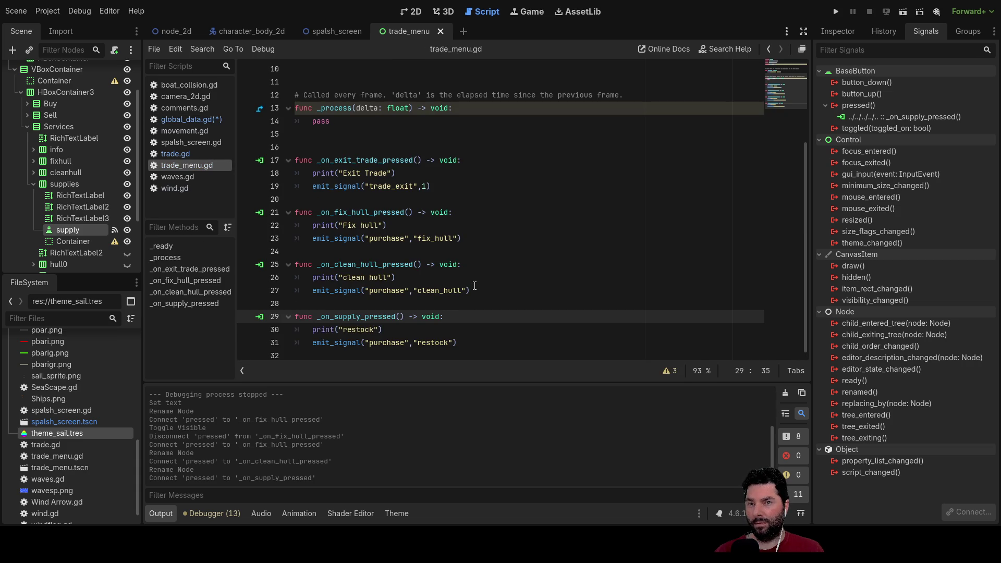
scroll(52, 108, up, 2)
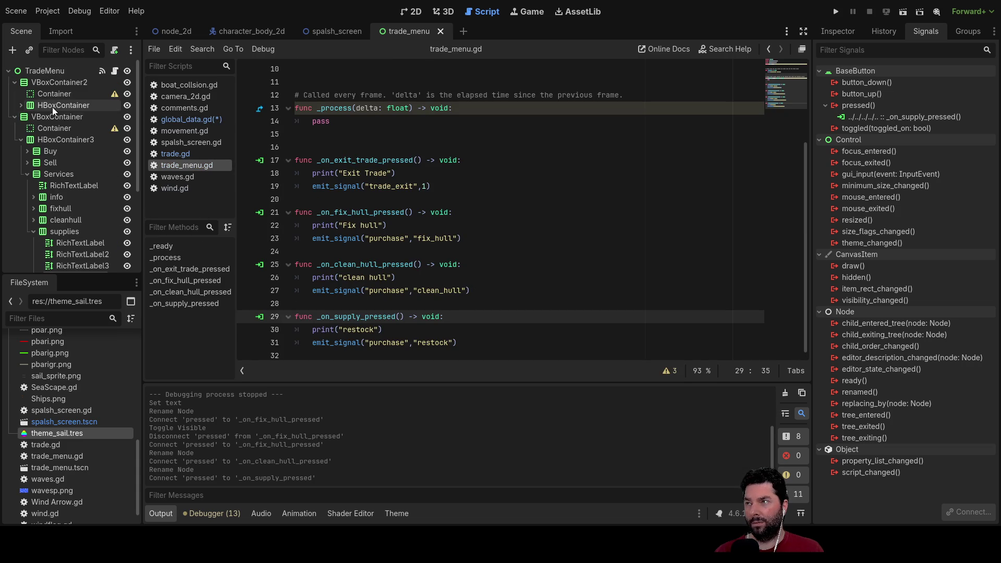
Connect TradeMenu's purchase signal in the node_2d scene to global_data as _on_trade_menu_purchase.
click(43, 70)
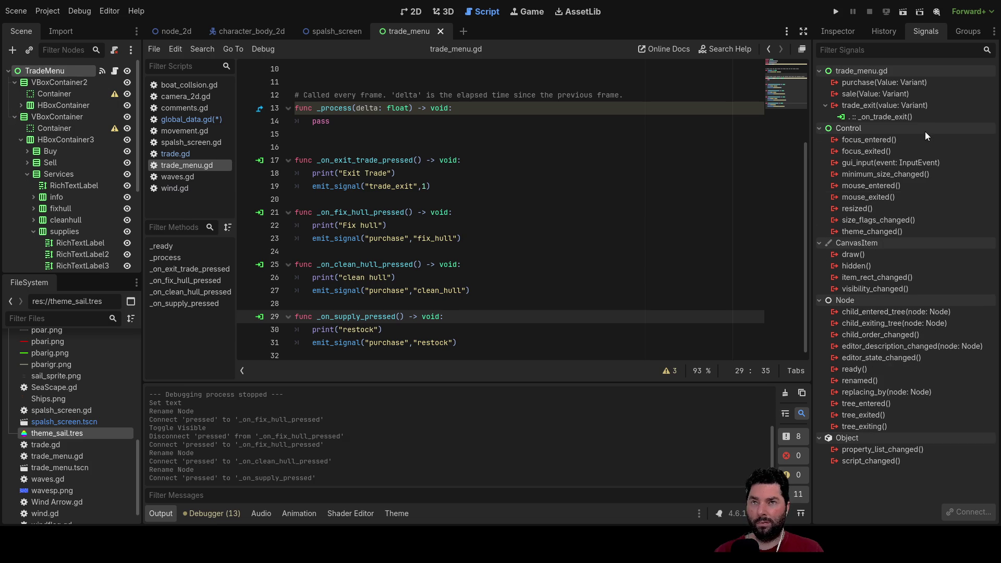
click(902, 82)
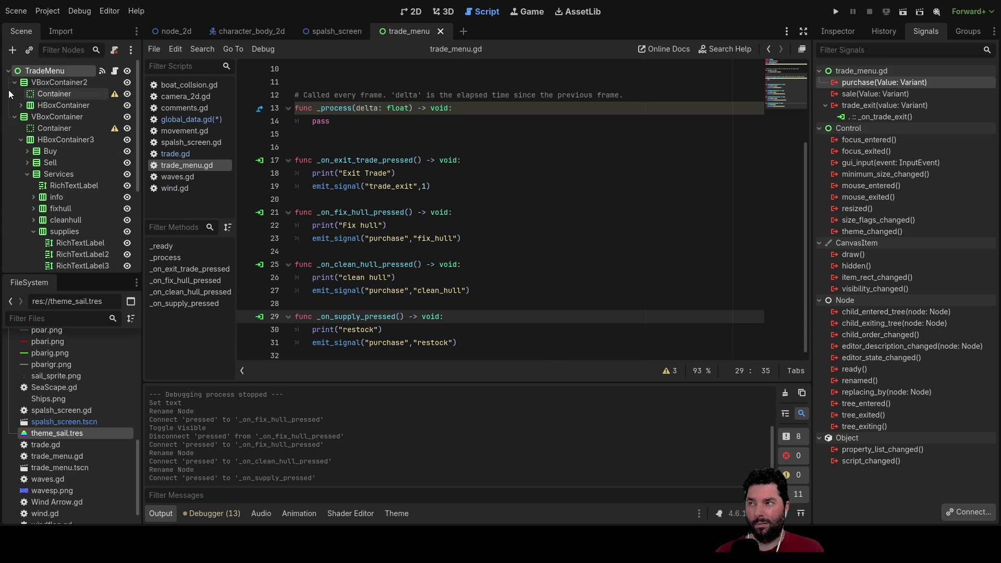
click(8, 71)
click(170, 31)
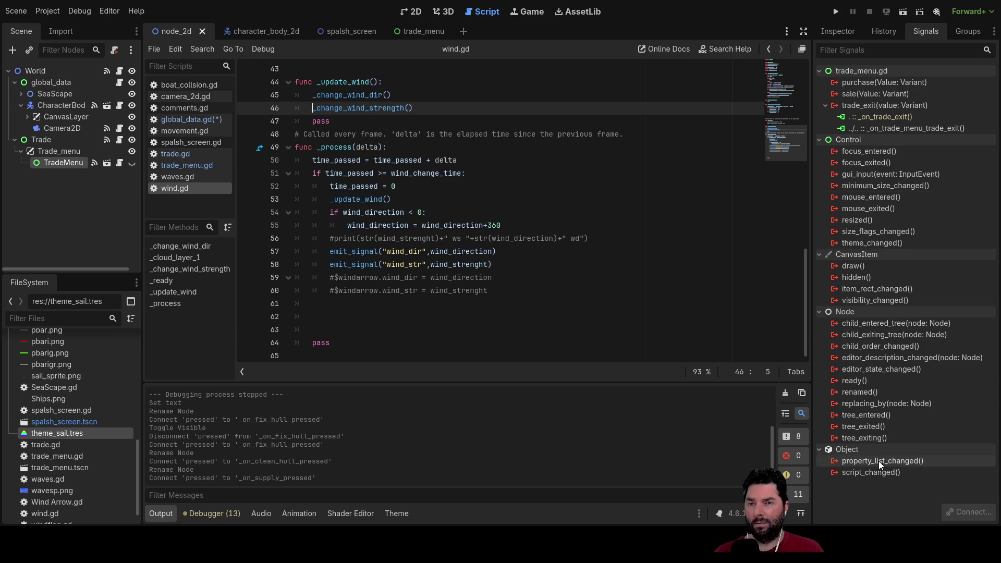
click(893, 83)
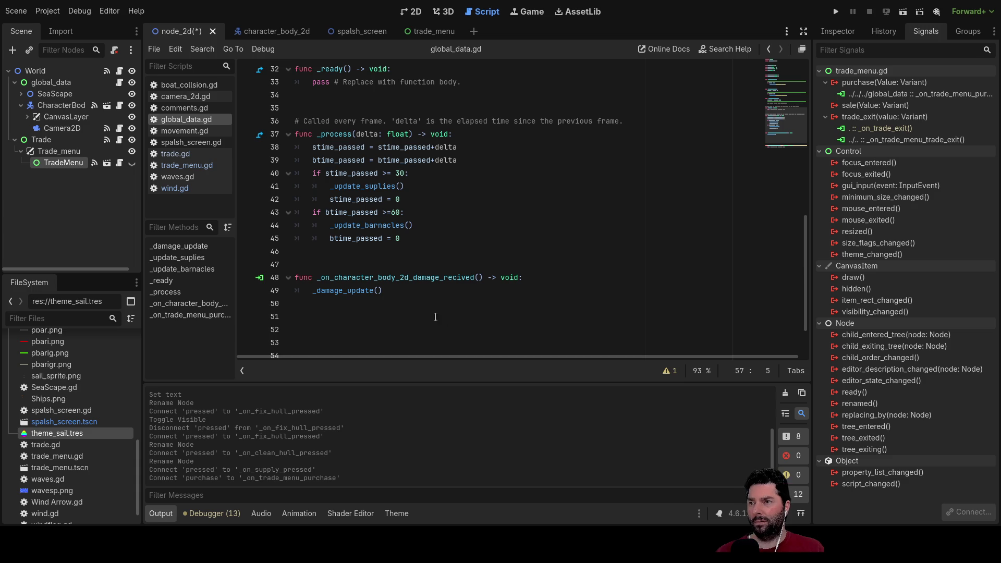
click(396, 254)
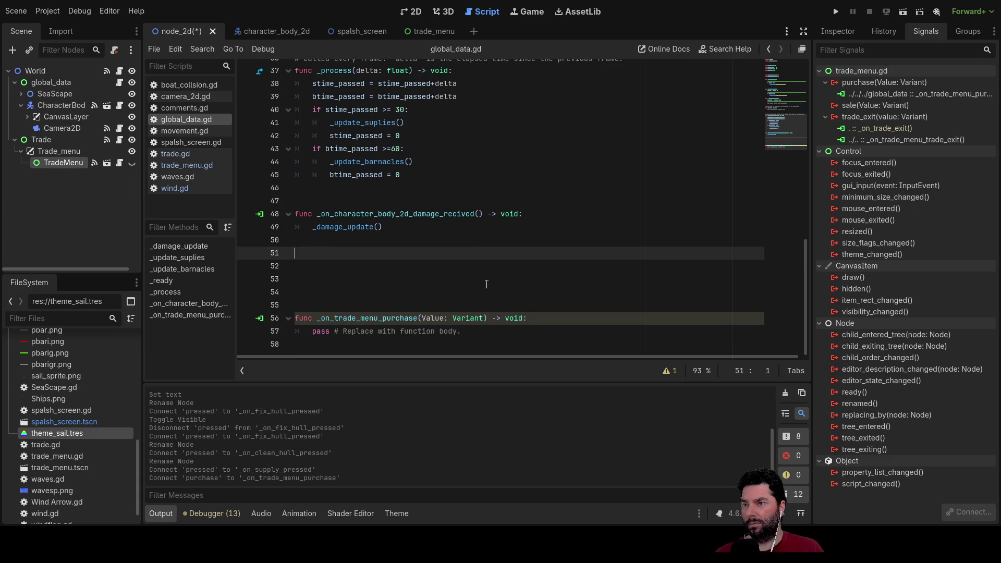
key(Delete)
key(Delete)
key(Delete)
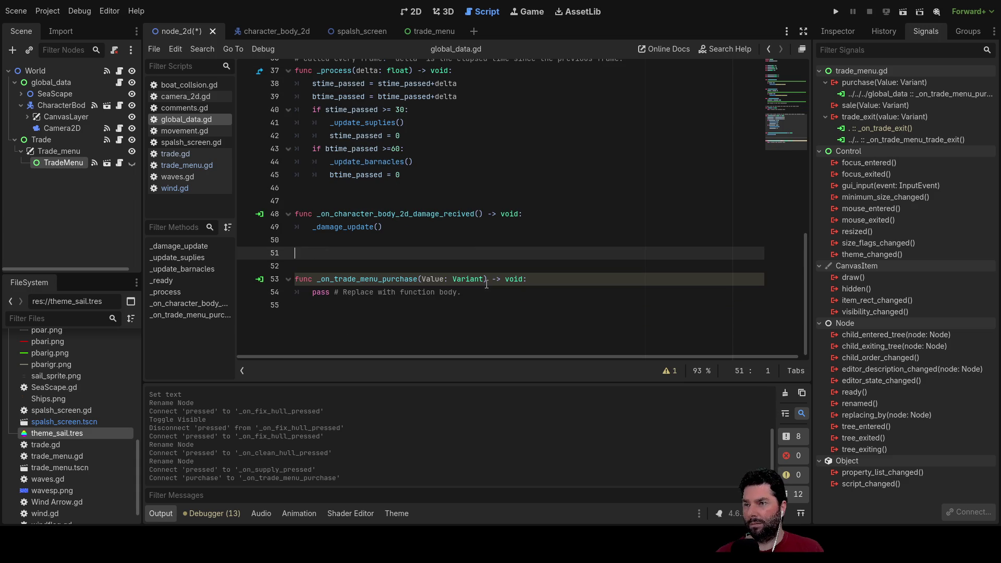
Clear the blank lines, pass statement and placeholder comment from _on_trade_menu_purchase.
key(Delete)
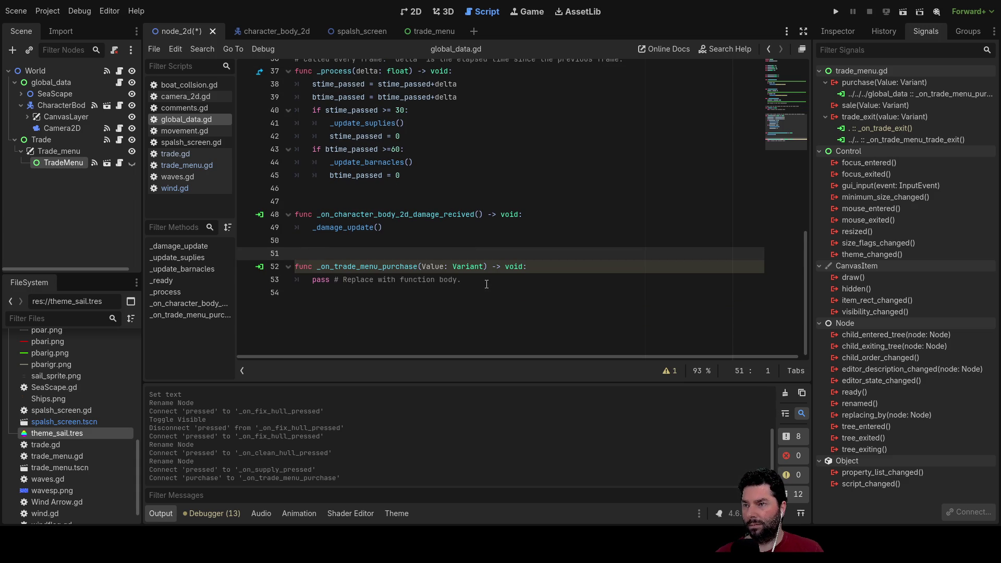
key(Down)
key(BackSpace)
key(Down)
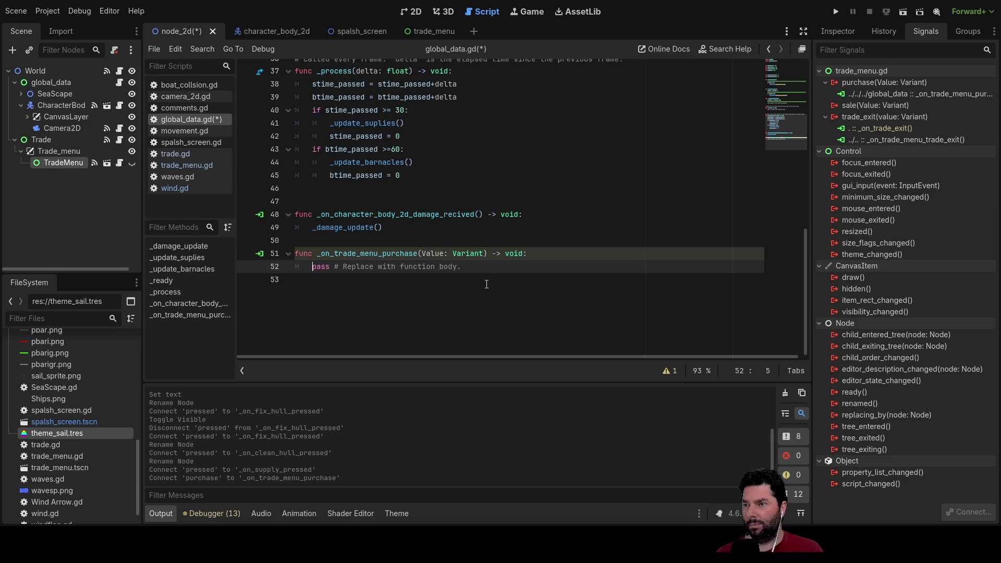
key(Delete)
key(Delete)
key(Delete)
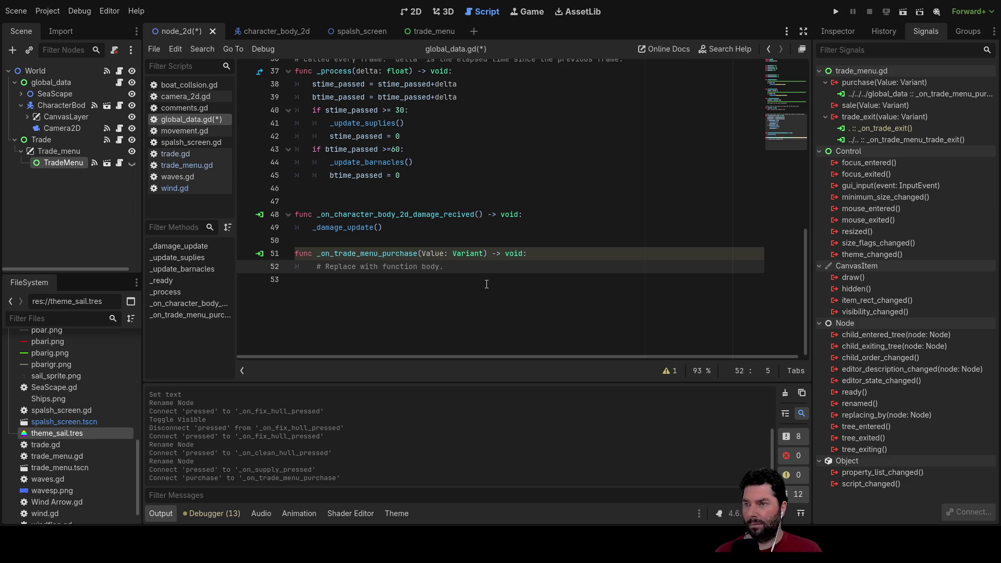
mouse_move(436, 266)
mouse_down()
mouse_move(297, 254)
mouse_move(264, 267)
mouse_up()
key(BackSpace)
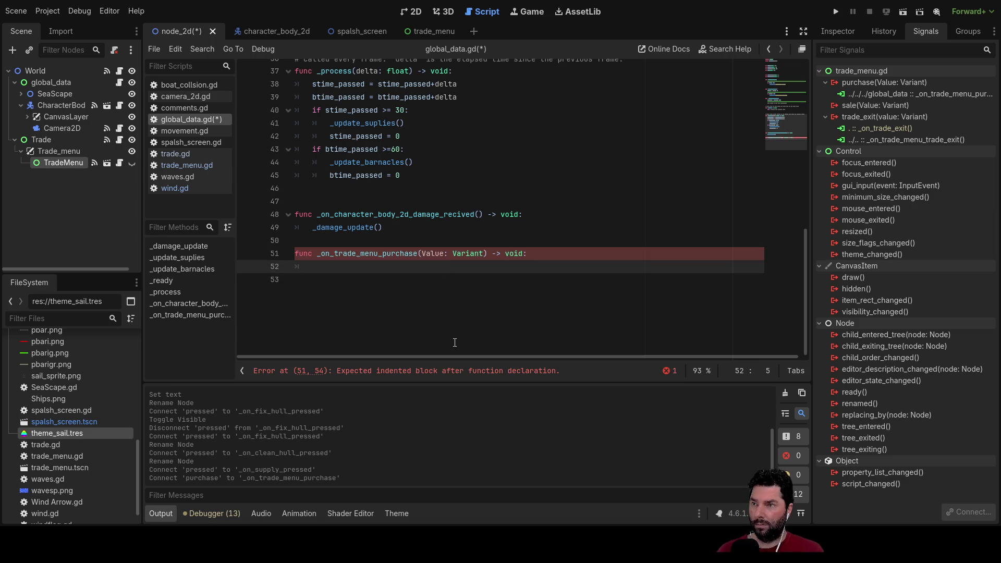
Write an if vale = "restock" check with a nested if on coin.
text(if )
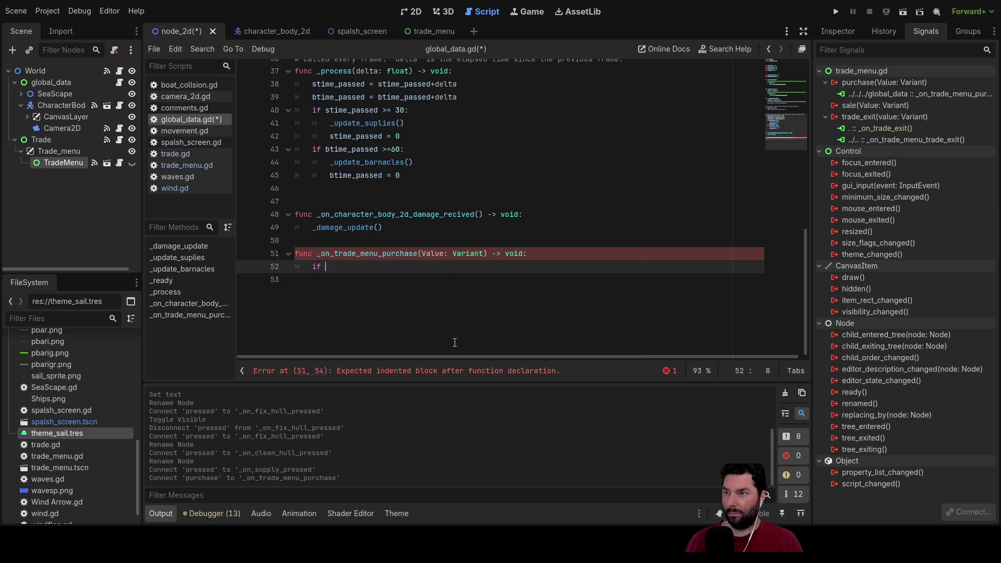
text(vale )
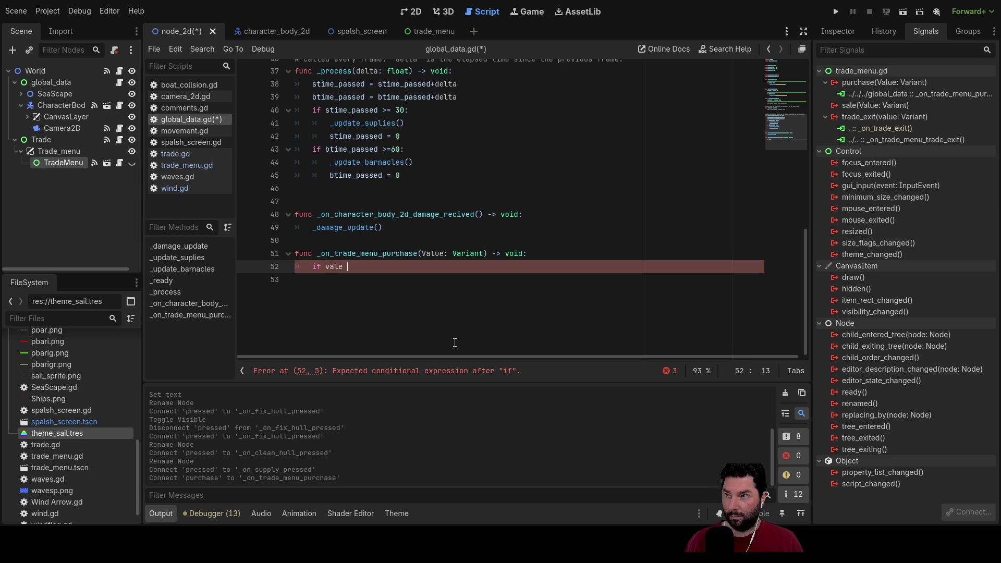
text(= ")
key(Escape)
text(restock)
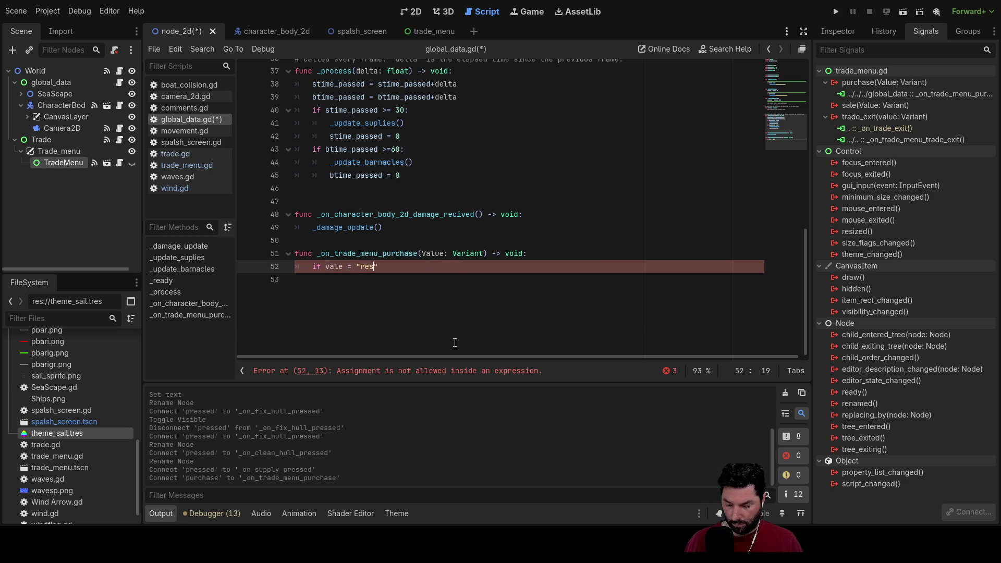
key(Return)
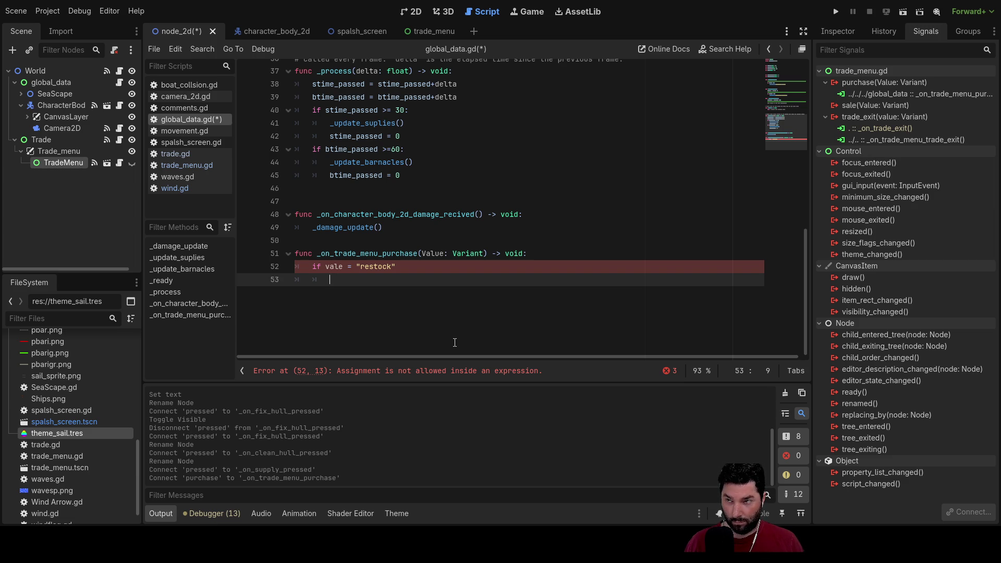
text(if)
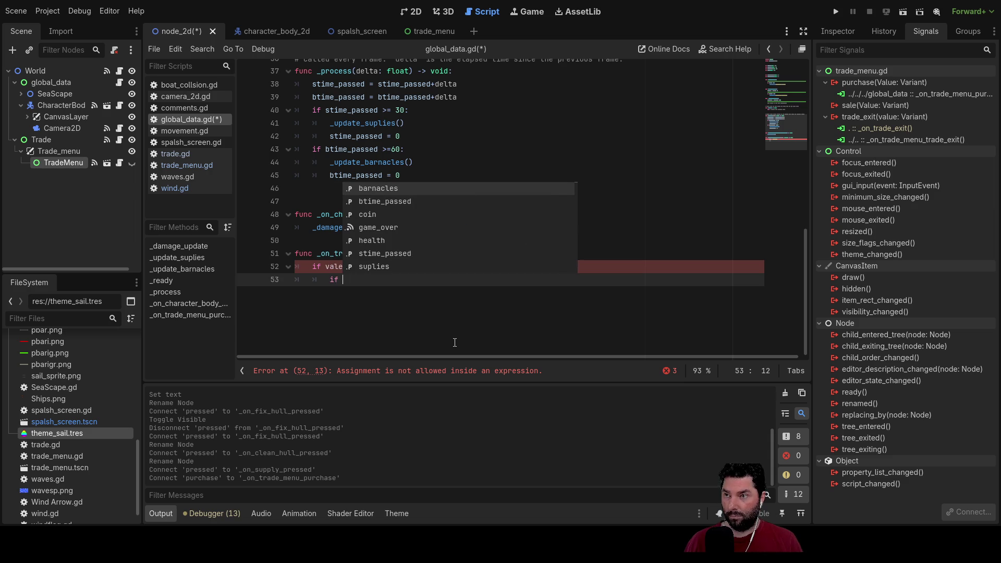
click(377, 214)
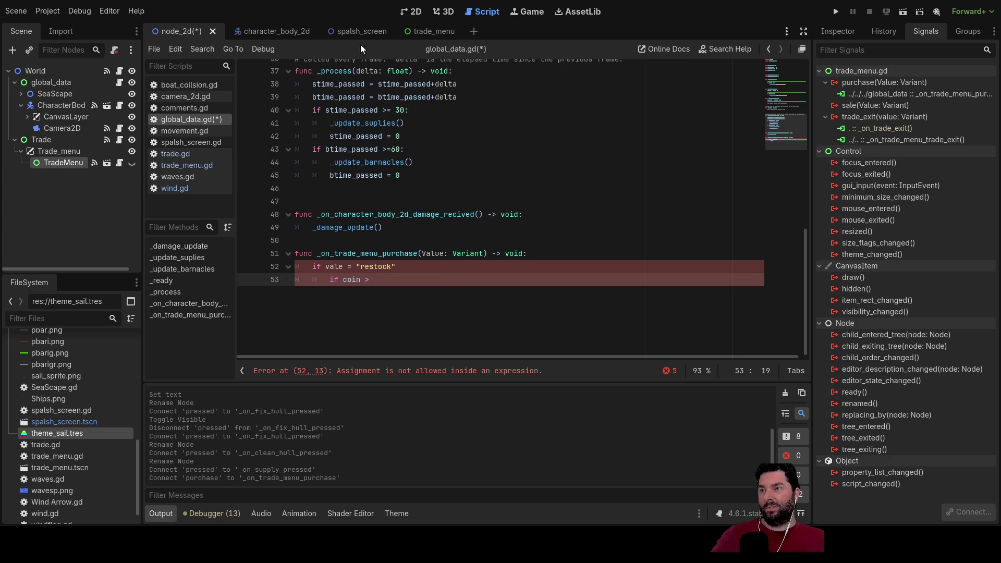
Open trade_menu.gd and add a Cost parameter to the purchase signal on line 3.
click(180, 155)
scroll(478, 253, down, 10)
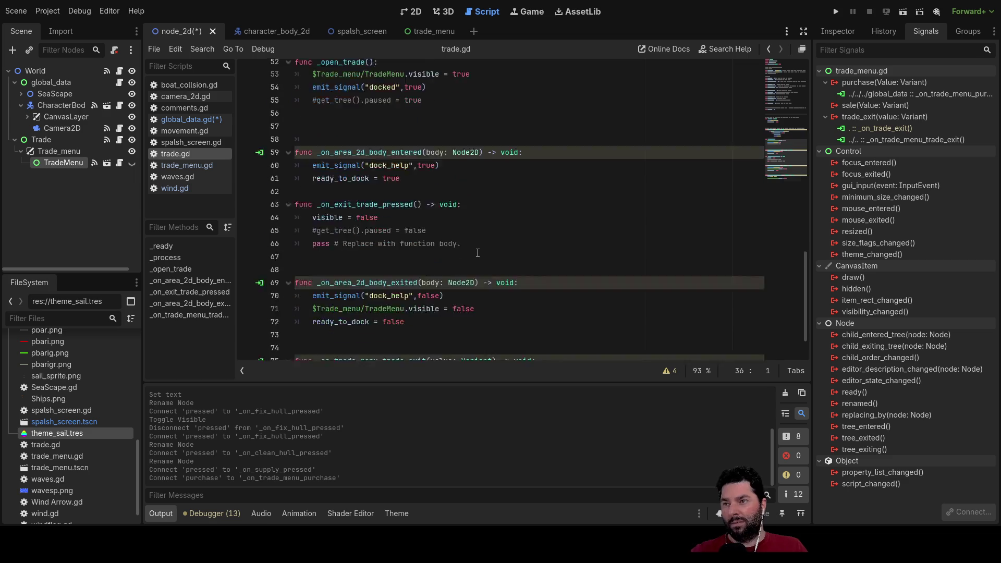
scroll(477, 253, down, 2)
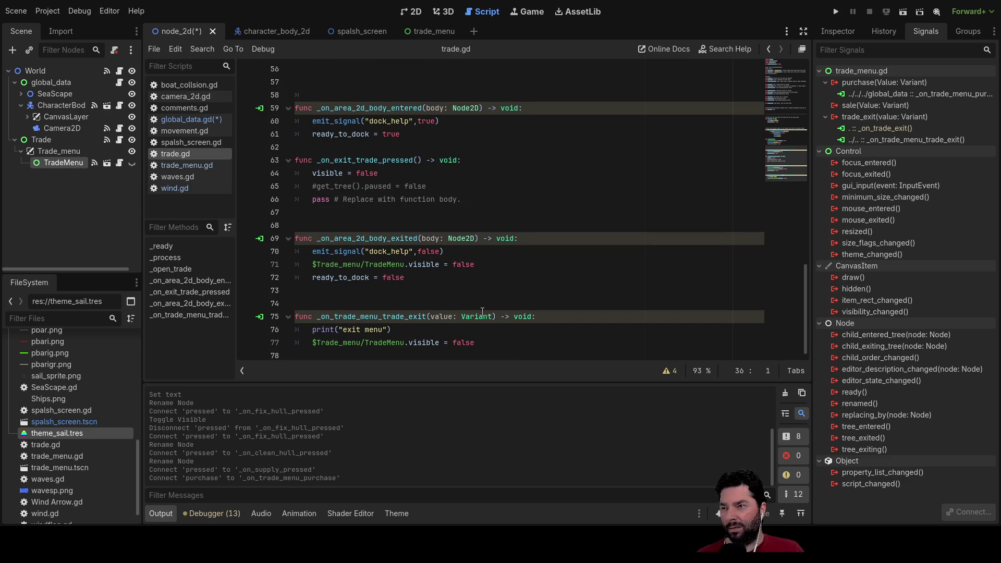
click(198, 165)
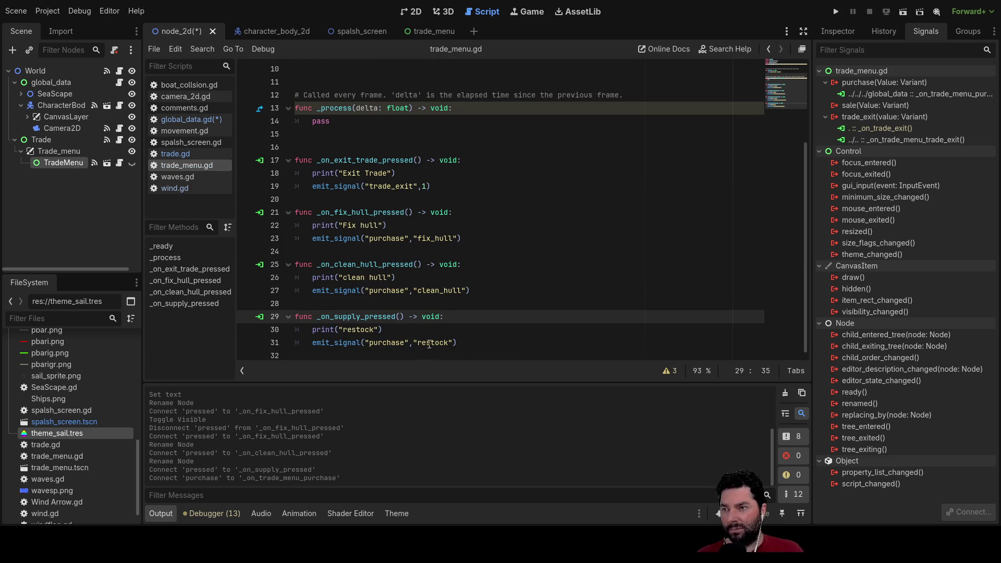
scroll(485, 281, up, 3)
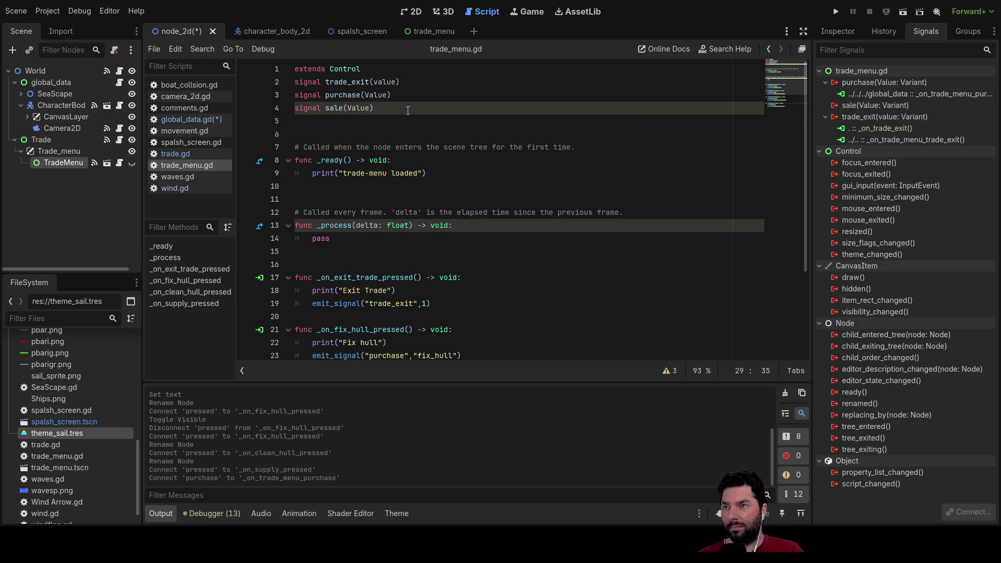
click(397, 82)
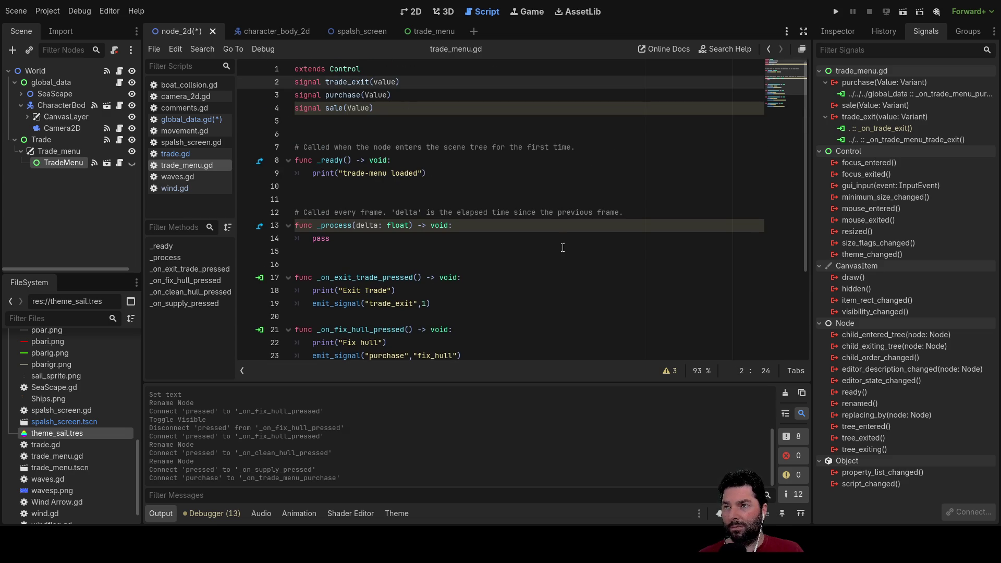
key(Down)
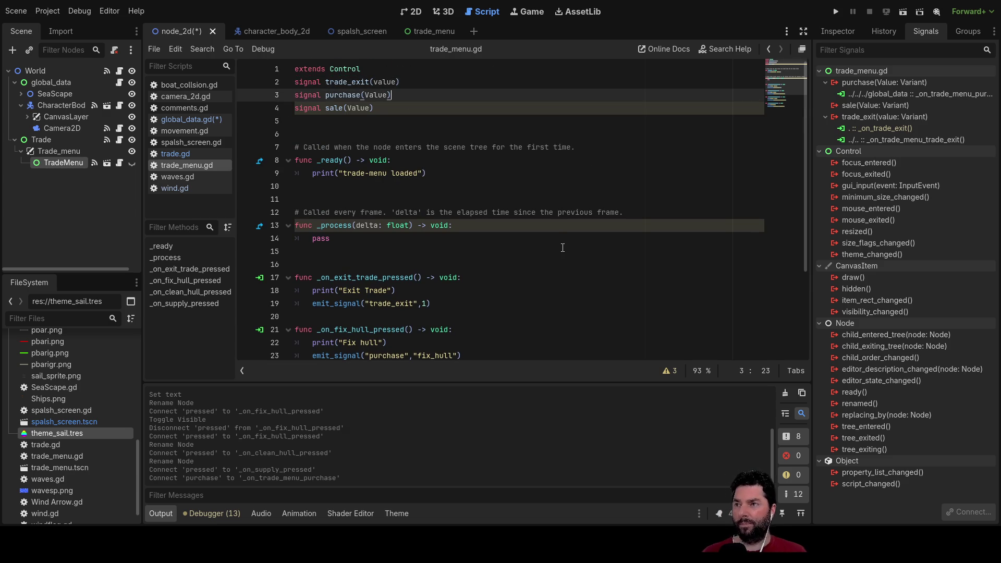
key(Left)
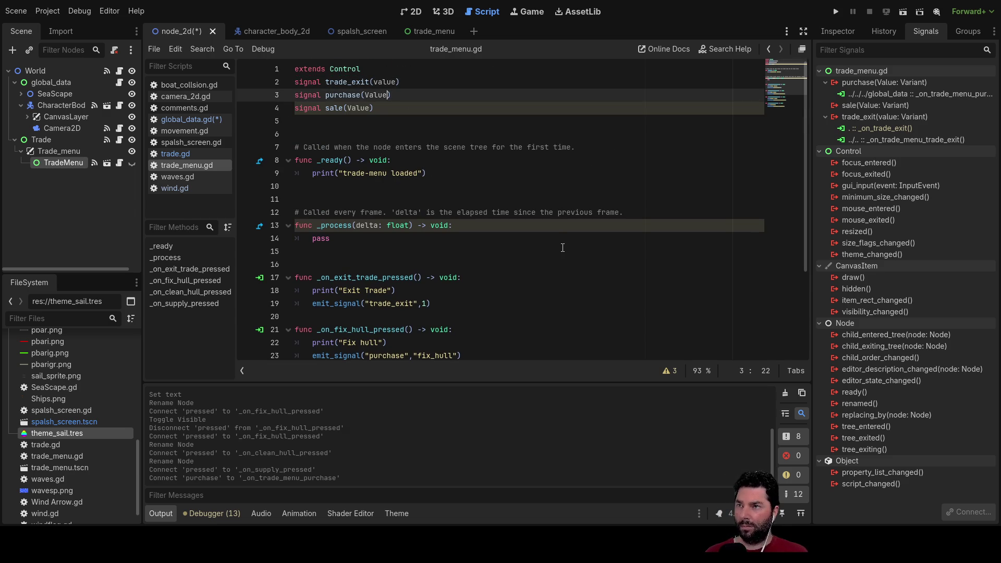
text(,Cost)
key(Left)
key(Left)
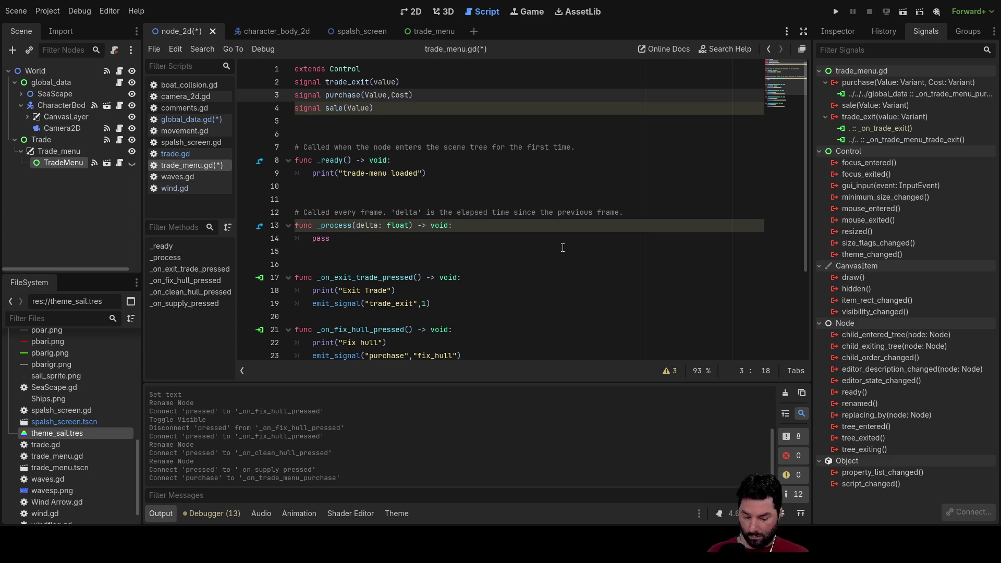
Lowercase the parameters so the signals read purchase(value, cost) and sale(value).
key(Down)
key(Left)
key(Left)
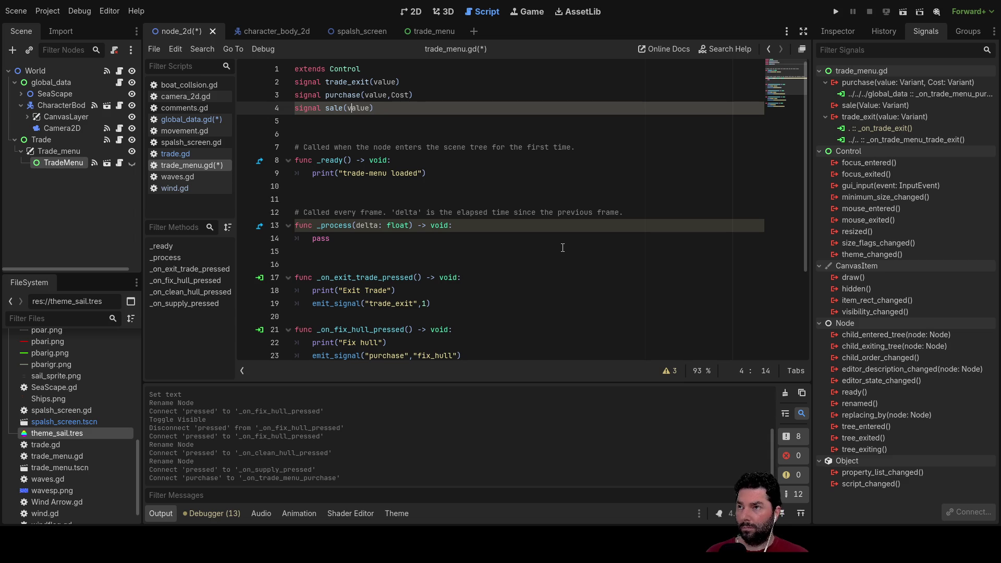
key(BackSpace)
text(v)
key(Up)
key(Right)
key(Right)
key(Right)
key(Right)
key(BackSpace)
text(v)
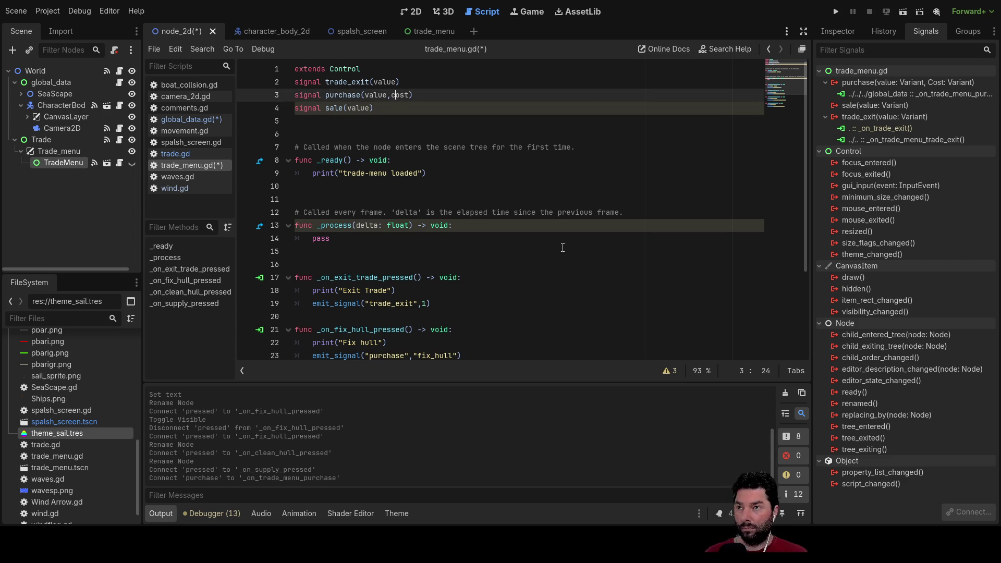
scroll(549, 263, down, 3)
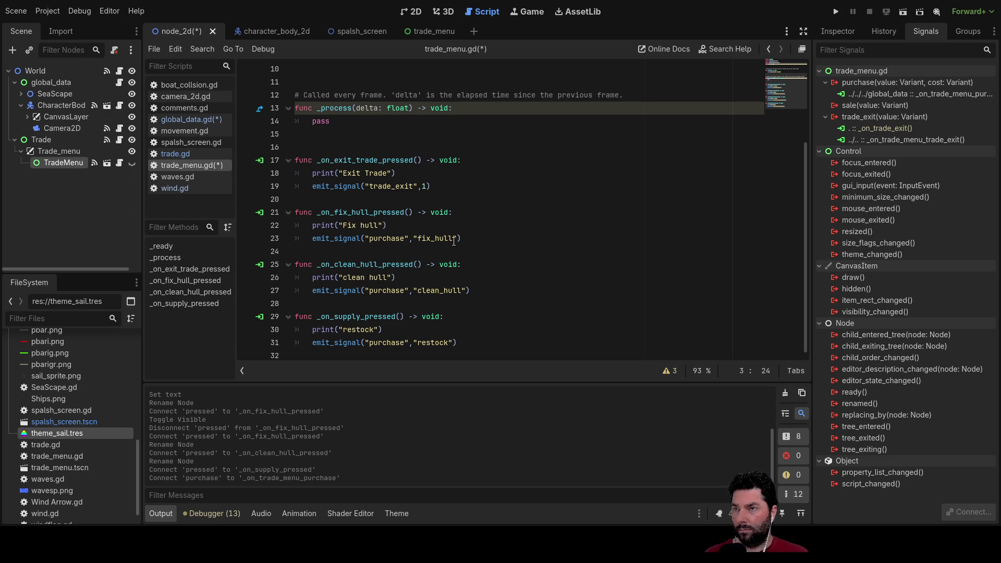
Append a 1.0 cost argument to the clean_hull, restock and fix_hull purchase emits.
click(466, 290)
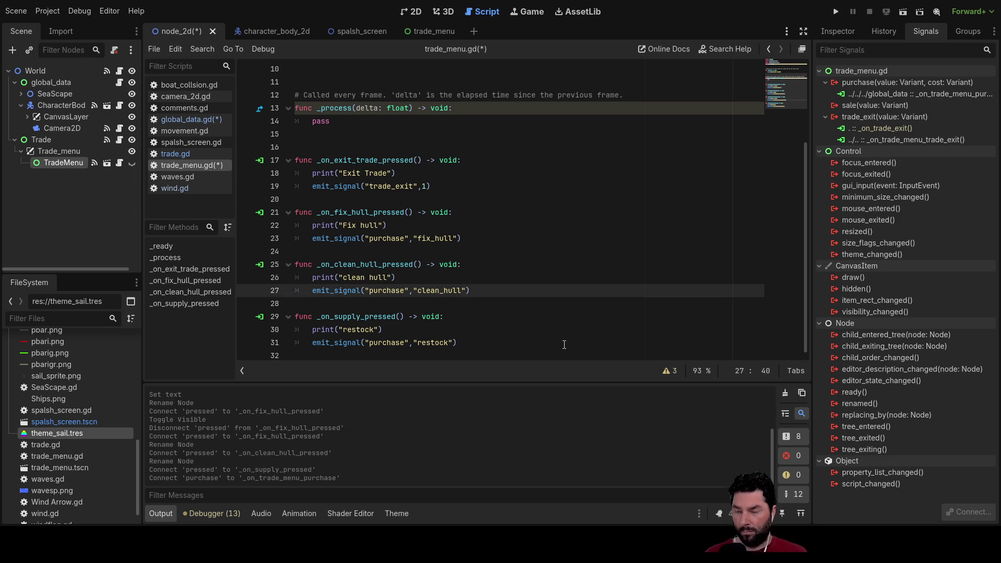
text(,1.0)
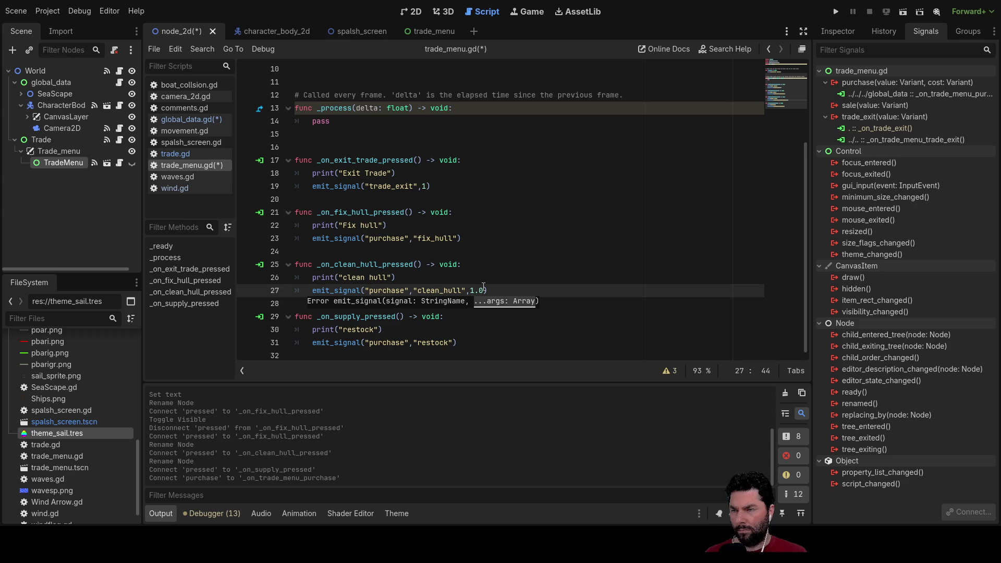
click(454, 343)
text(,1.0)
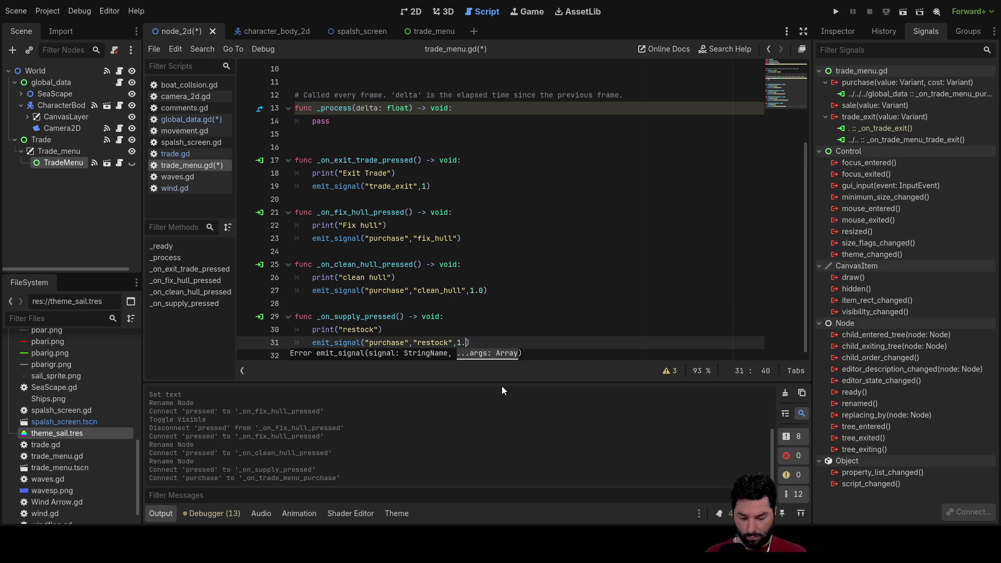
key(Up)
key(Up)
key(Up)
key(Up)
key(Up)
key(Up)
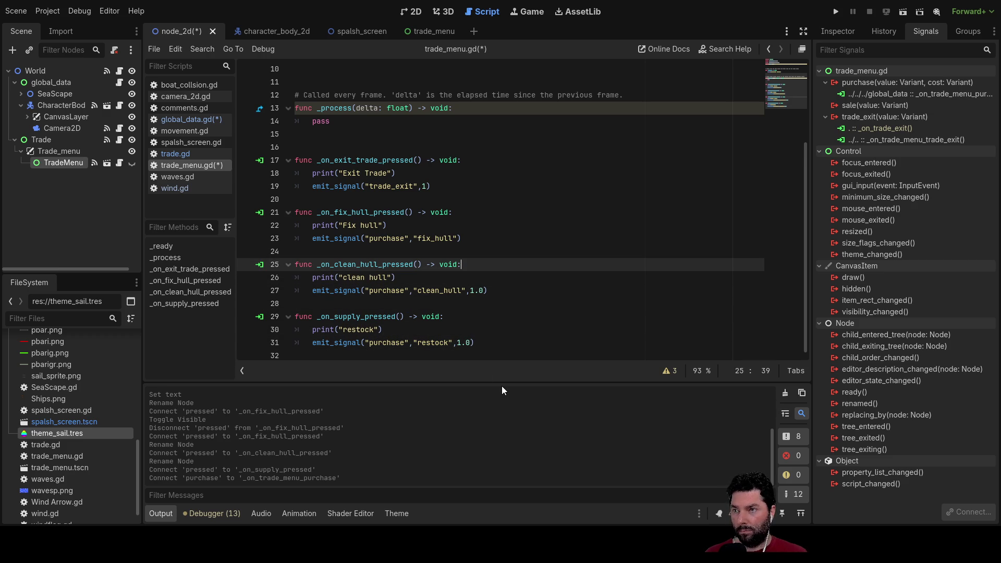
key(Left)
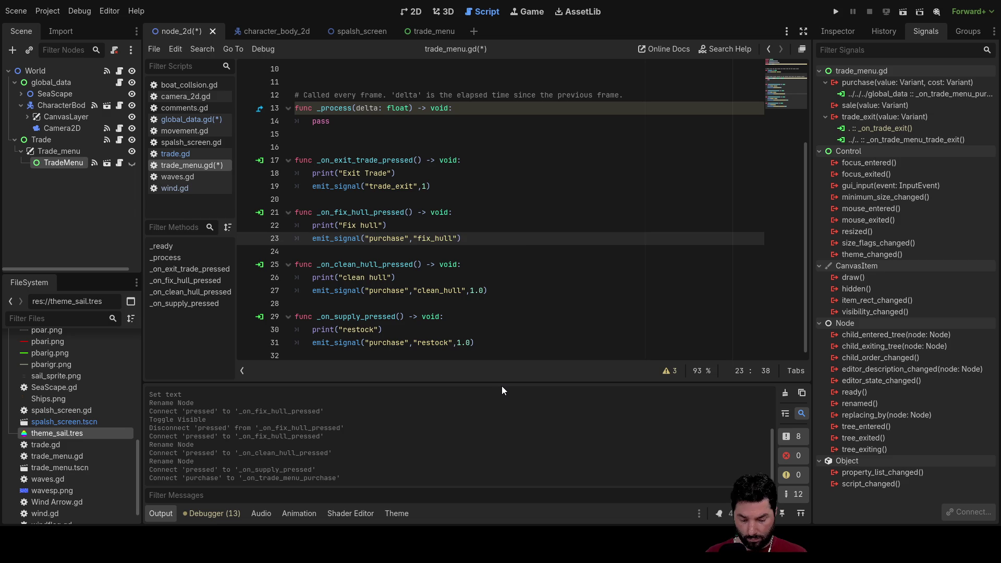
text(,1.0)
key(Down)
key(Down)
key(Down)
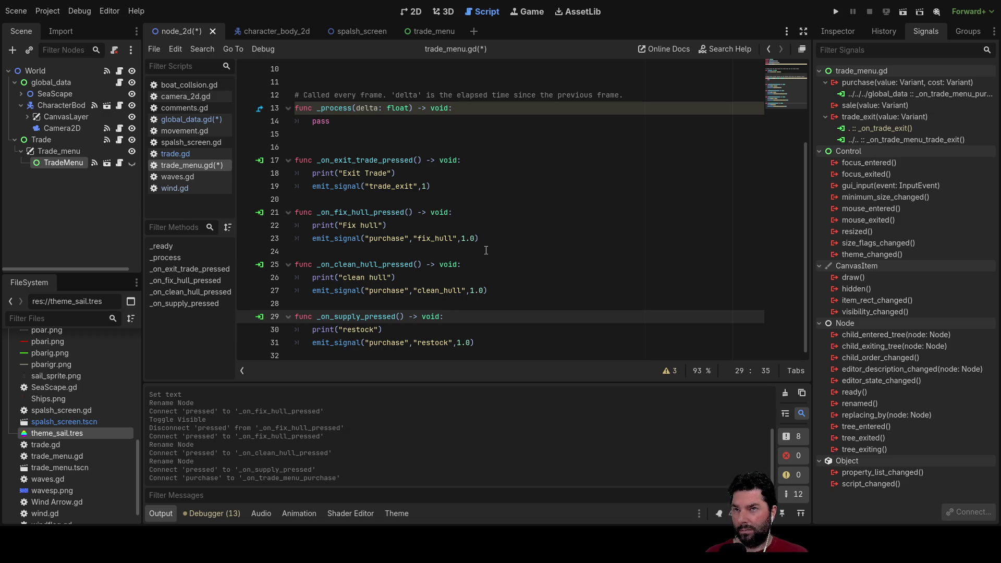
scroll(484, 245, up, 3)
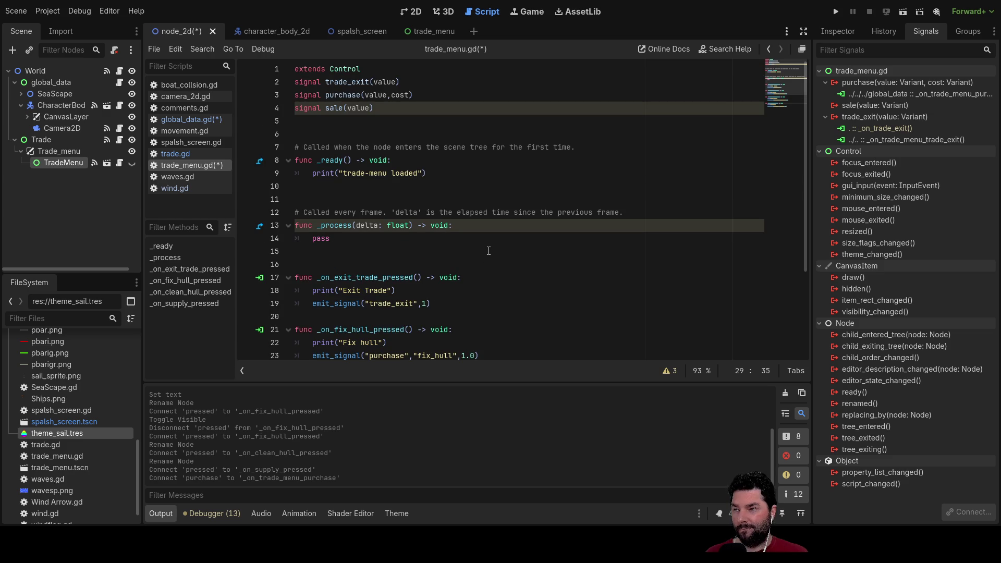
scroll(489, 251, down, 3)
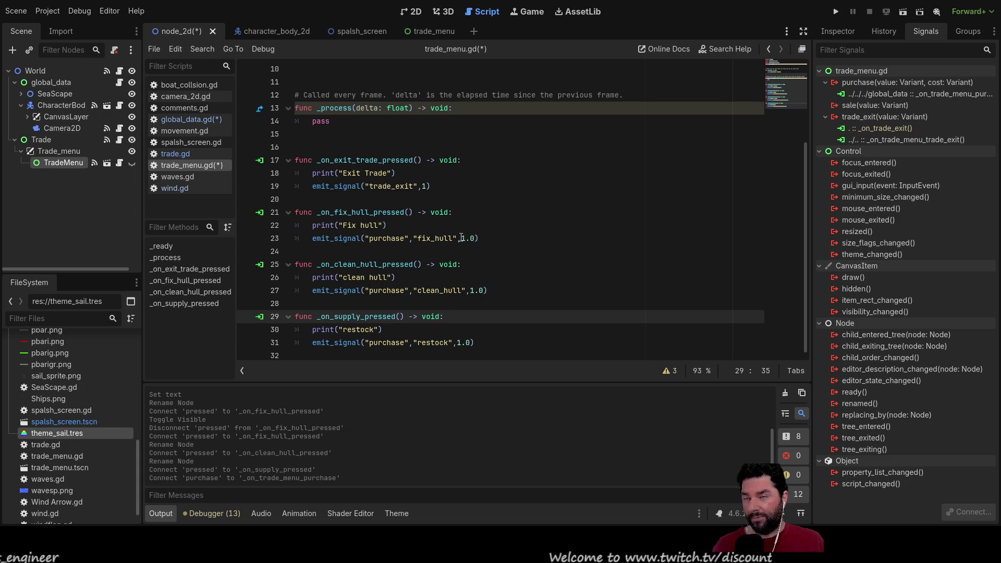
Set the fix_hull purchase cost to 5 and clean_hull's to 2, then return to global_data.gd.
drag(460, 238, 474, 237)
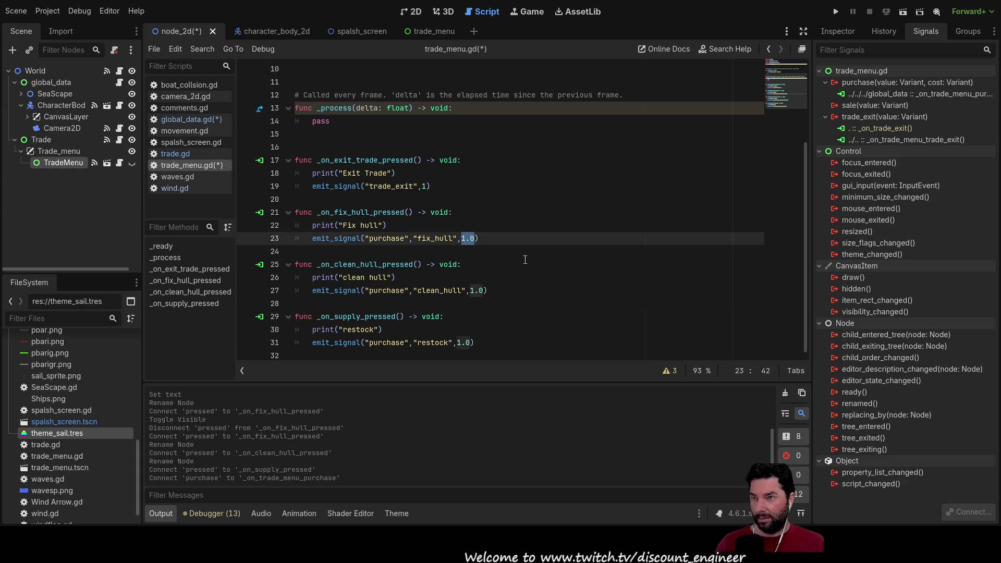
text(5)
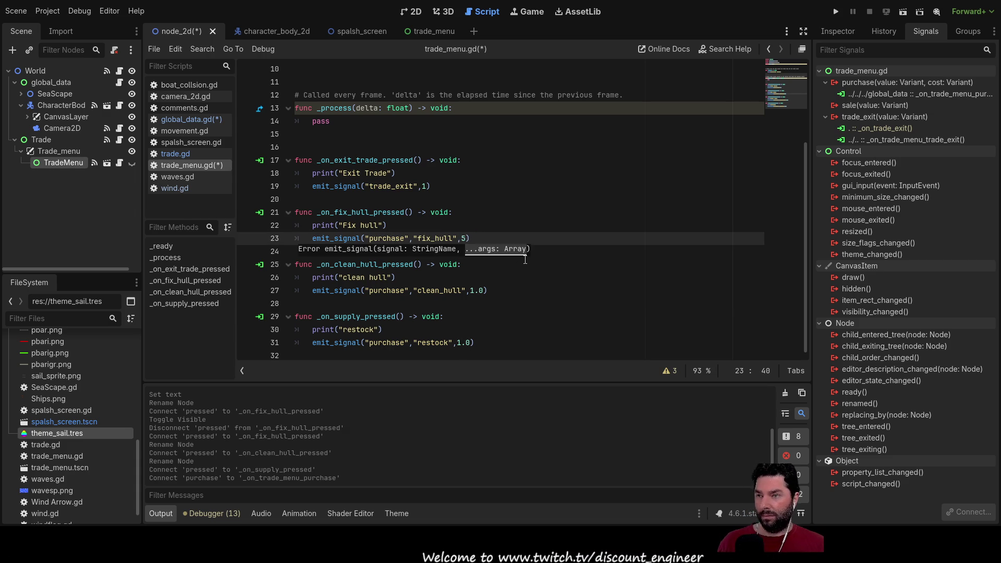
key(Down)
key(Down)
key(Down)
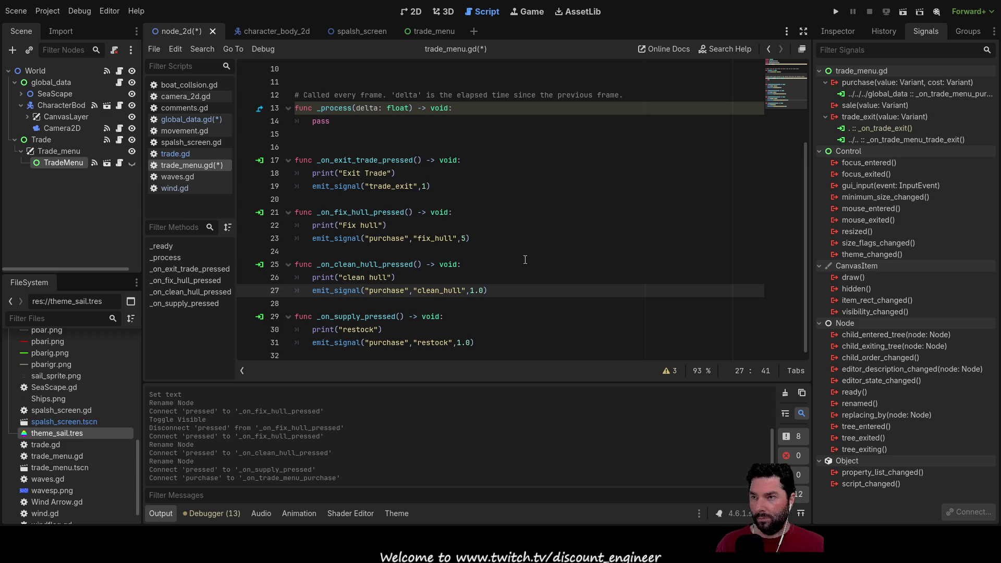
key(Right)
key(Delete)
key(Delete)
key(Delete)
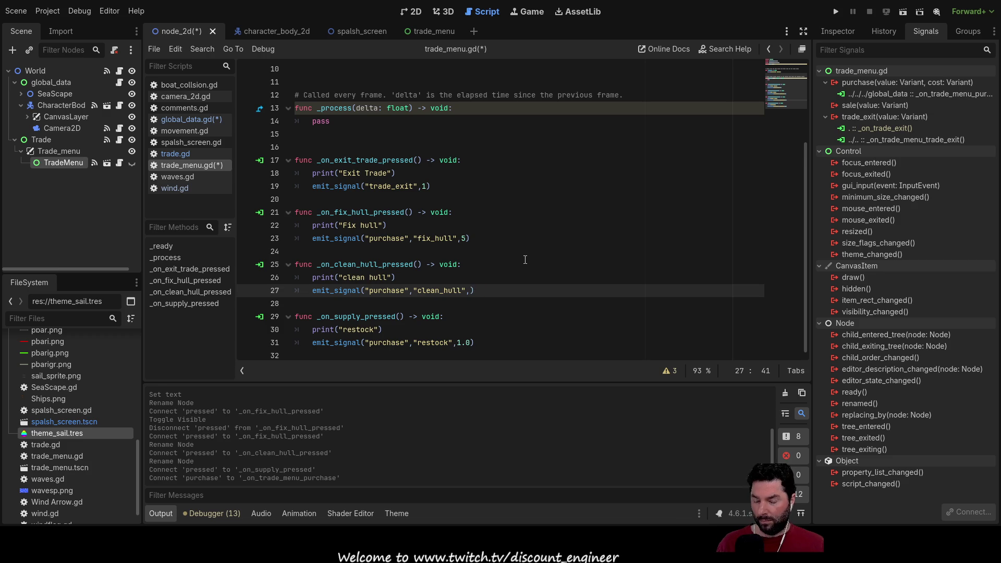
text(2)
key(Down)
key(Down)
key(Down)
key(Up)
key(Up)
key(Up)
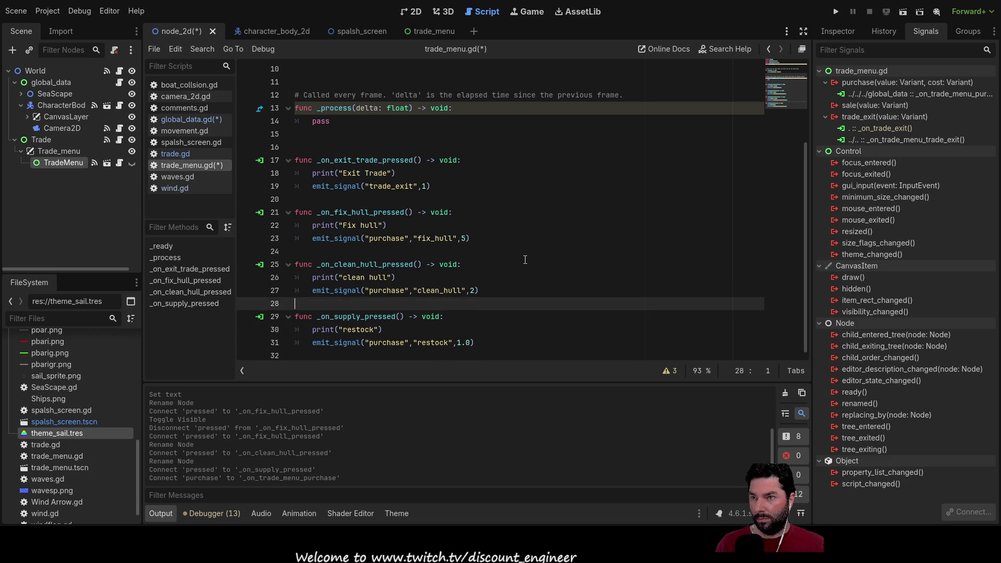
key(Down)
key(Down)
key(Down)
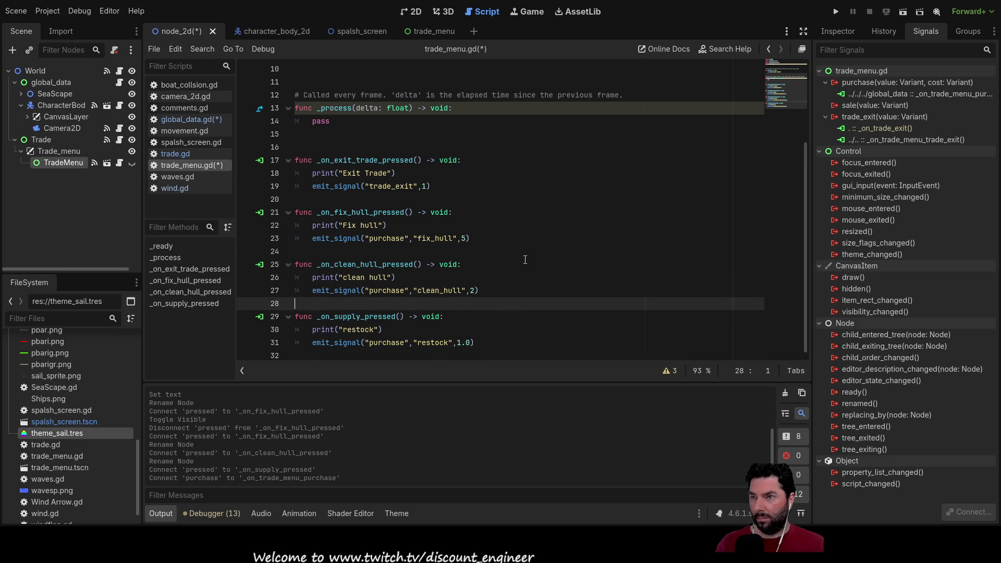
key(Up)
key(Up)
key(Up)
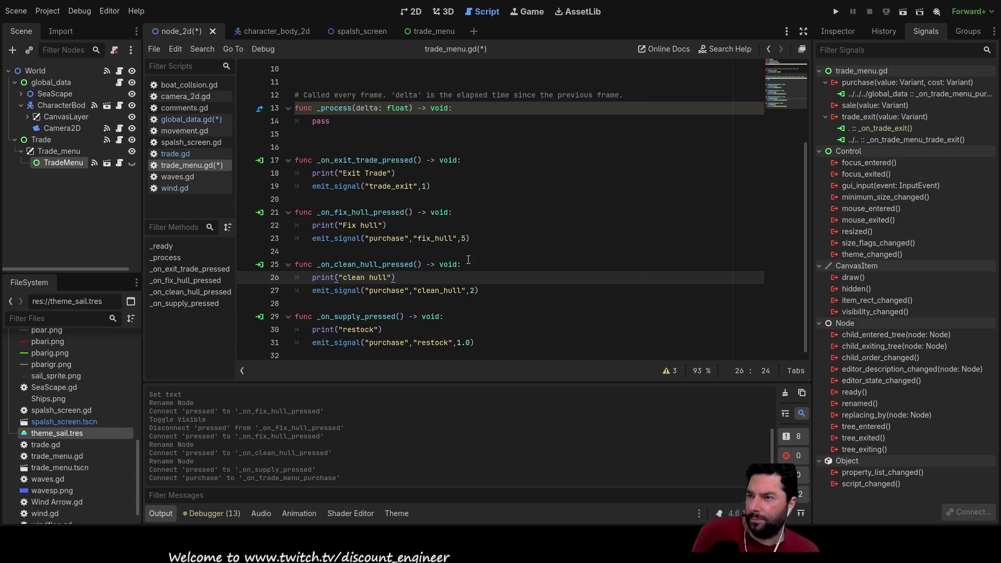
scroll(500, 209, up, 3)
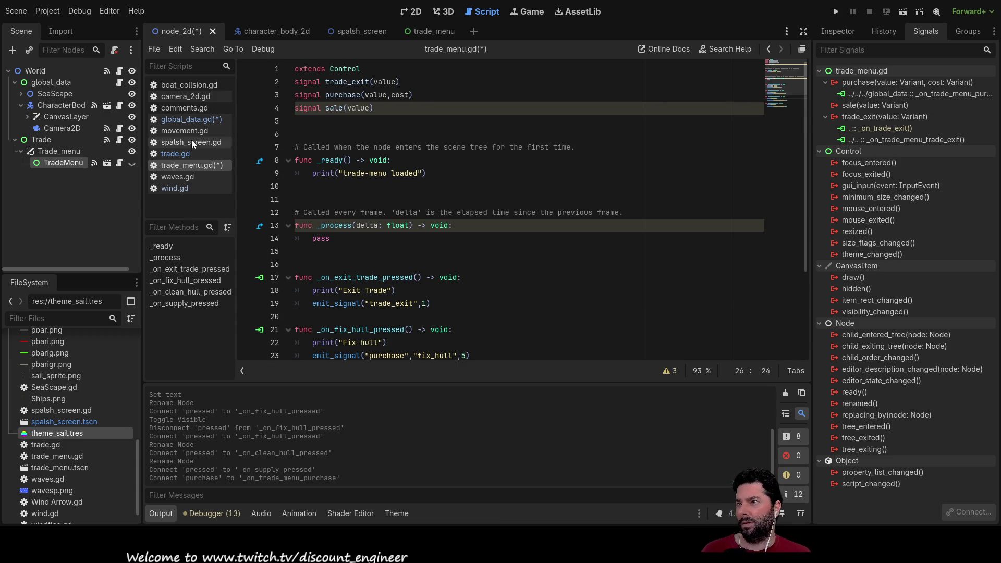
click(190, 122)
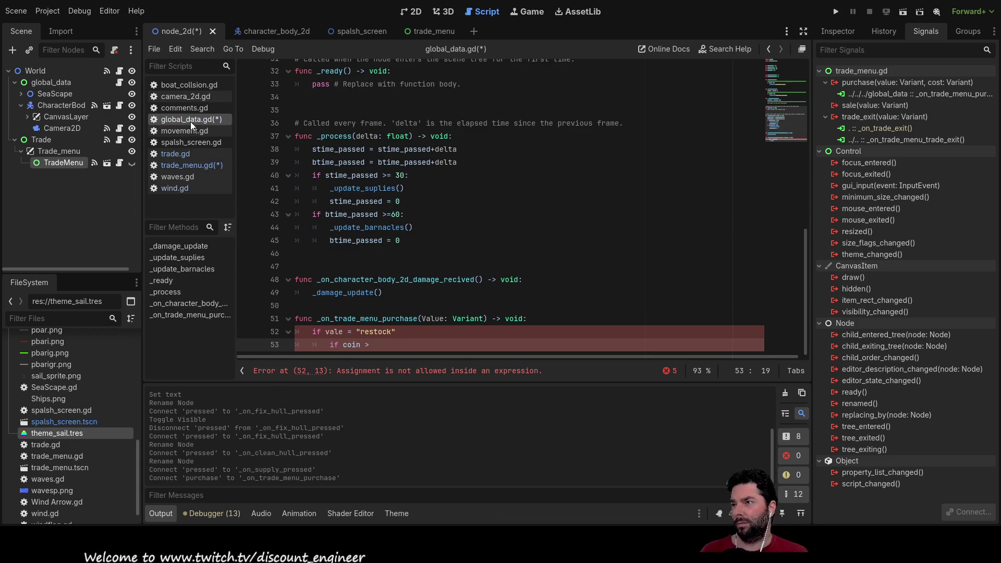